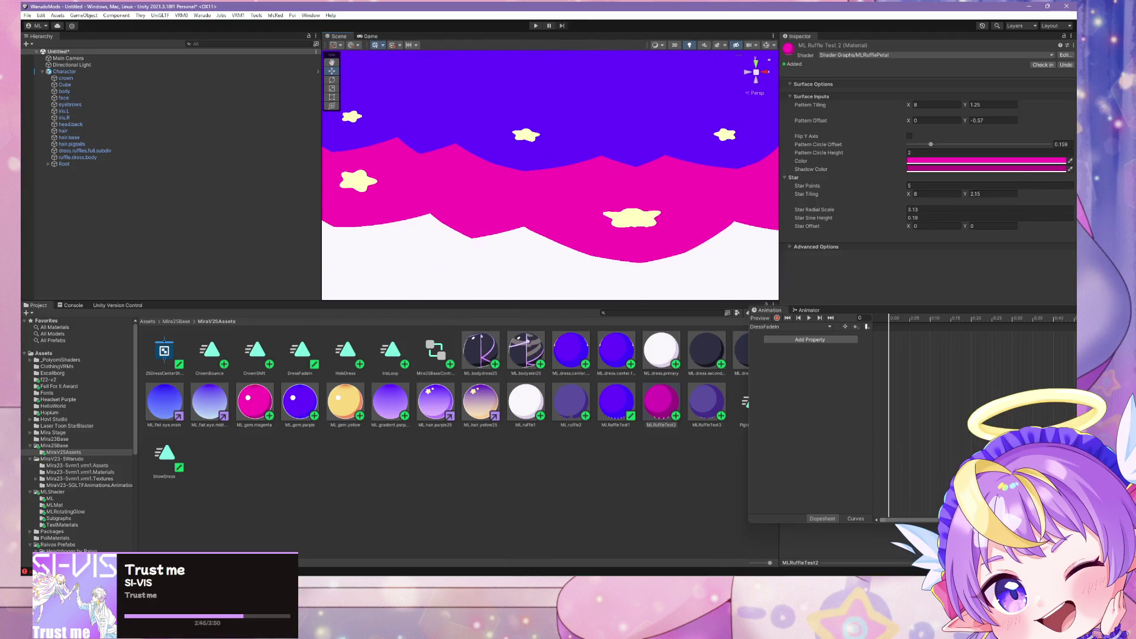
Step: In Edit Mode, snap the 2D cursor to the left edge of the ruffle UVs
key("alt+Tab")
key("Tab")
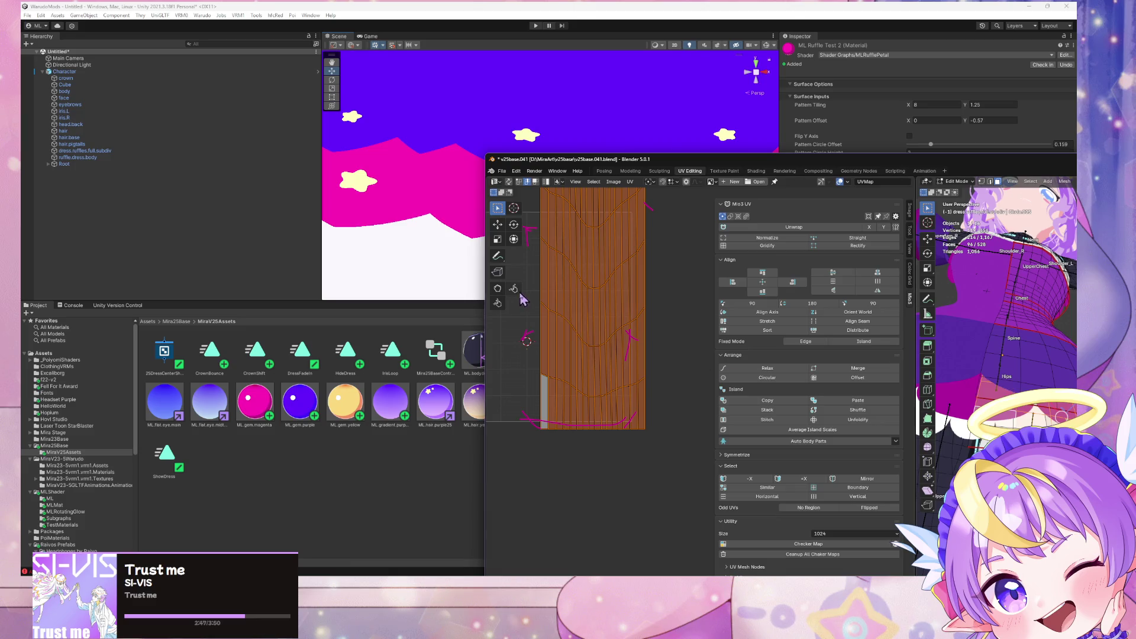
left_click(542, 335)
key("shift+s")
left_click(591, 390)
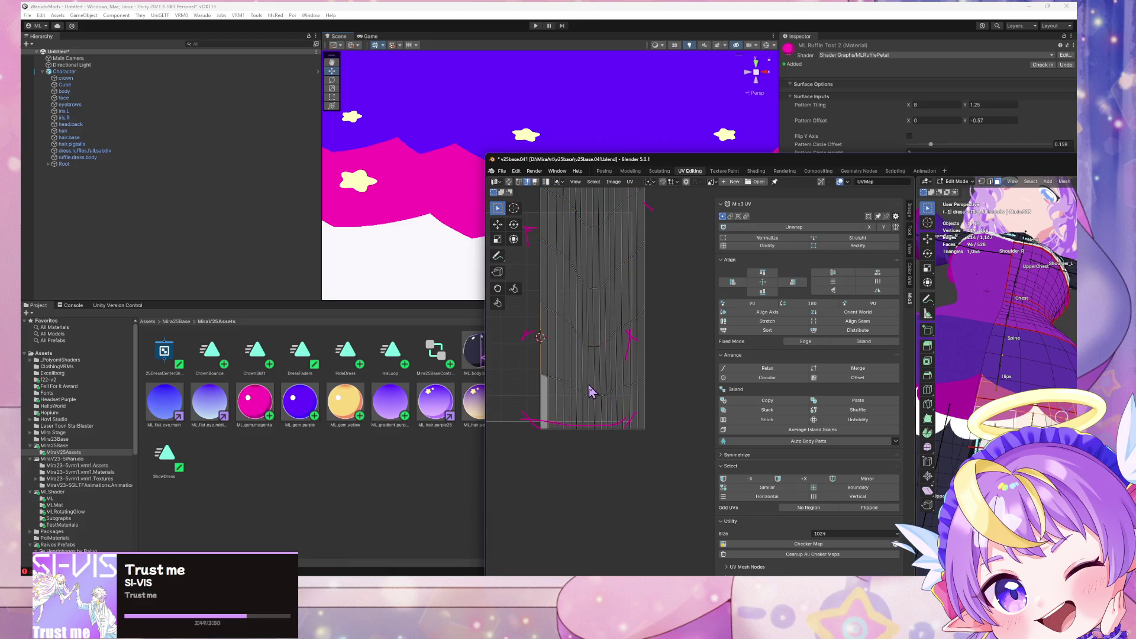
Step: Select all ruffle UVs and scale them slightly along X
key("a")
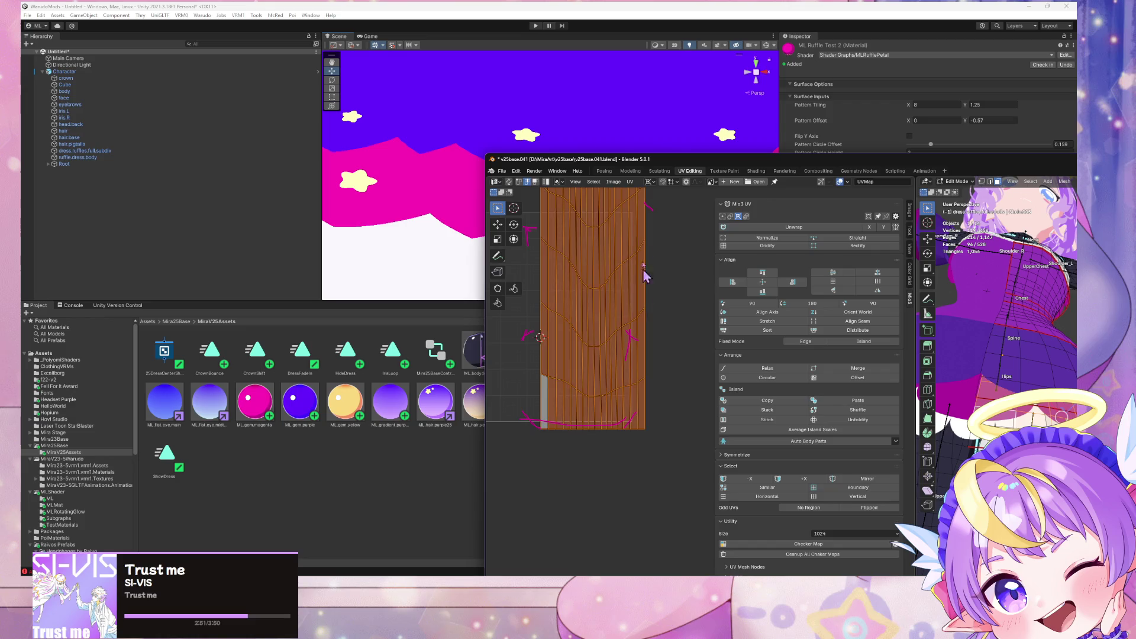
mouse_move(973, 328)
middle_mouse_down()
mouse_move(983, 361)
mouse_move(1001, 360)
mouse_move(914, 280)
middle_mouse_up()
scroll(947, 302, "down", 8)
scroll(998, 324, "up", 5)
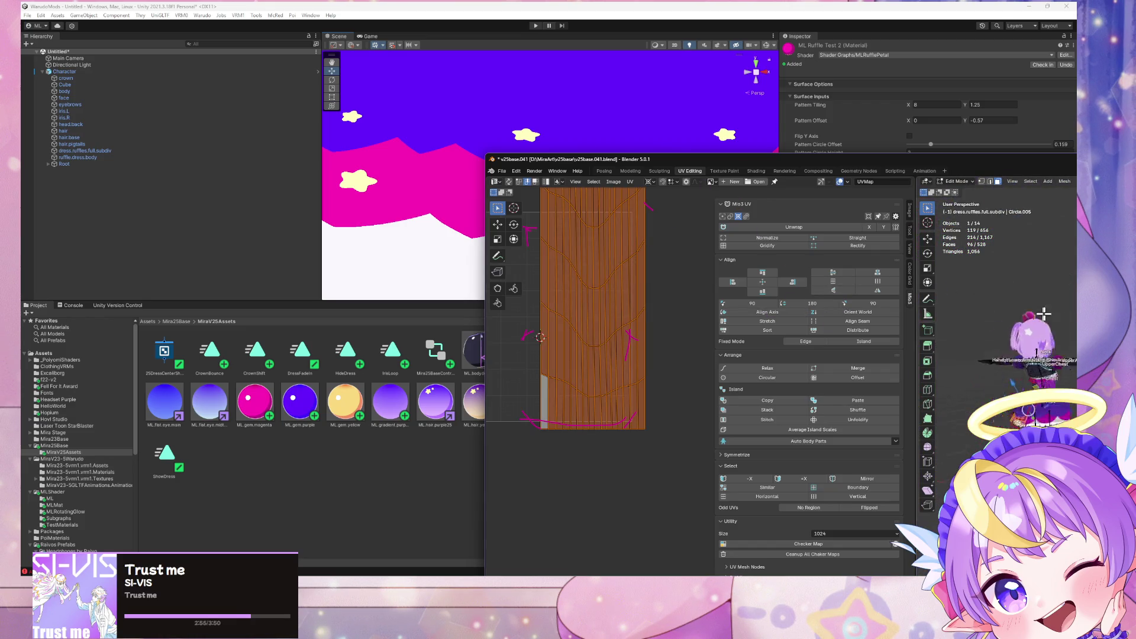
scroll(1005, 331, "up", 8)
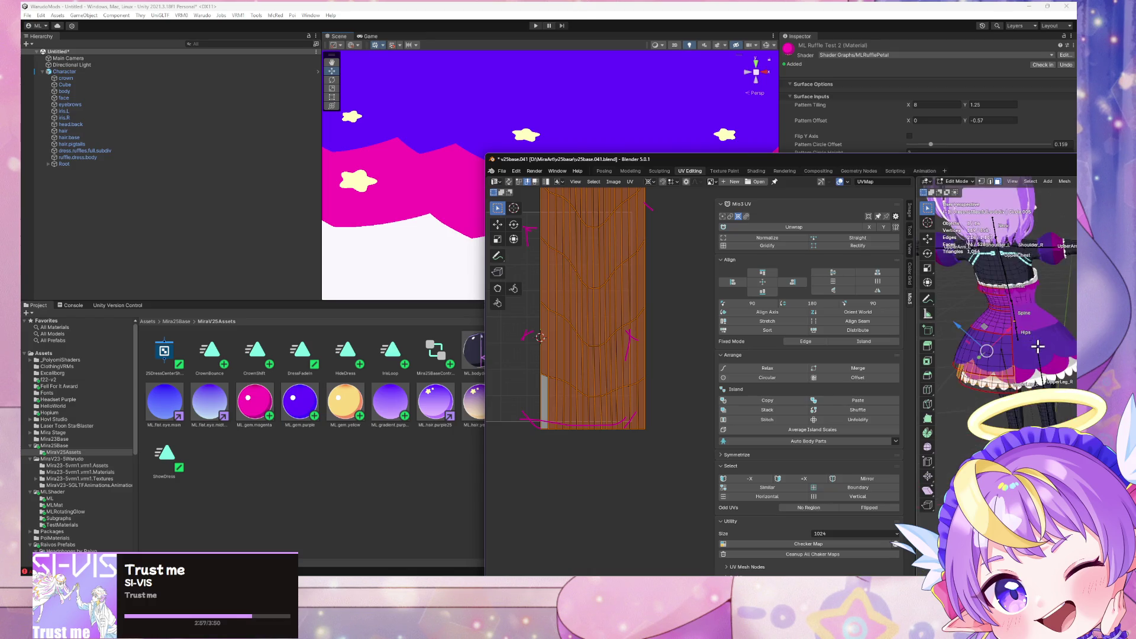
mouse_move(1038, 357)
middle_mouse_down()
mouse_move(1030, 348)
mouse_move(931, 360)
middle_mouse_up()
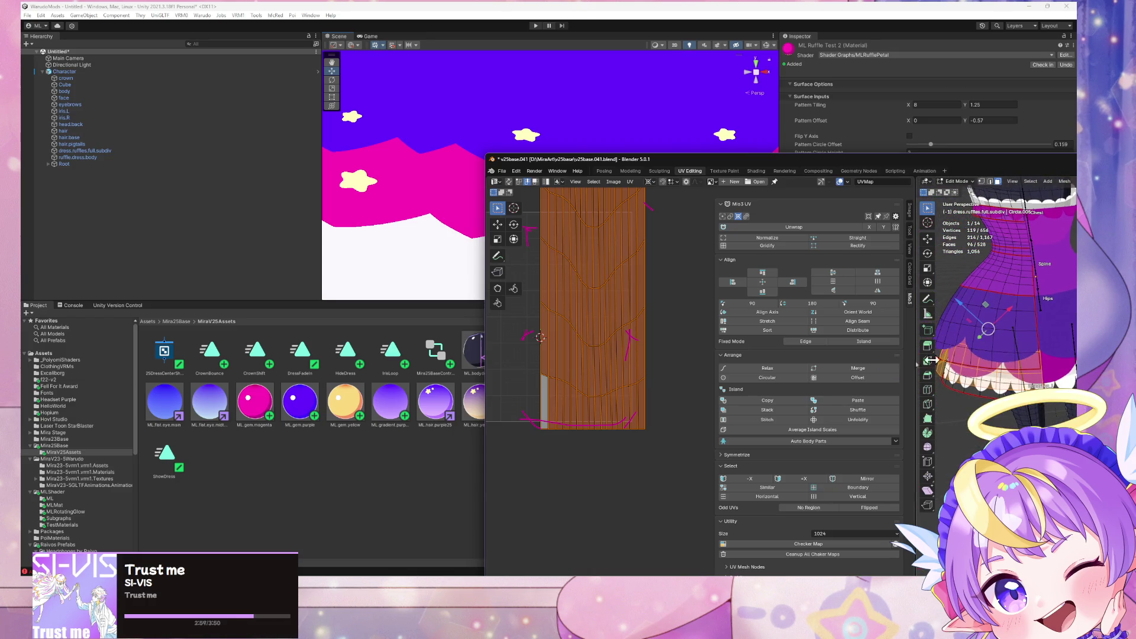
mouse_move(667, 167)
left_mouse_down()
mouse_move(685, 302)
mouse_move(460, 254)
mouse_move(469, 278)
left_mouse_up()
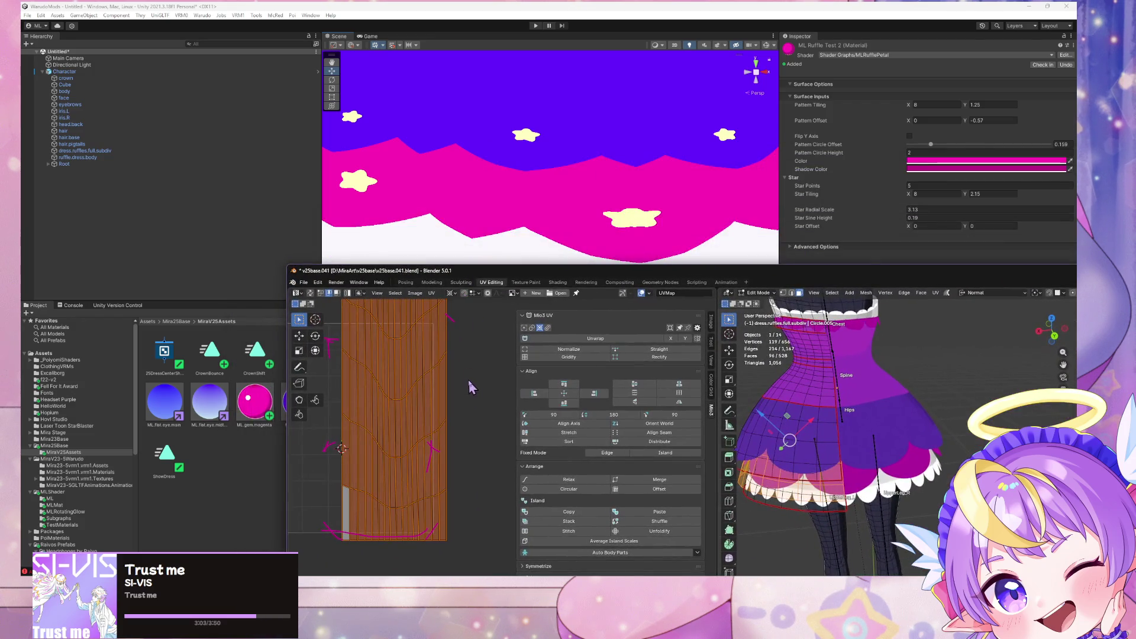
key("s")
key("x")
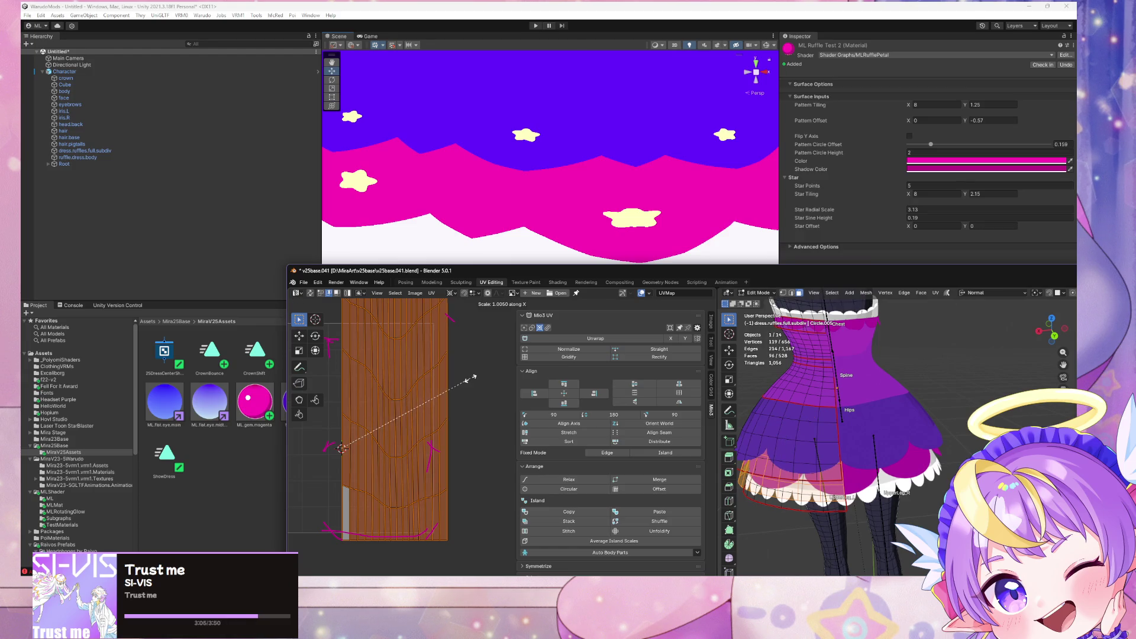
left_click(473, 378)
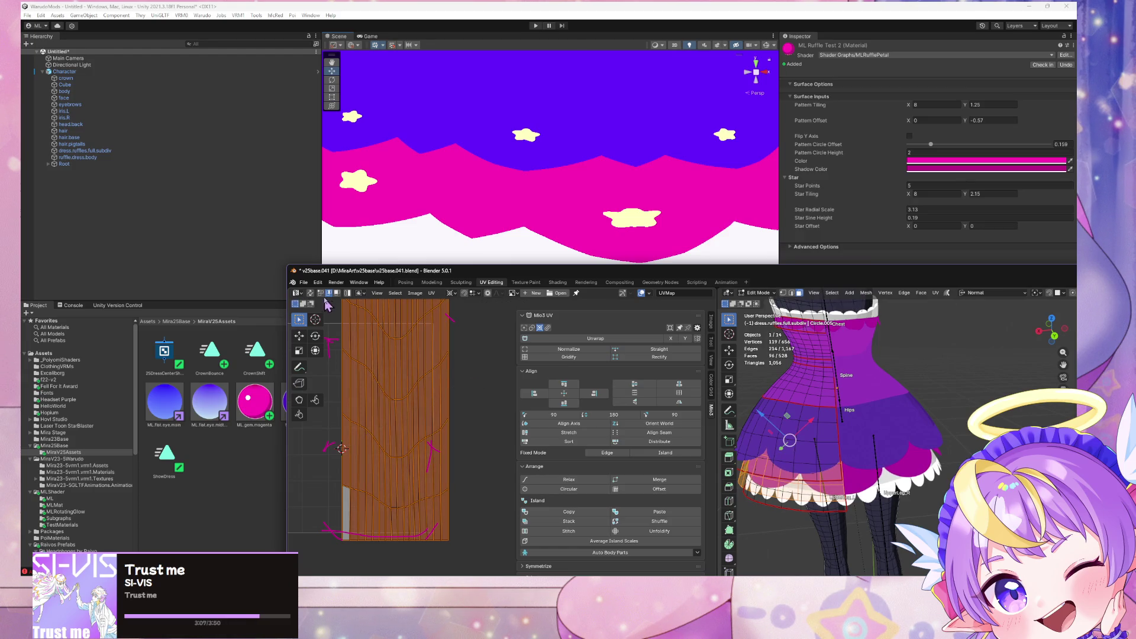
Step: Start a glTF 2.0 export, cancel it, and switch over to Unity
left_click(303, 282)
mouse_move(355, 407)
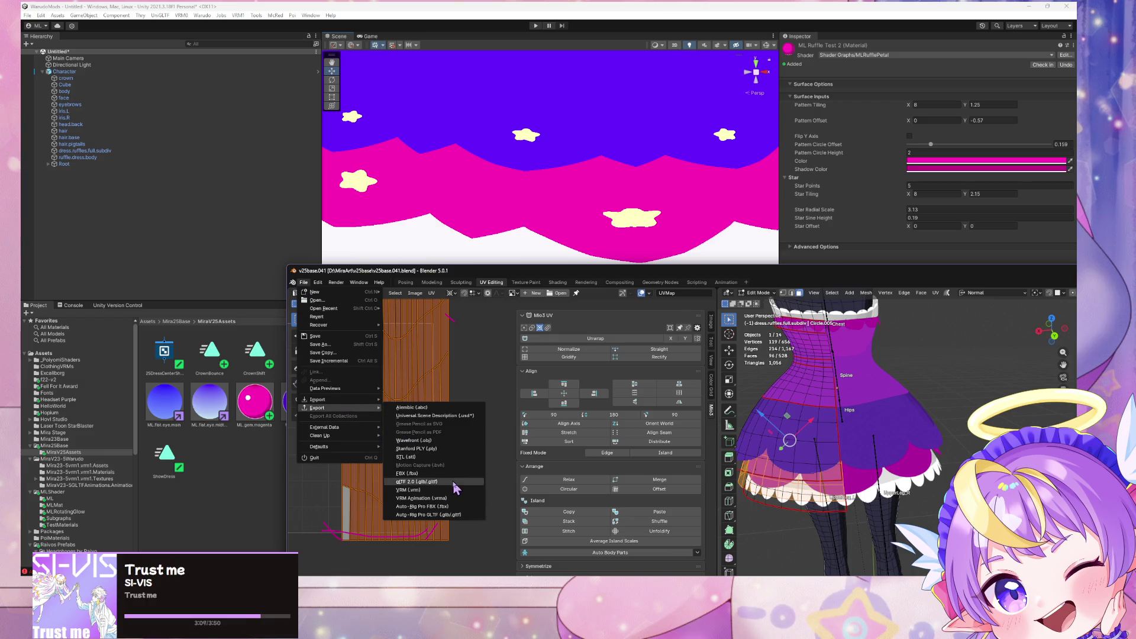
left_click(448, 482)
key("Escape")
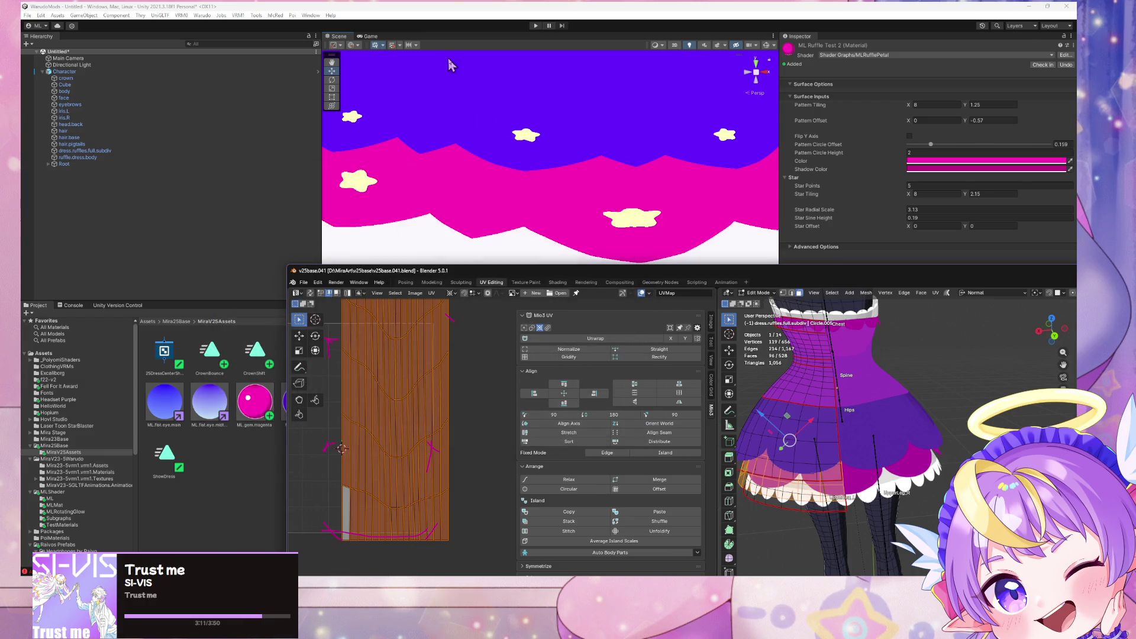
left_click(450, 65)
Step: View the skirt in Unity, then start and cancel an X scale of the ruffle UVs
mouse_move(490, 141)
right_mouse_down()
mouse_move(184, 226)
mouse_move(583, 211)
mouse_move(586, 229)
right_mouse_up()
key("alt+Tab")
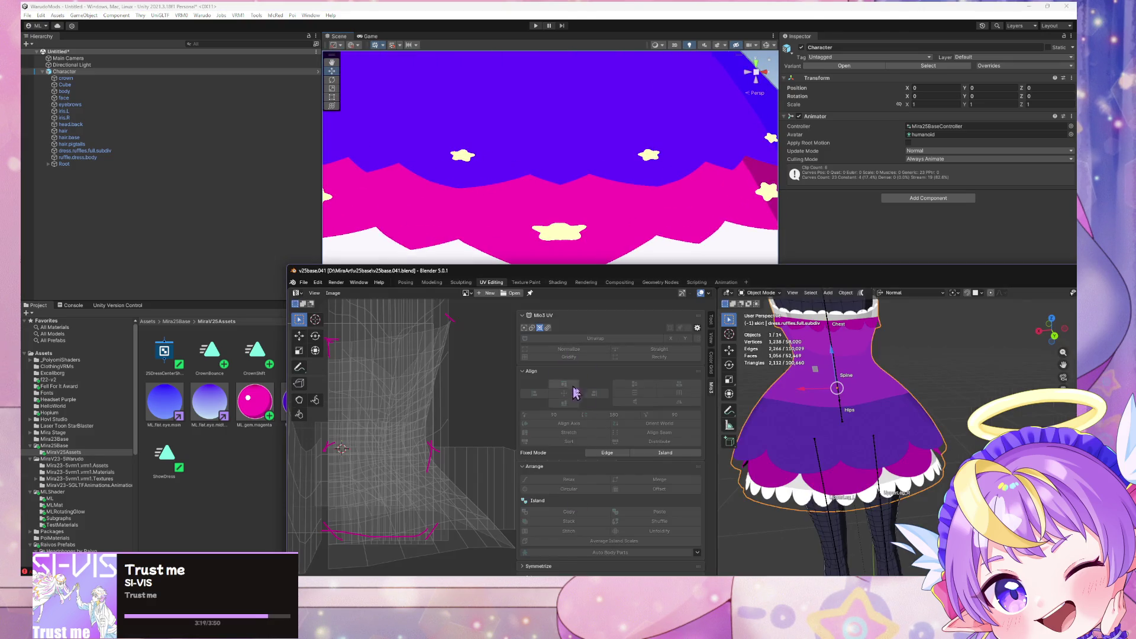
middle_click_drag(772, 393, 743, 379)
key("Tab")
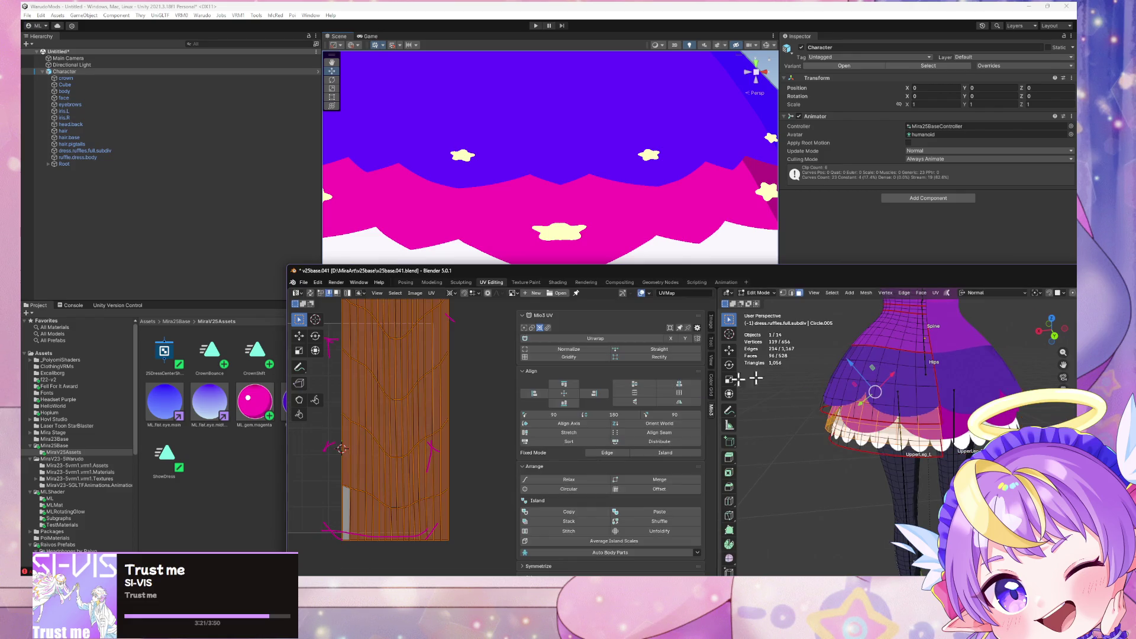
key("s")
key("x")
key("Escape")
Step: Export the avatar from Blender as glTF 2.0
left_click(303, 282)
mouse_move(336, 410)
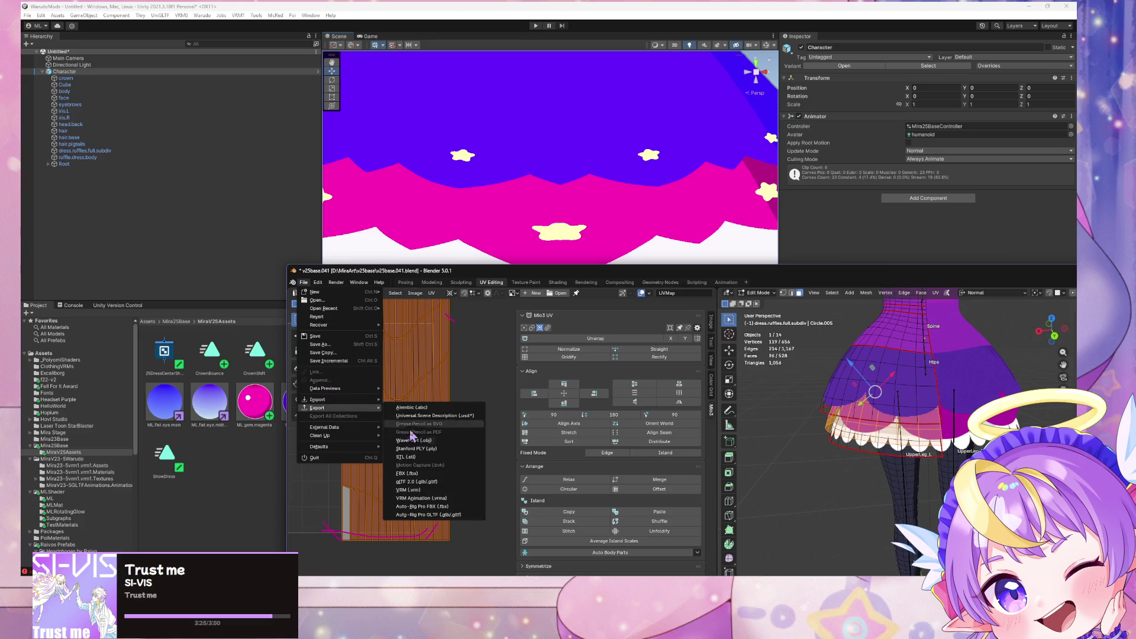
left_click(438, 496)
key("Return")
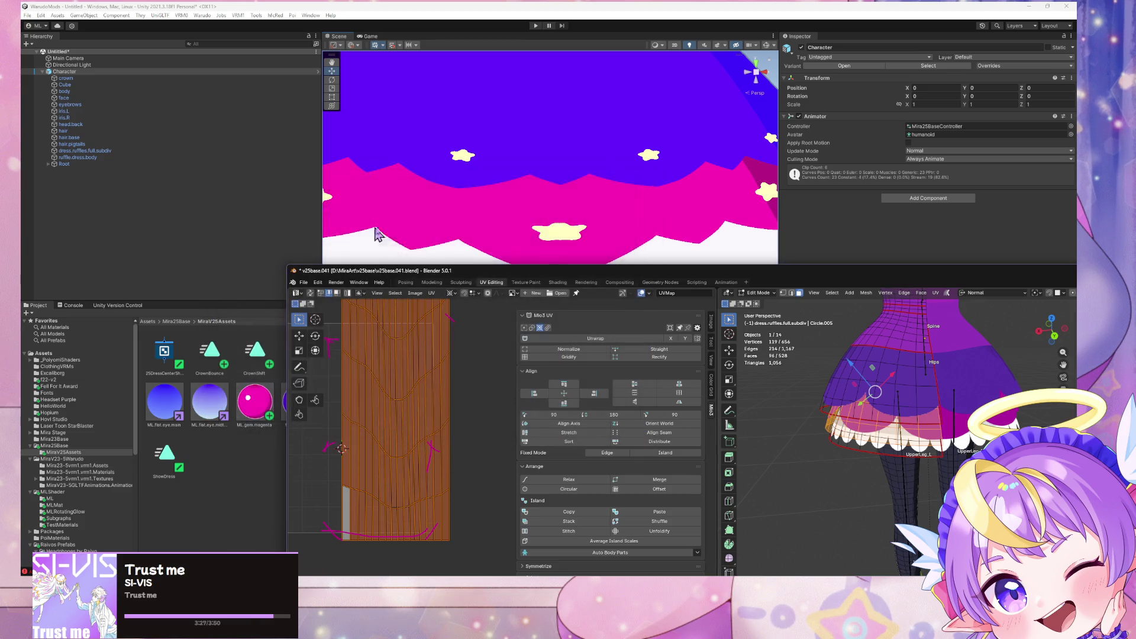
Step: In Unity, select dress.ruffles.full.subdiv and bring the scene camera close to the dress
left_click(523, 87)
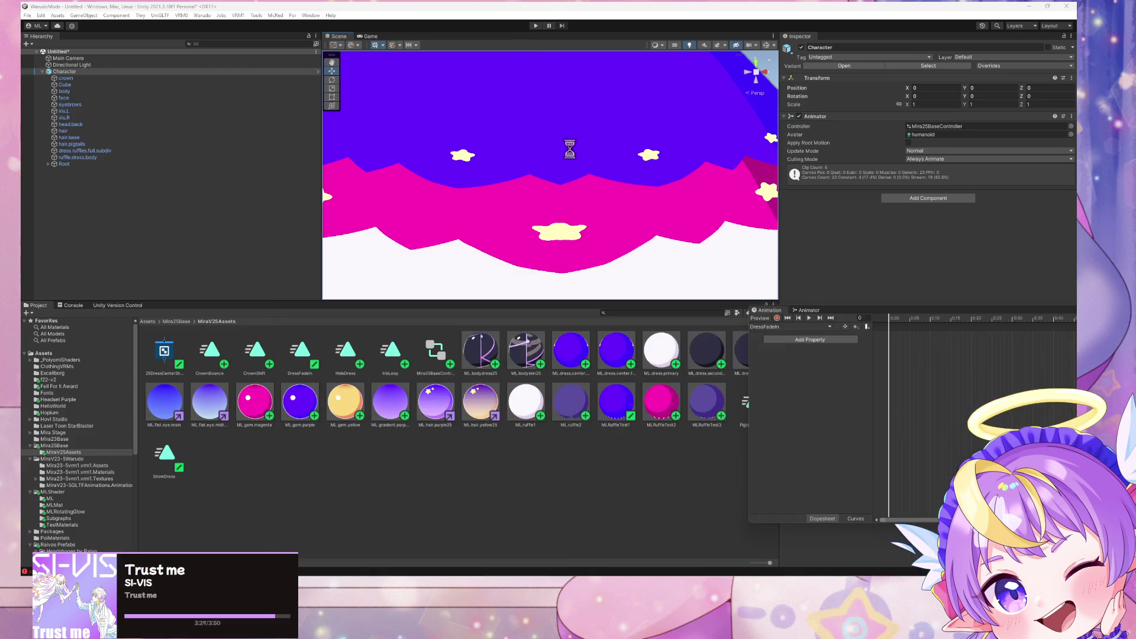
left_click(567, 155)
mouse_move(577, 182)
right_mouse_down()
mouse_move(555, 171)
mouse_move(332, 184)
right_mouse_up()
key("w")
mouse_move(235, 191)
right_mouse_down()
mouse_move(139, 192)
mouse_move(525, 195)
mouse_move(419, 150)
right_mouse_up()
key("alt+Tab")
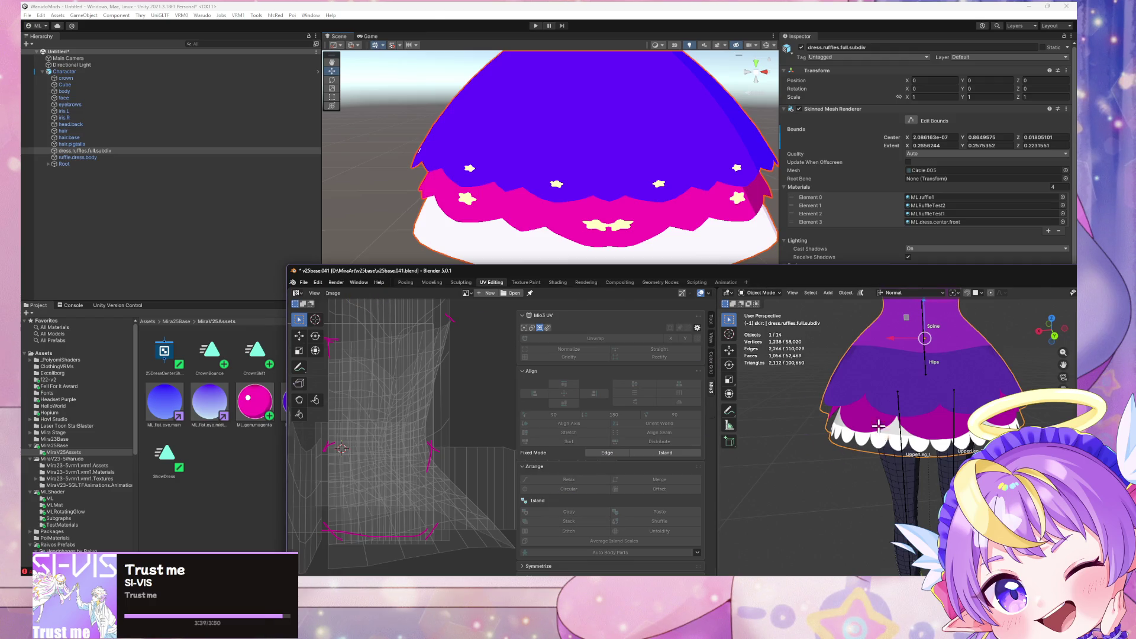
Step: Narrow the ruffle UVs slightly along X
key("Tab")
key("s")
key("x")
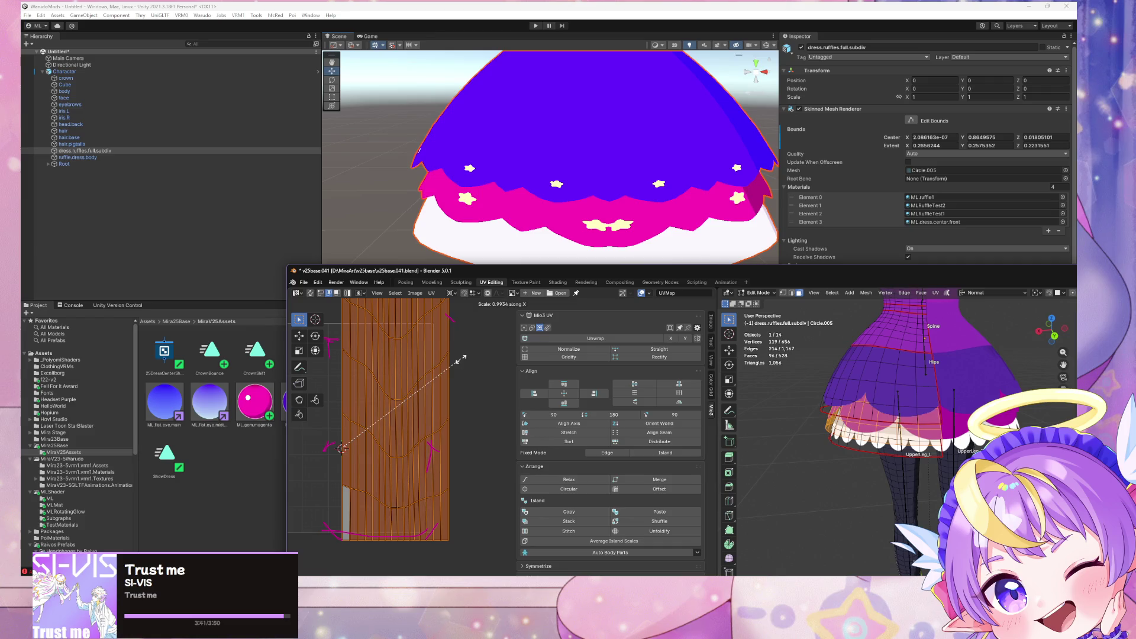
left_click(459, 363)
Step: Export glTF 2.0 over v25baseGLTF.glb and check the dress in Unity
left_click(303, 285)
mouse_move(353, 416)
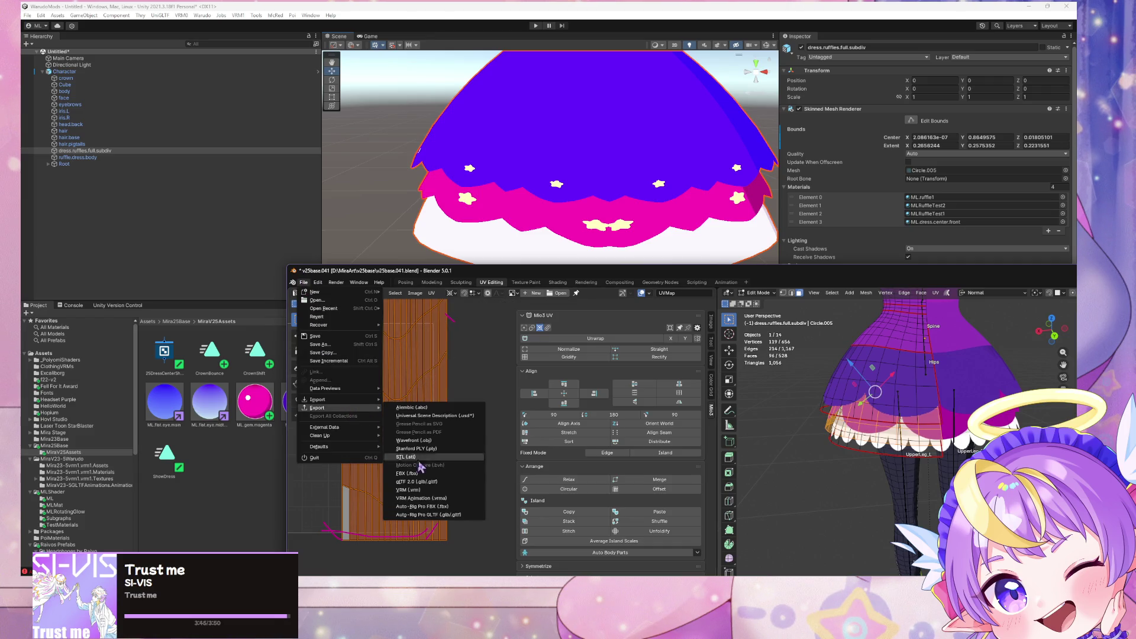
left_click(426, 484)
double_click(365, 223)
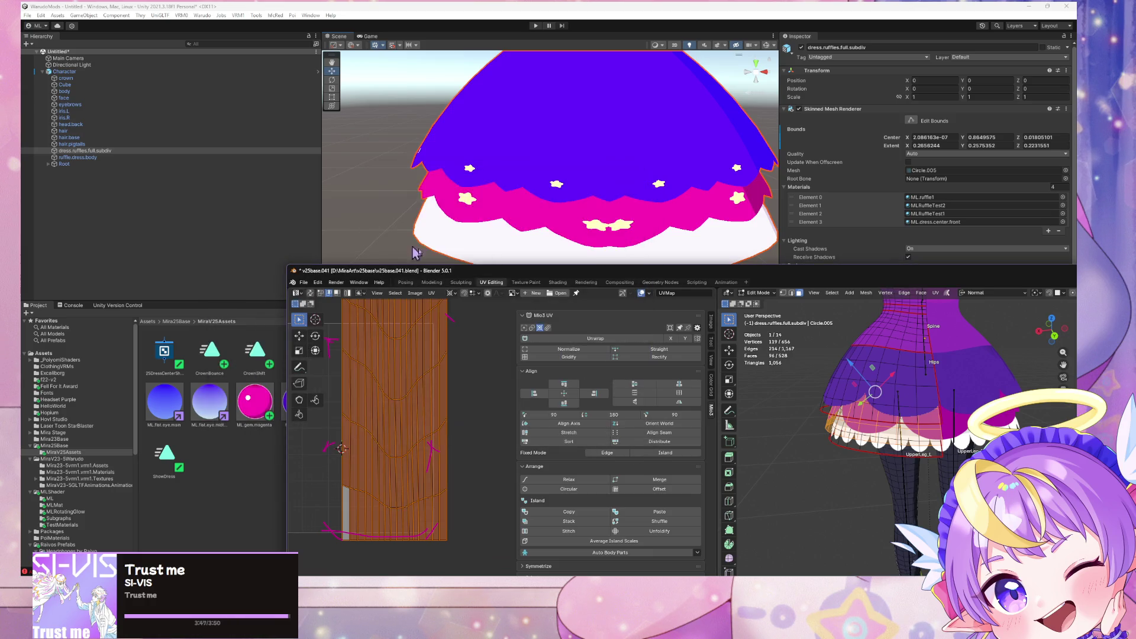
left_click(435, 185)
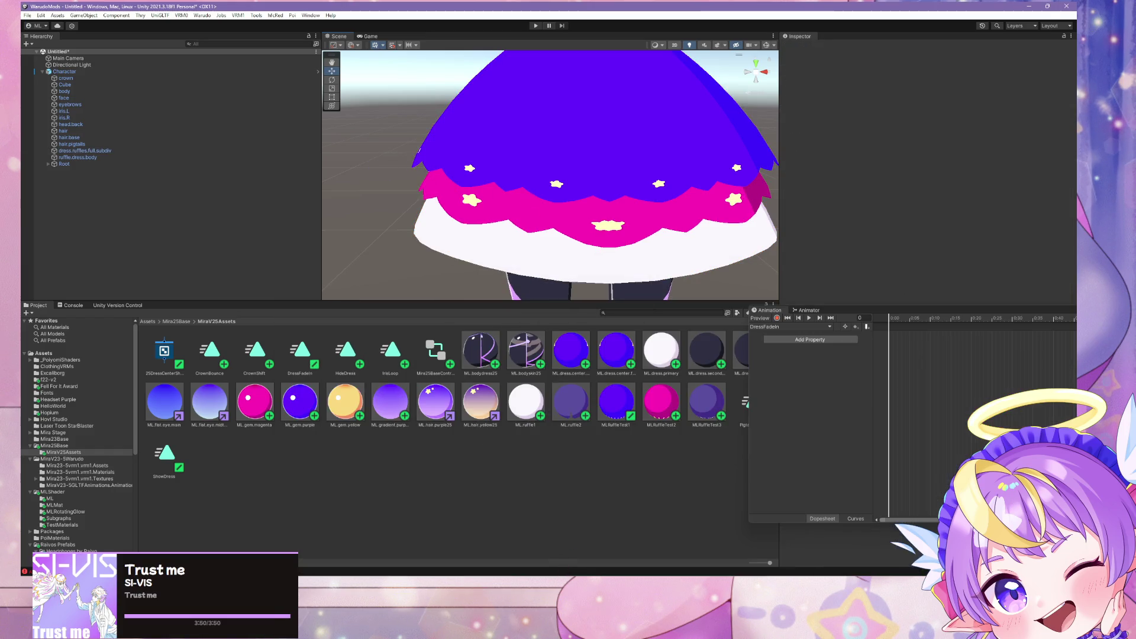
key("alt+Tab")
Step: Widen the ruffle UVs slightly along X and save the blend file
key("Tab")
key("s")
key("x")
left_click(475, 427)
key("ctrl+s")
Step: Overwrite v25baseGLTF.glb with the widened-UV export and inspect the skirt in Unity
left_click(304, 283)
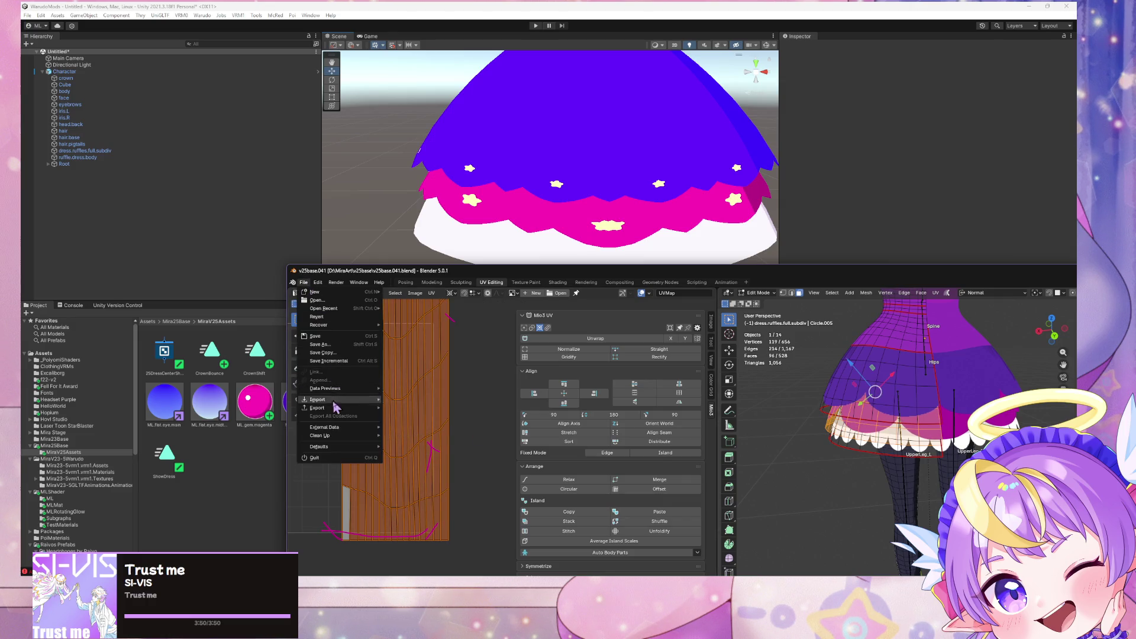
mouse_move(337, 412)
left_click(417, 487)
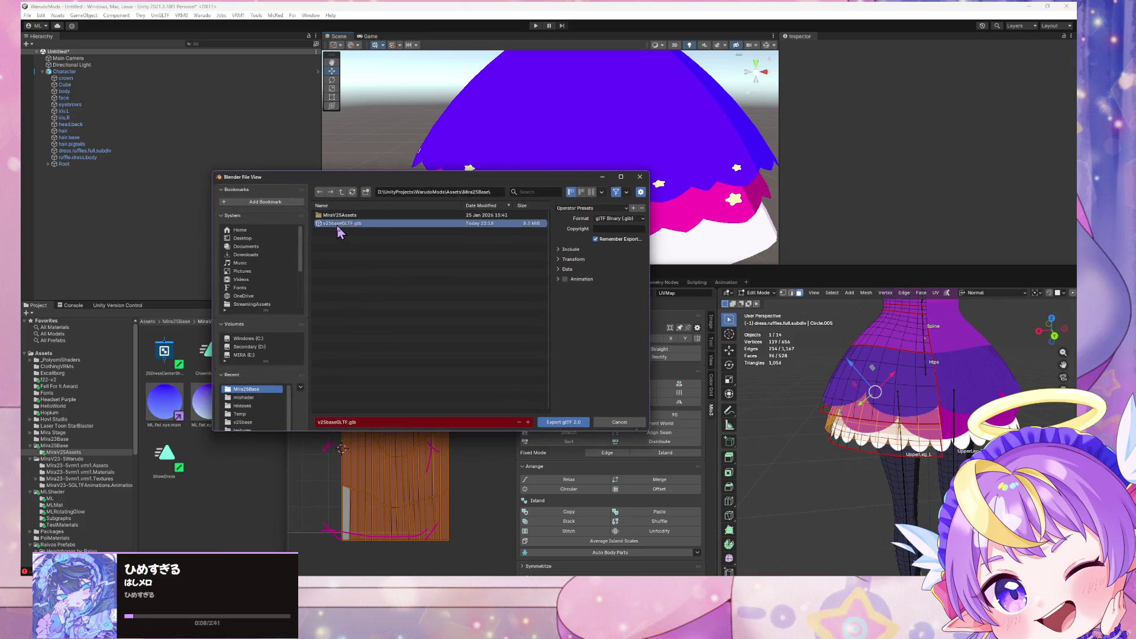
double_click(344, 224)
left_click(391, 219)
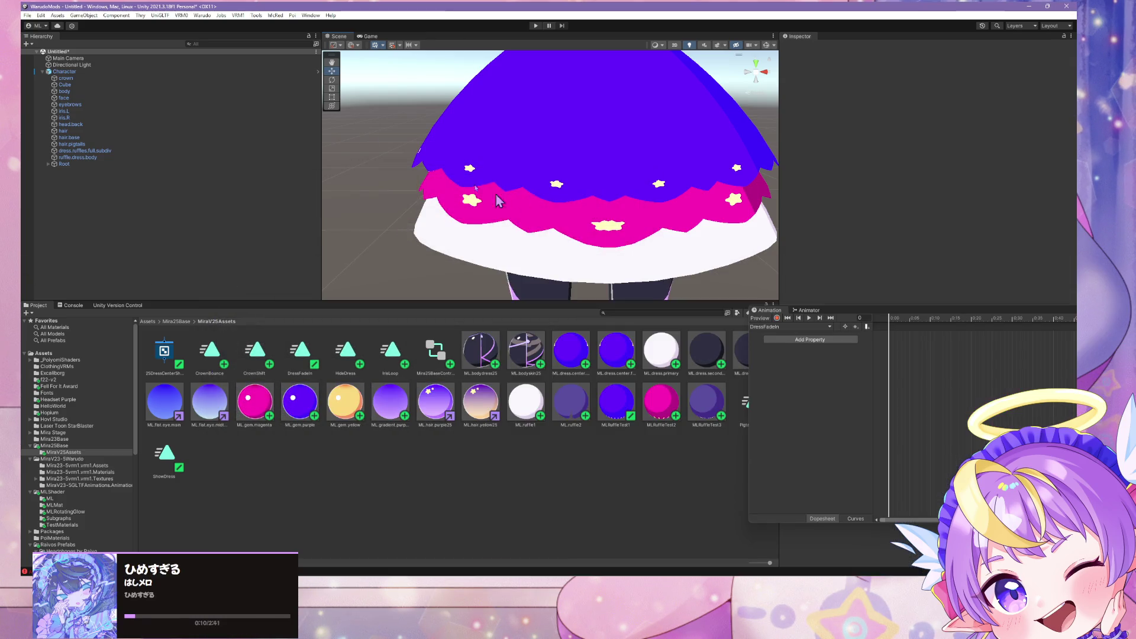
scroll(353, 167, "up", 5)
right_click_drag(353, 168, 497, 190)
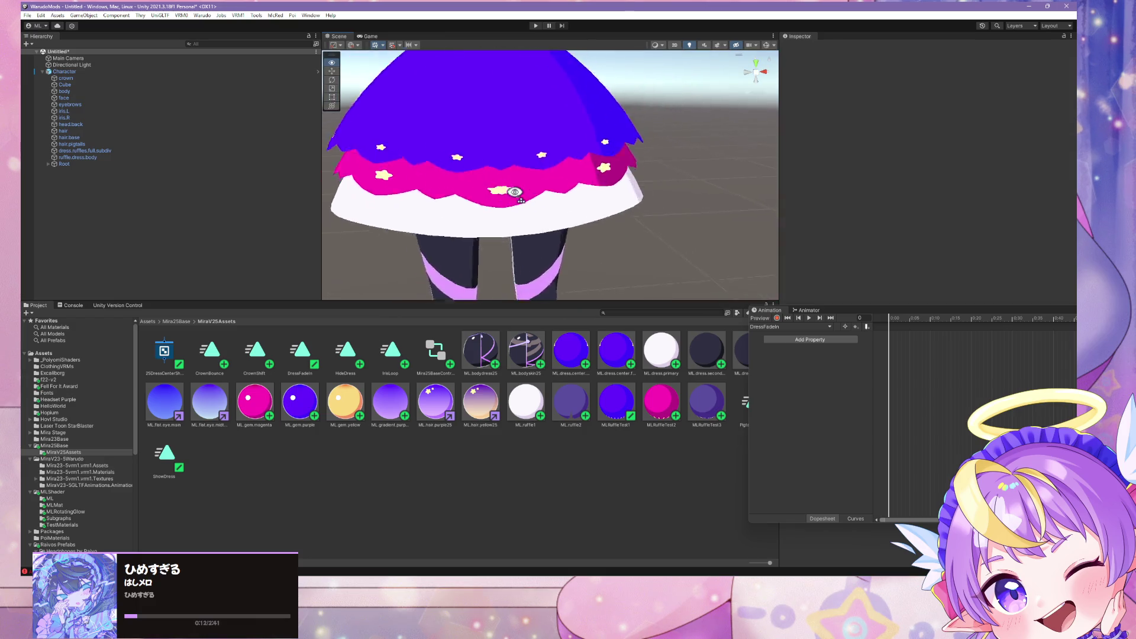
scroll(497, 189, "up", 3)
scroll(497, 190, "down", 3)
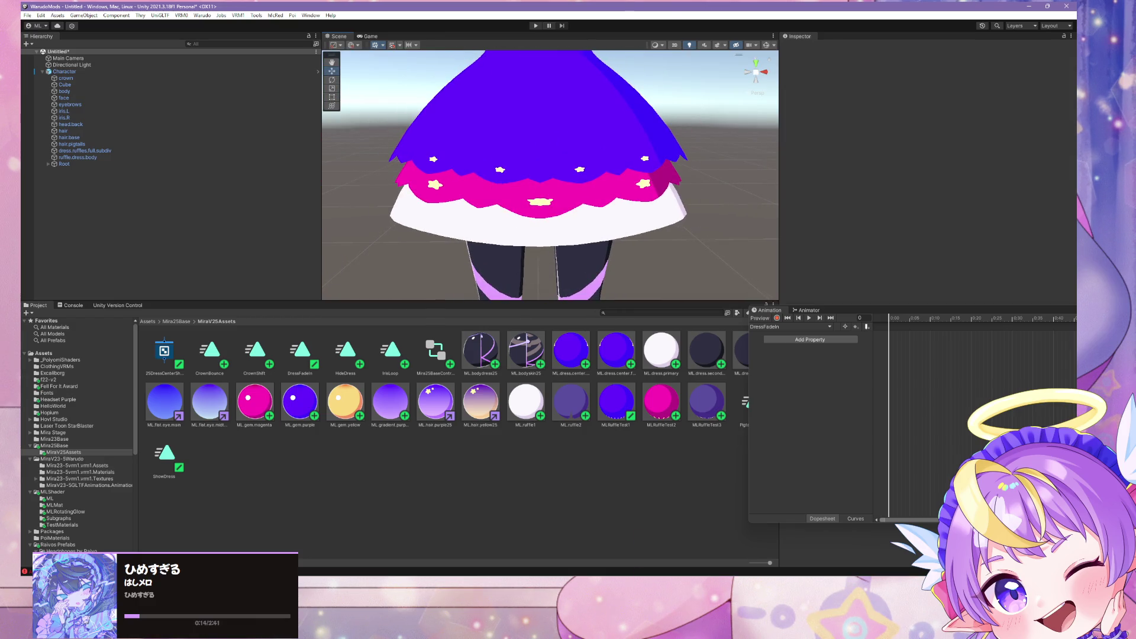
key("alt+Tab")
Step: Export to v25baseGLTF.glb once more and check Unity's reimport
left_click(304, 282)
mouse_move(355, 414)
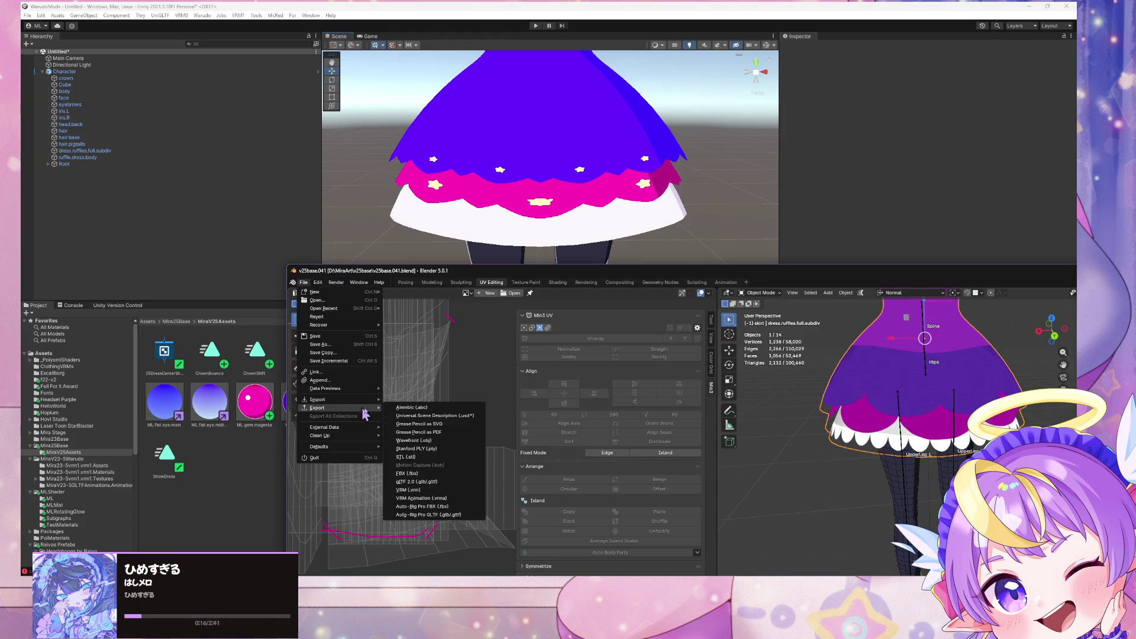
left_click(417, 483)
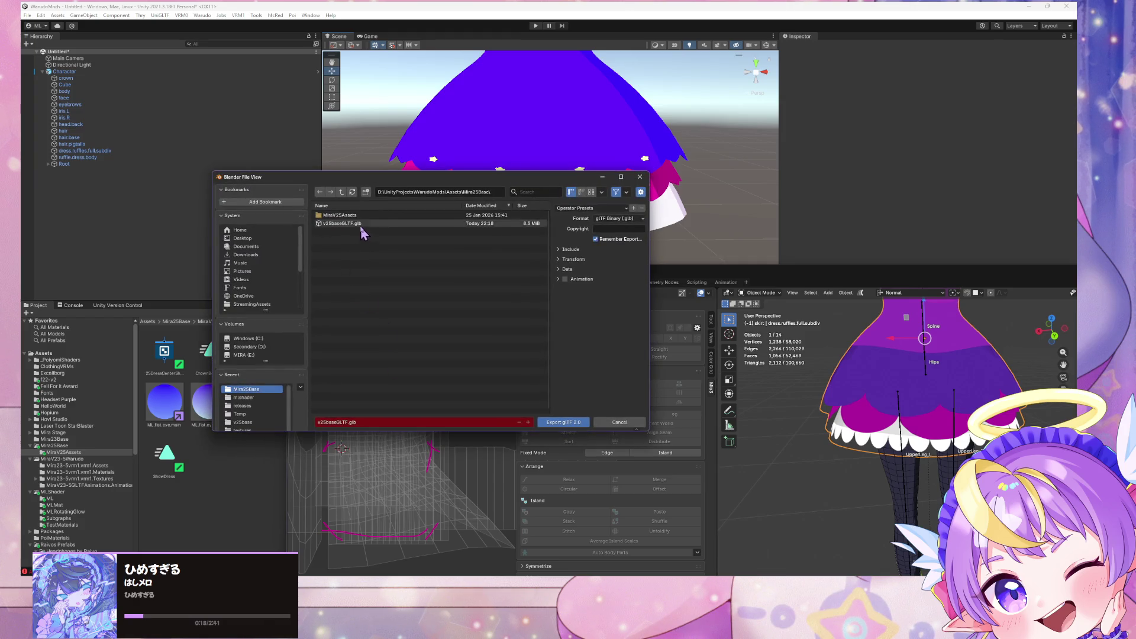
double_click(358, 223)
left_click(354, 165)
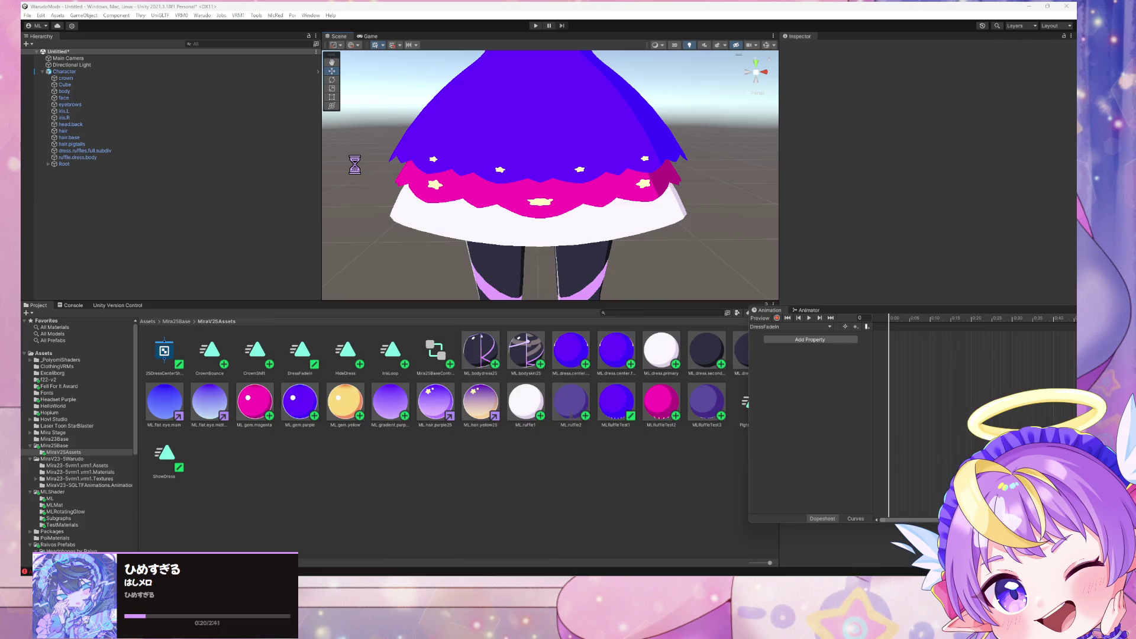
key("alt+Tab")
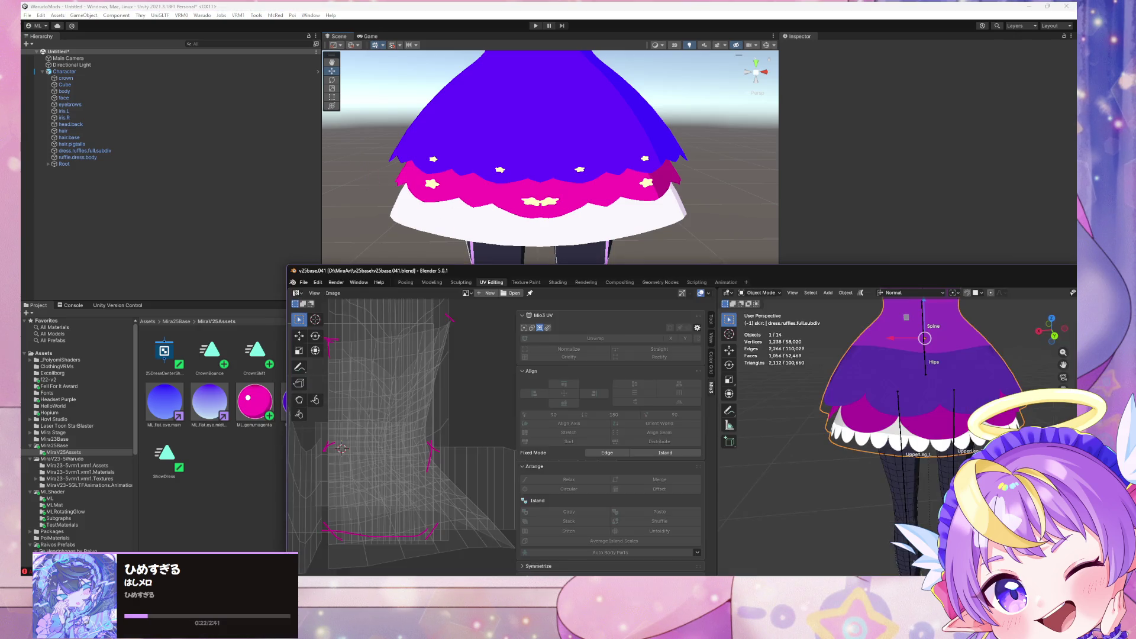
Step: Toggle the armature in and out of Edit Mode, then put the ruffle mesh into Edit Mode
left_click(903, 438)
key("Tab")
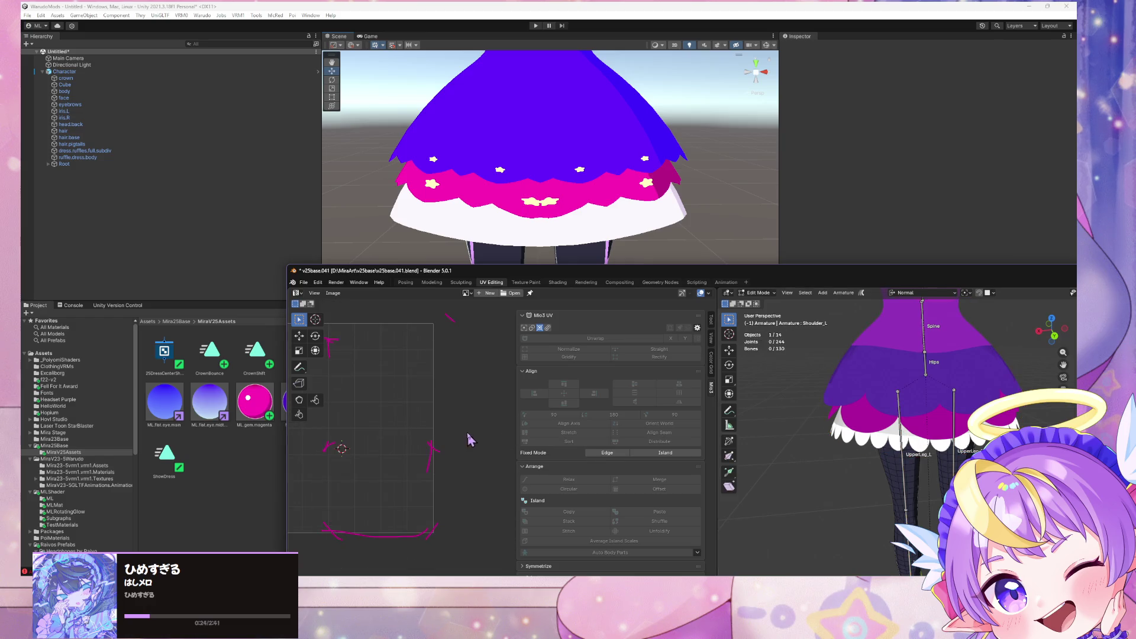
key("Tab")
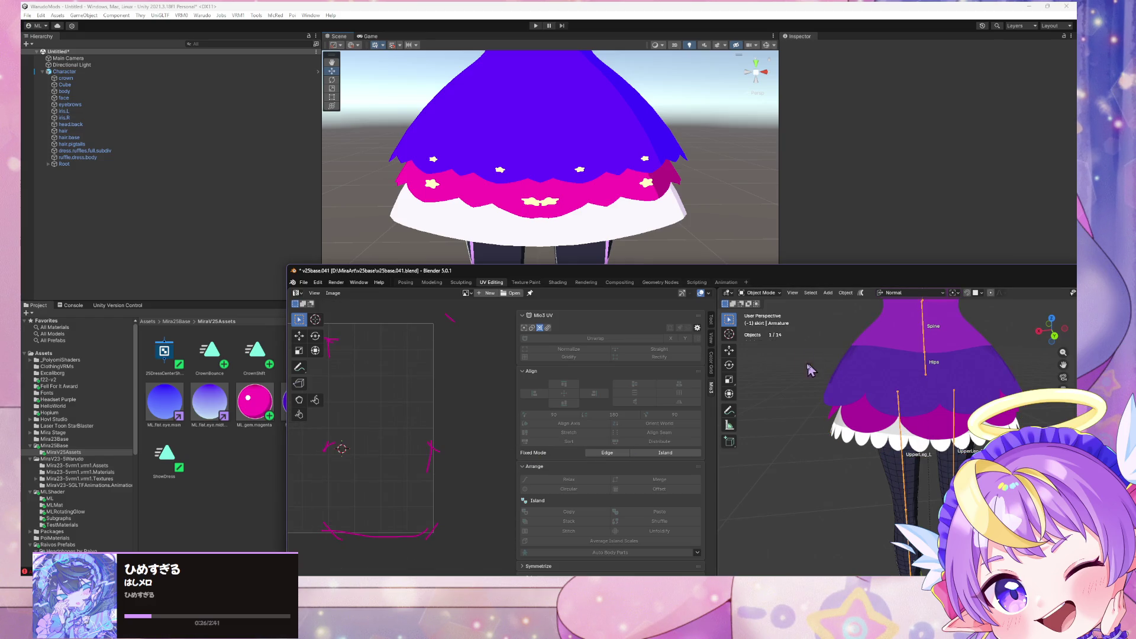
left_click(885, 432)
key("Tab")
Step: Narrow the ruffle UVs along X and save the blend file
key("s")
key("x")
left_click(460, 421)
key("ctrl+s")
Step: Export glTF 2.0 over v25baseGLTF.glb and select the Character in Unity
left_click(303, 282)
mouse_move(343, 408)
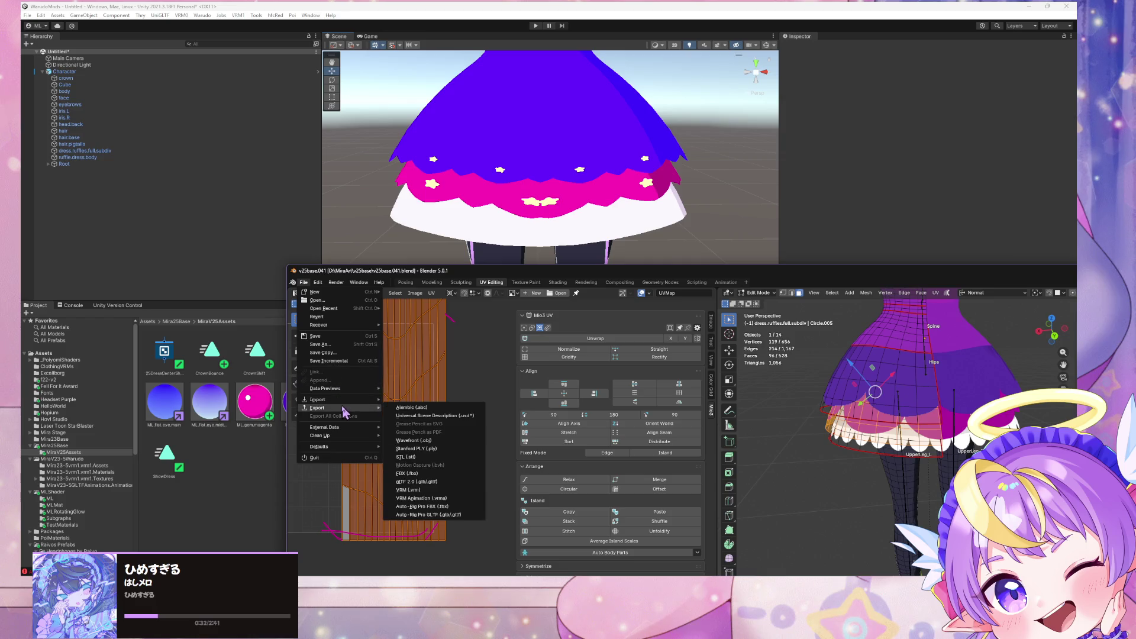
left_click(417, 482)
left_click(331, 225)
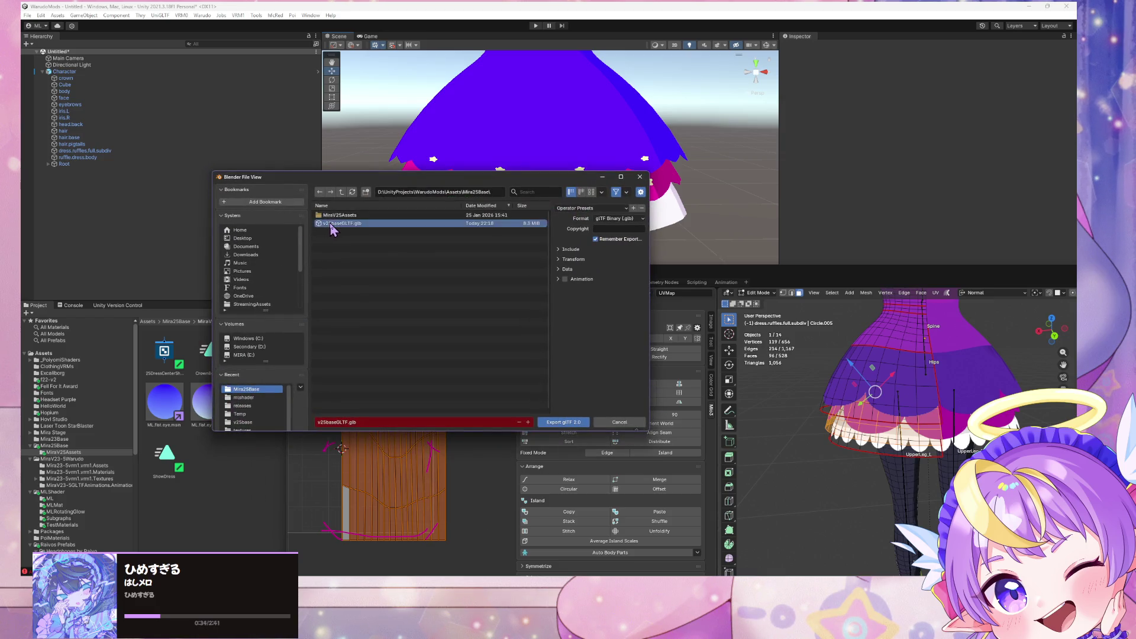
double_click(331, 225)
left_click(710, 171)
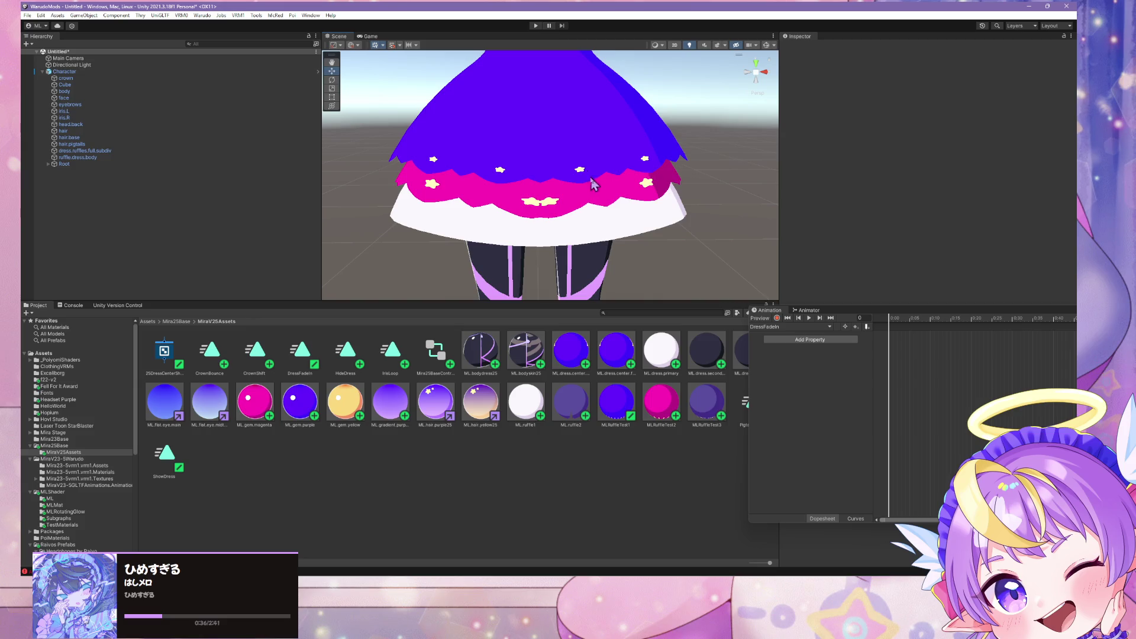
left_click(490, 243)
Step: Re-export over v25baseGLTF.glb, check Unity, then return to Edit Mode on the ruffle UVs
key("alt+Tab")
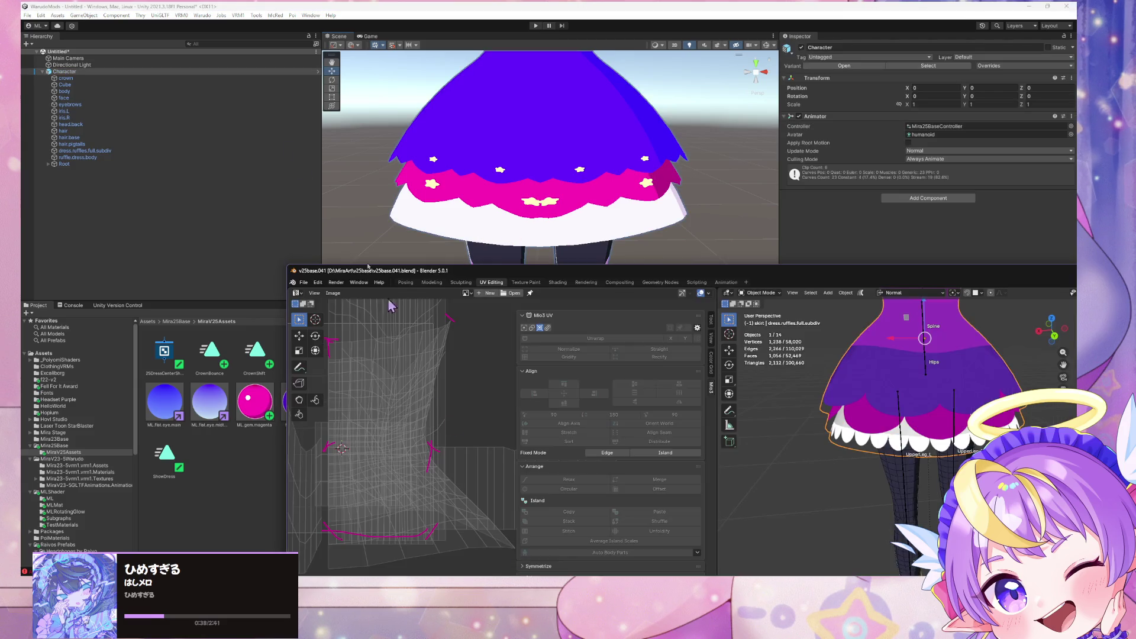
left_click(305, 283)
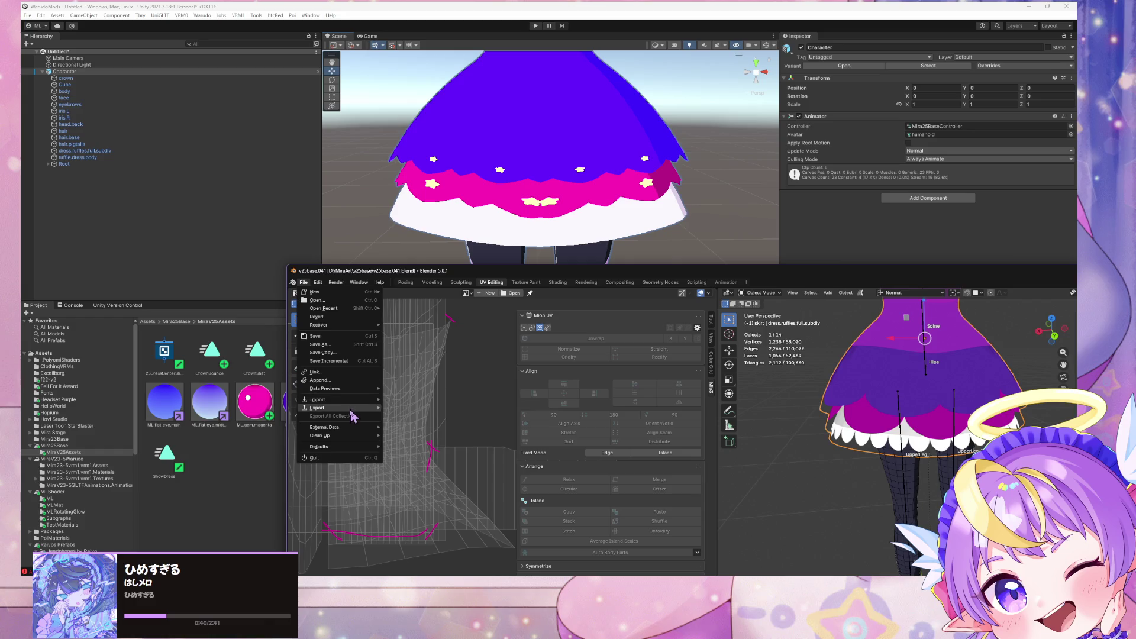
mouse_move(323, 407)
left_click(416, 482)
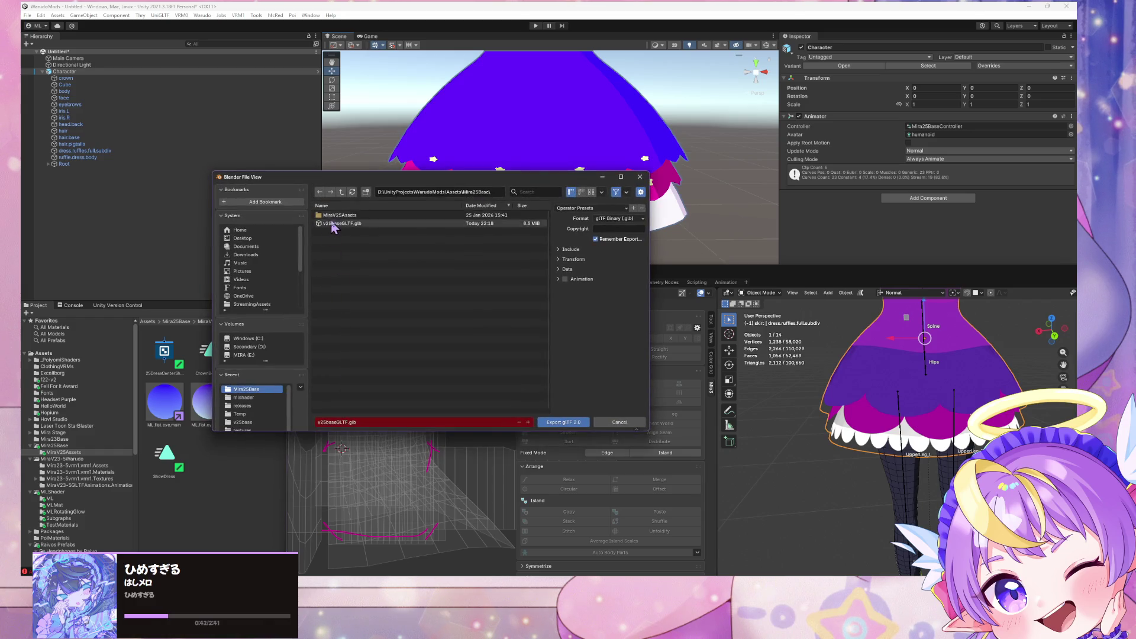
double_click(335, 227)
left_click(350, 9)
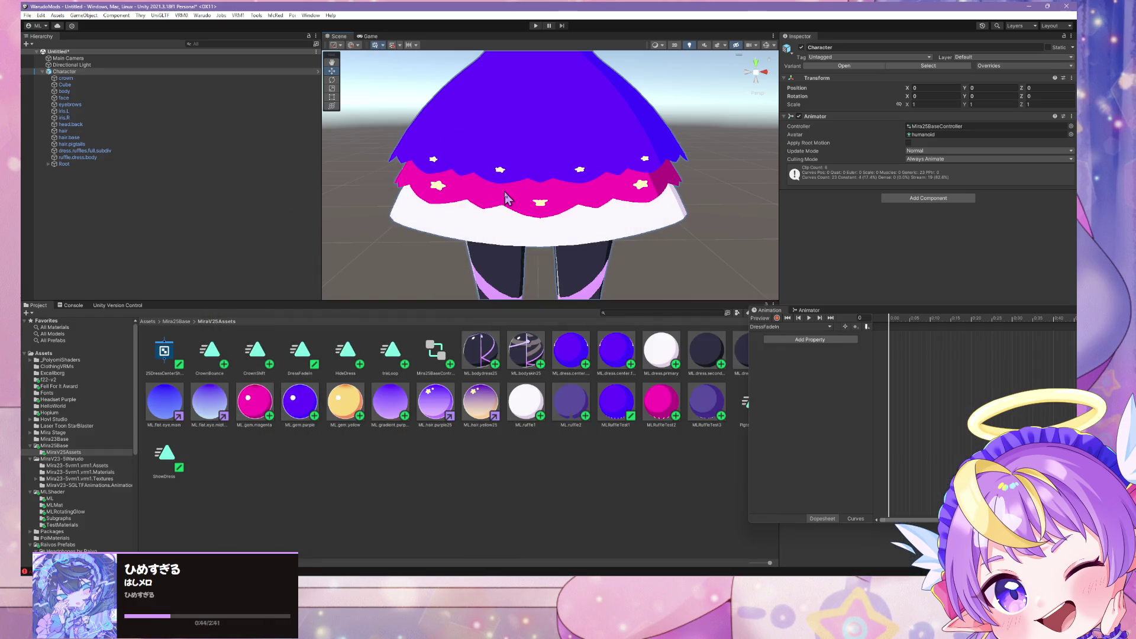
key("alt+Tab")
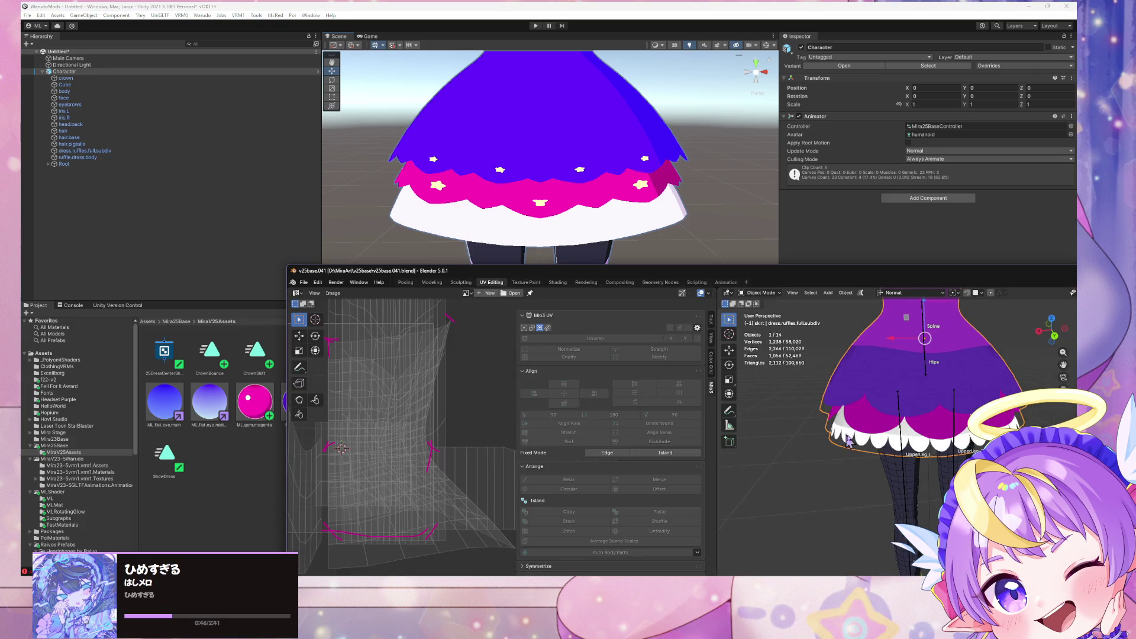
key("Tab")
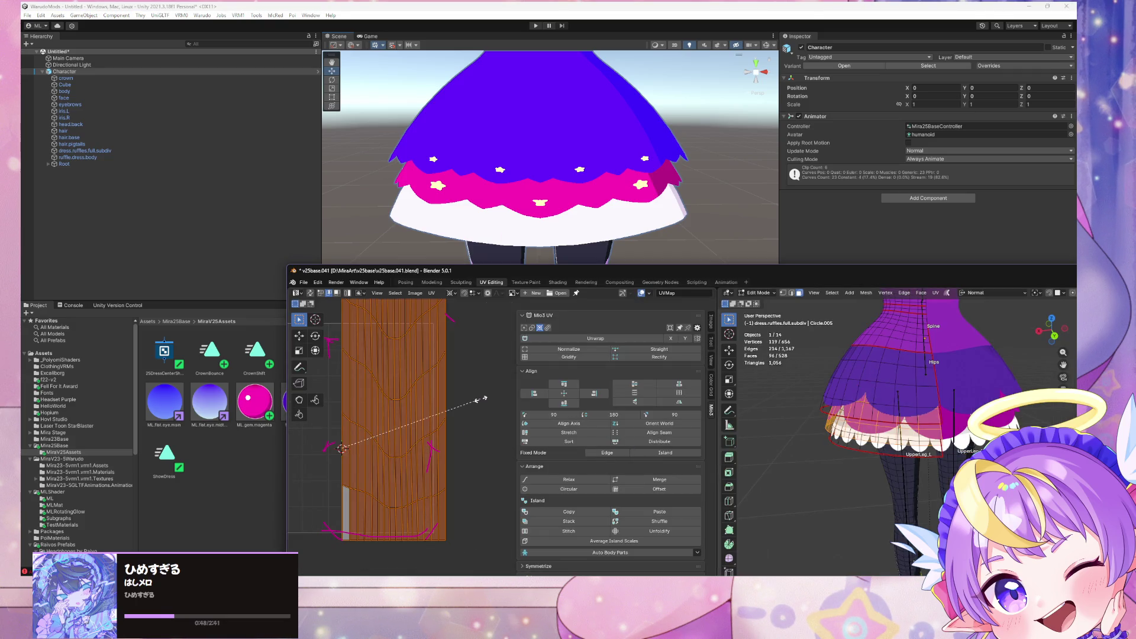
right_click(479, 405)
Step: Narrow the ruffle UVs along X, save, and export over v25baseGLTF.glb for Unity
key("x")
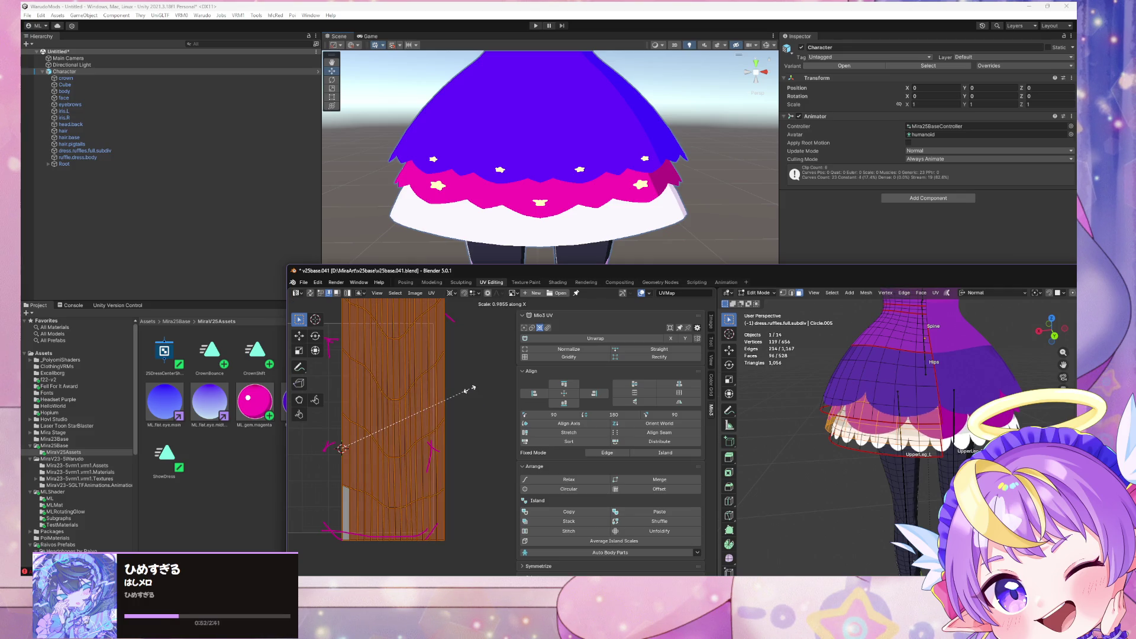
left_click(467, 388)
key("ctrl+s")
left_click(303, 283)
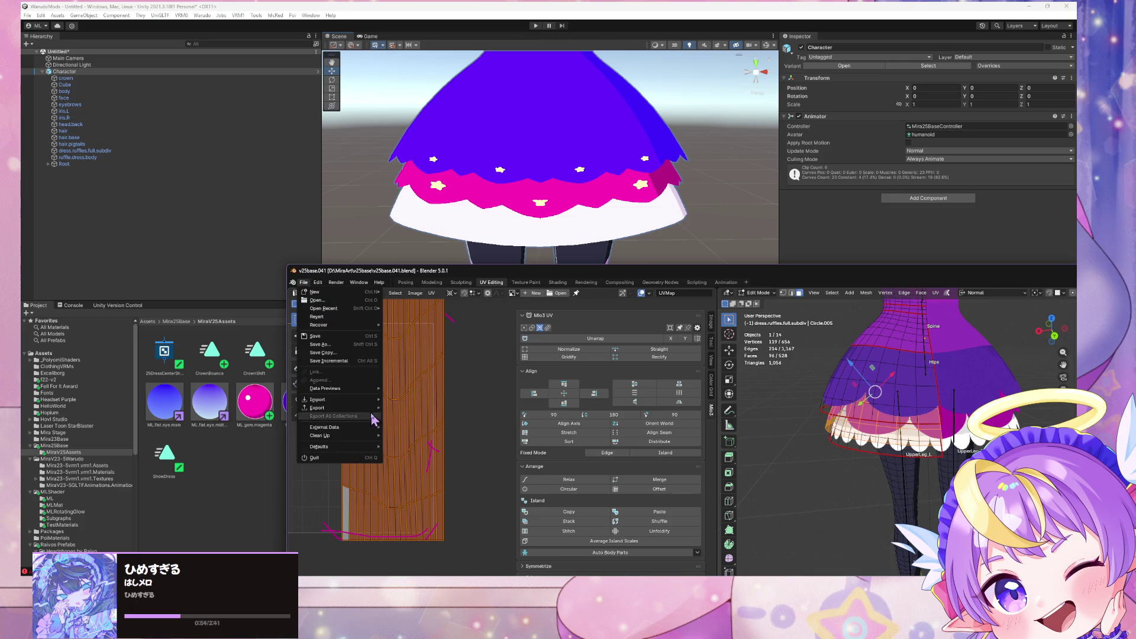
mouse_move(370, 411)
left_click(417, 482)
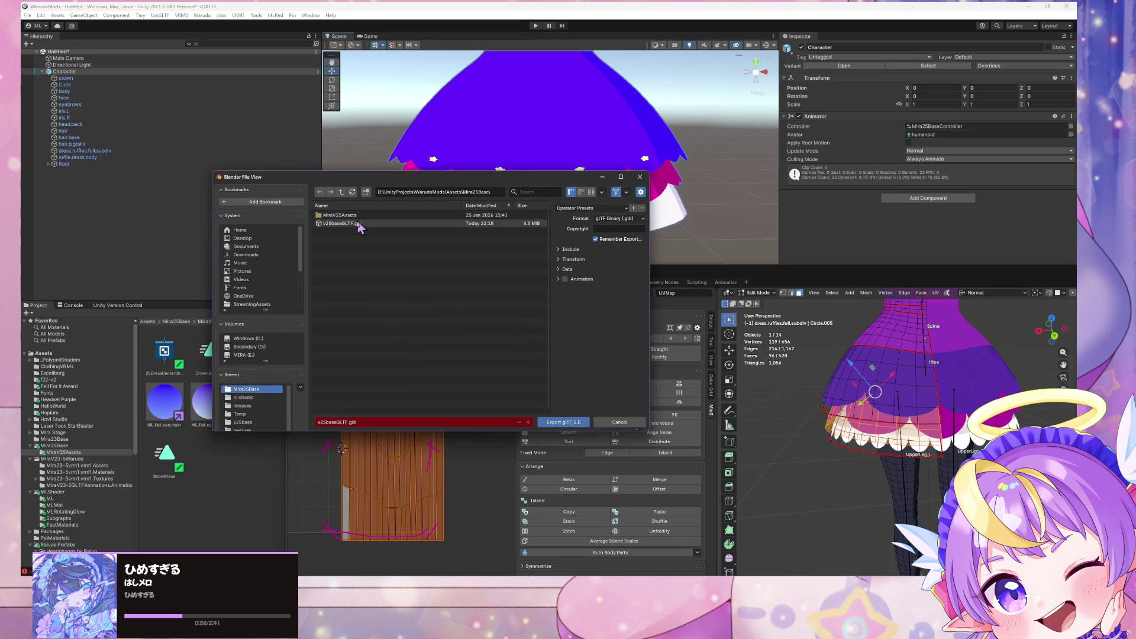
double_click(362, 232)
left_click(384, 187)
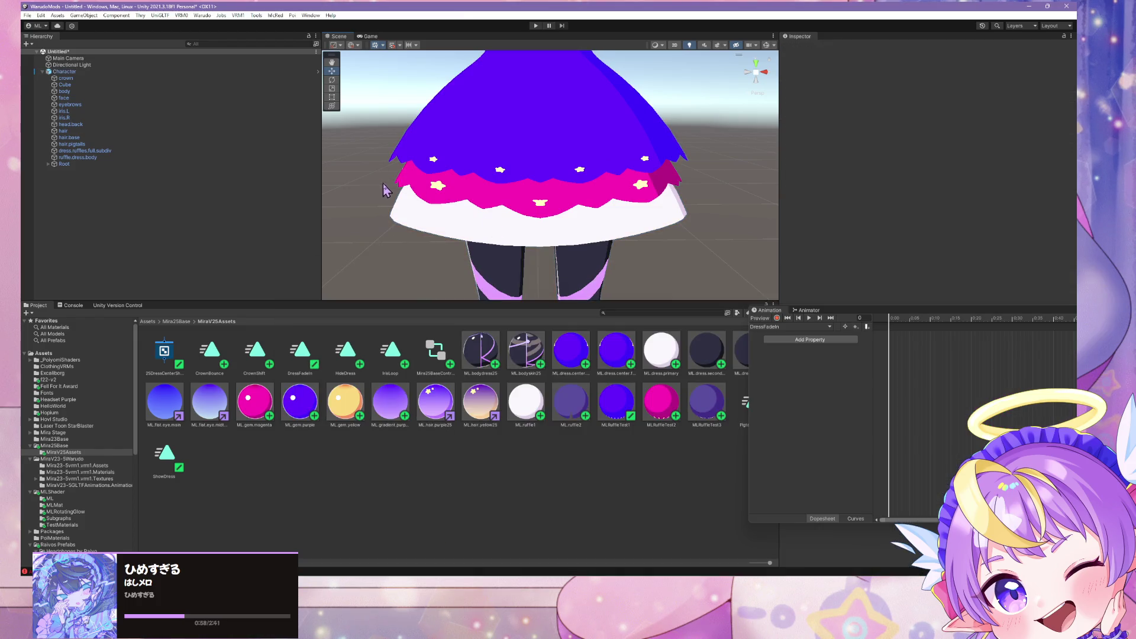
key("alt+Tab")
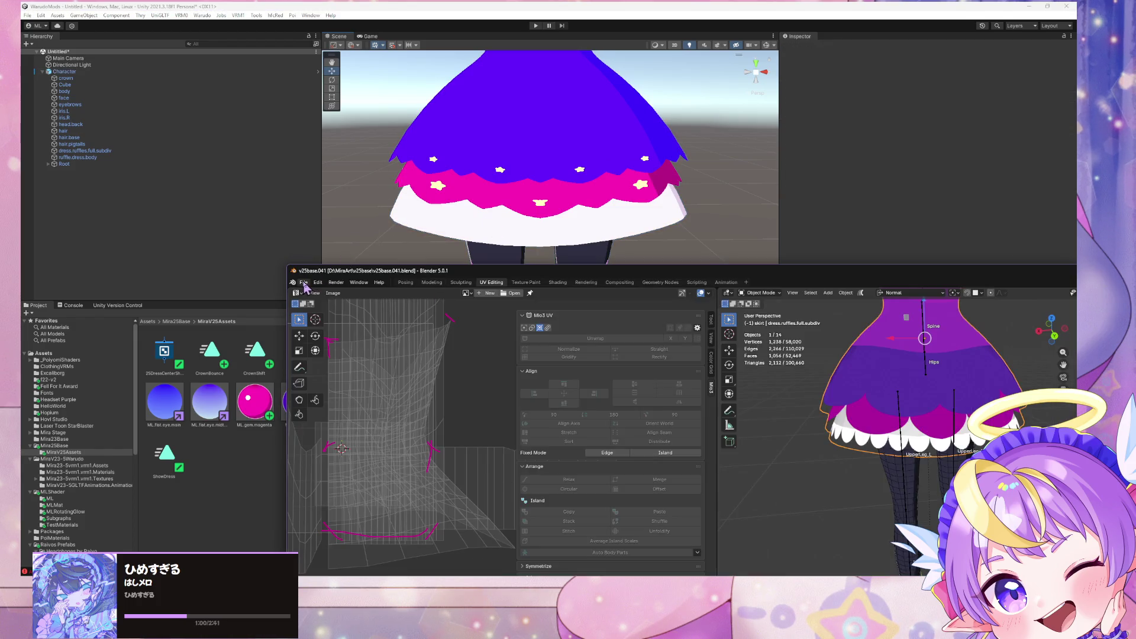
Step: Re-export over v25baseGLTF.glb, orbit around the skirt in Unity, and re-enter Edit Mode
left_click(304, 283)
mouse_move(363, 418)
left_click(426, 483)
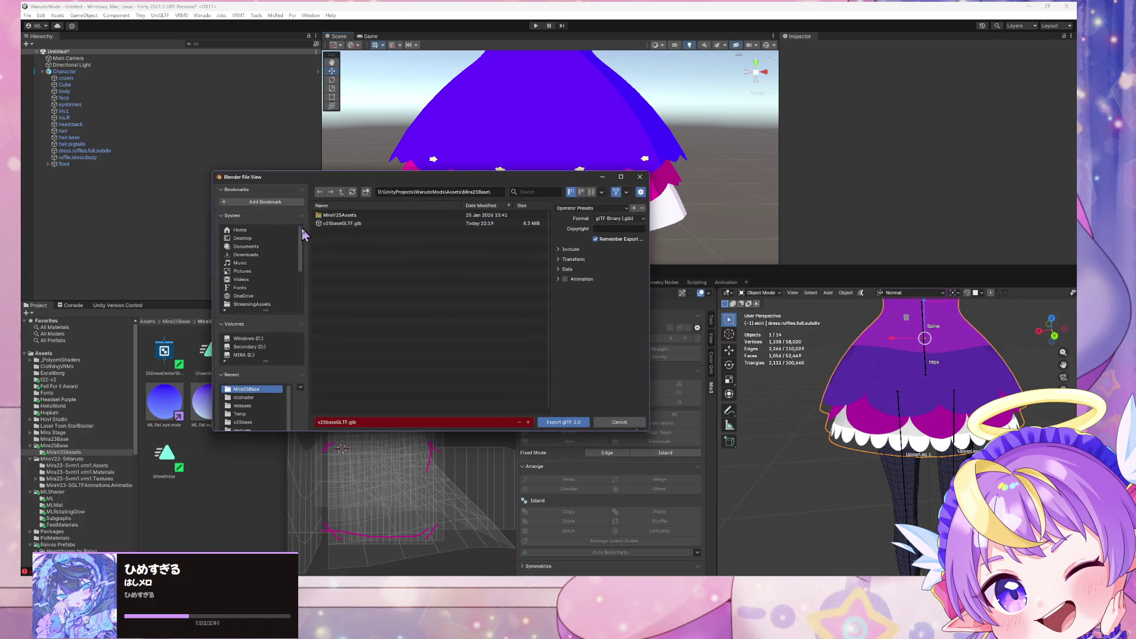
double_click(342, 223)
left_click(441, 200)
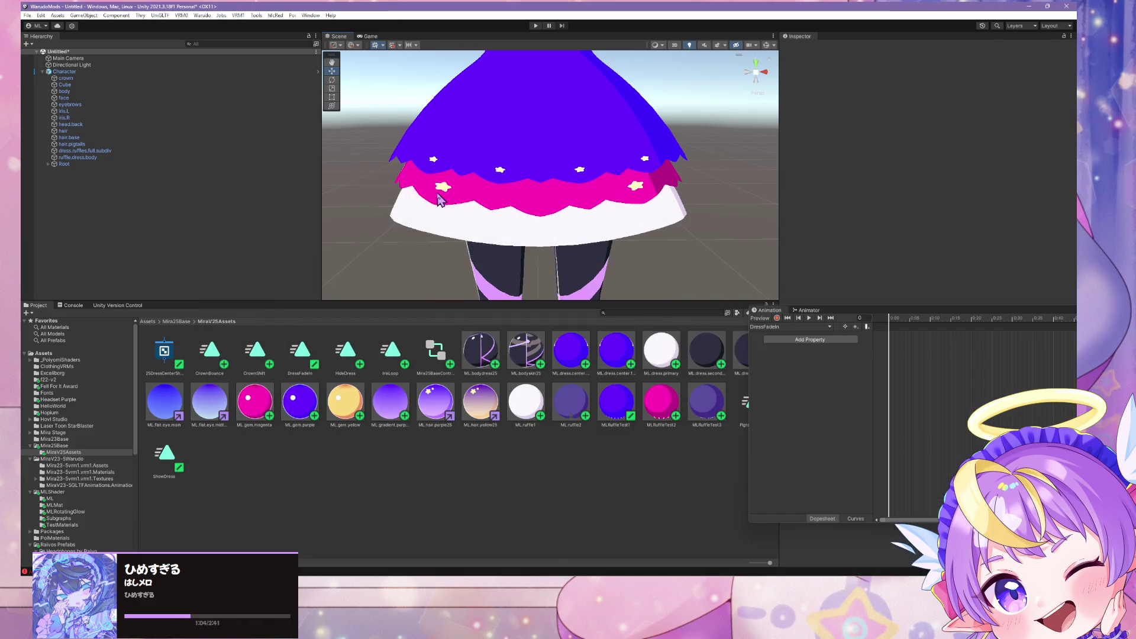
mouse_move(542, 265)
left_mouse_down("alt")
mouse_move(684, 261)
mouse_move(552, 253)
mouse_move(883, 268)
mouse_move(951, 248)
mouse_move(482, 514)
left_mouse_up("alt")
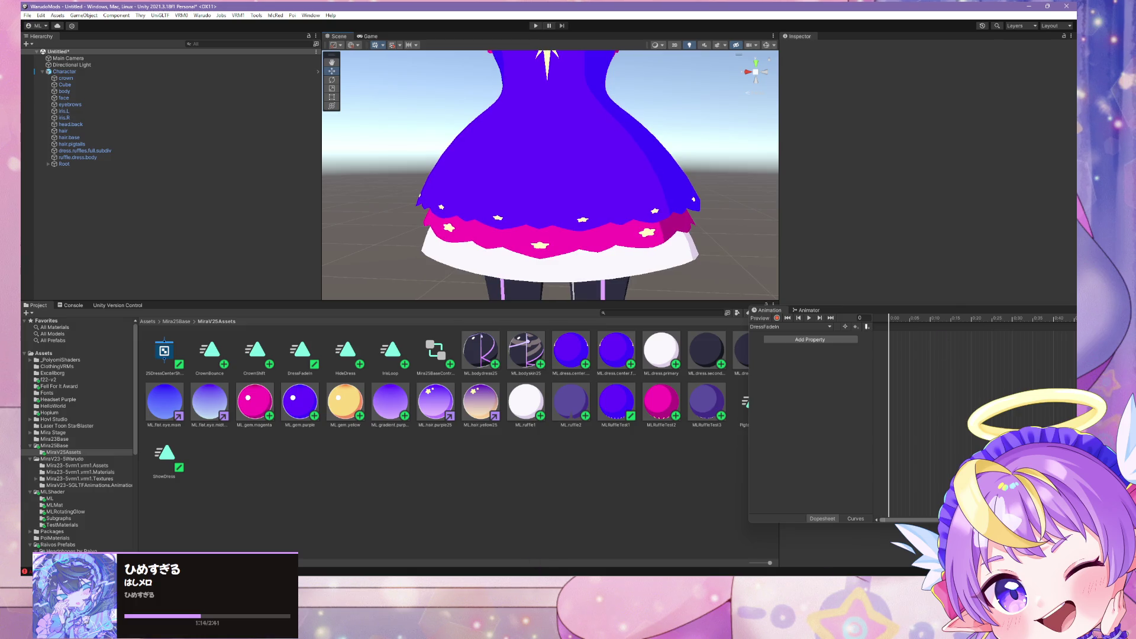
key("alt+Tab")
key("Tab")
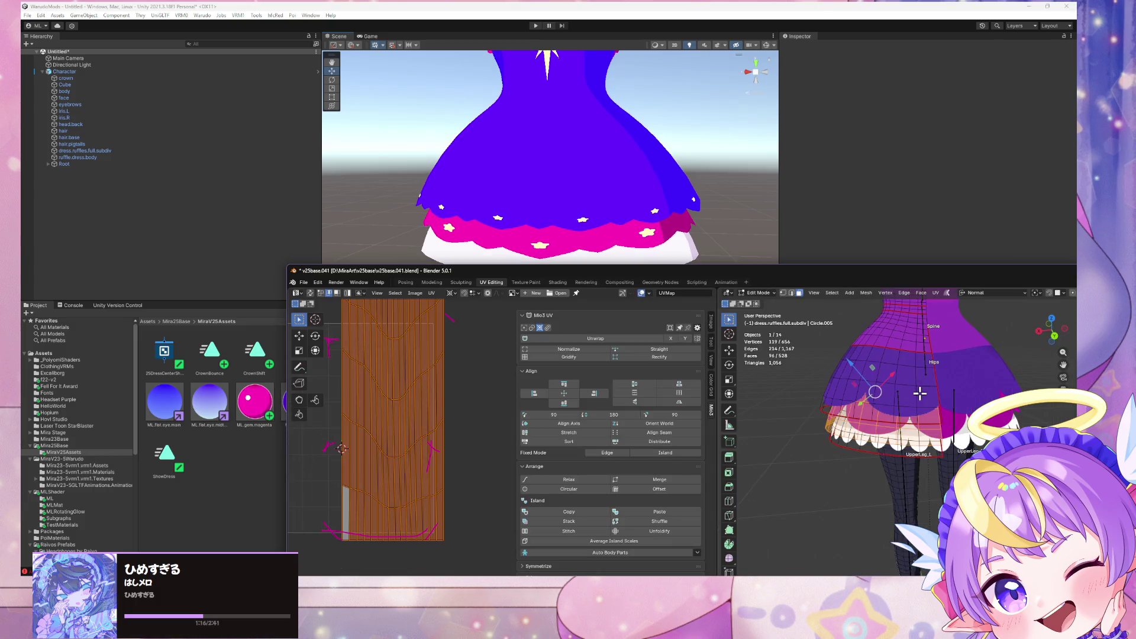
Step: Select the whole ruffle tier, set the scaling pivot, and scale its UVs to about 0.97 along Y
left_click(921, 381)
left_click(918, 432, "shift")
scroll(919, 426, "down", 3)
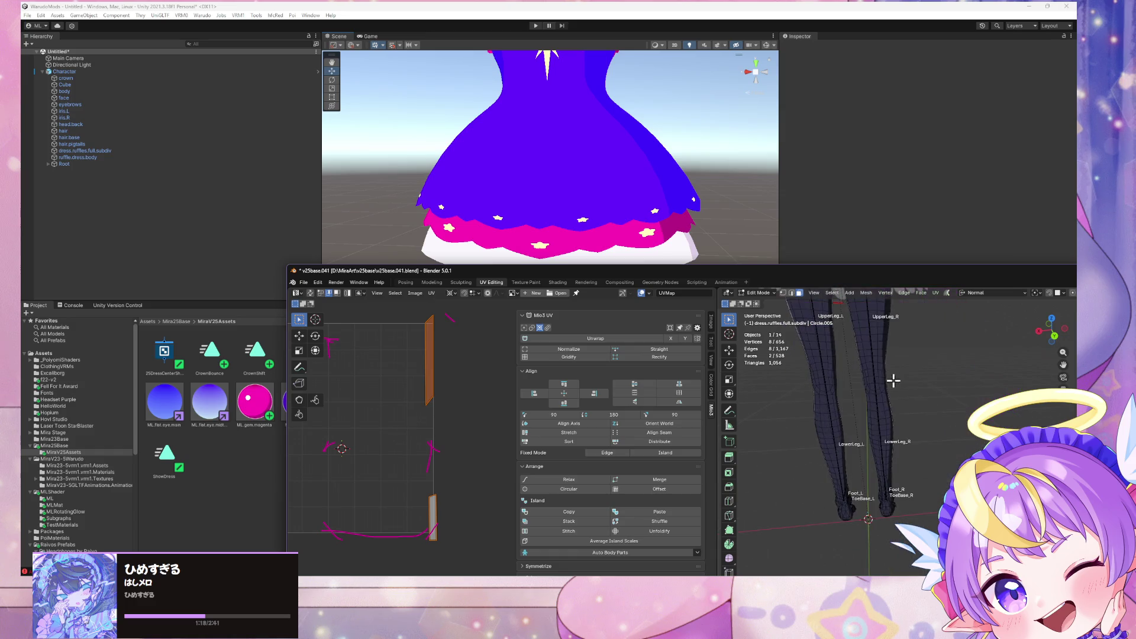
middle_click_drag(919, 420, 933, 397, "shift")
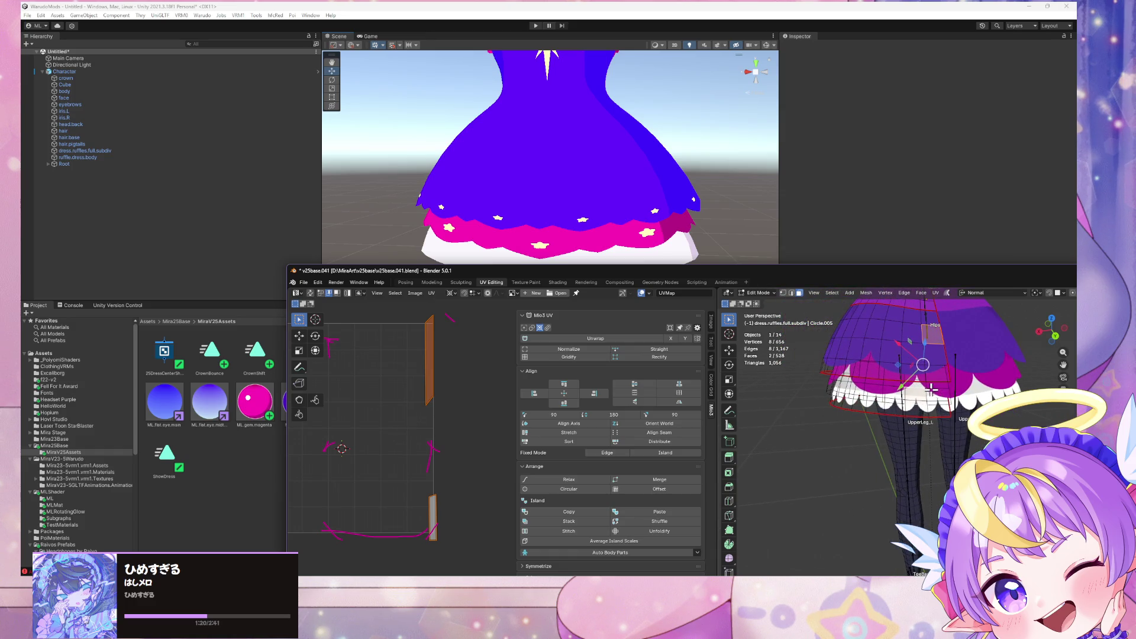
key("ctrl+l")
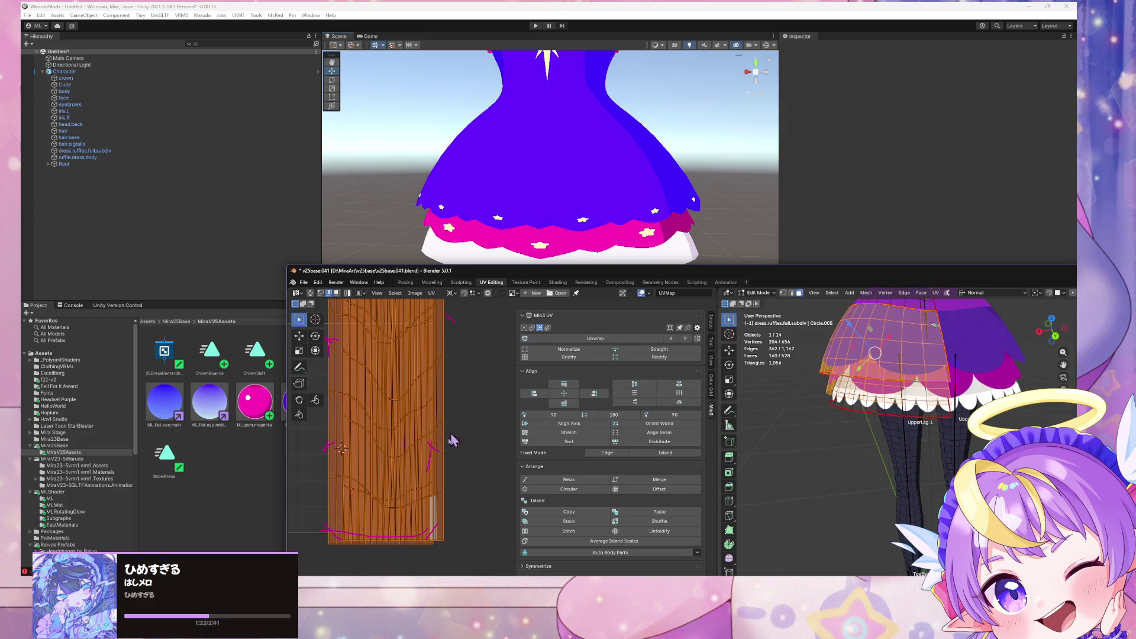
left_click(448, 294)
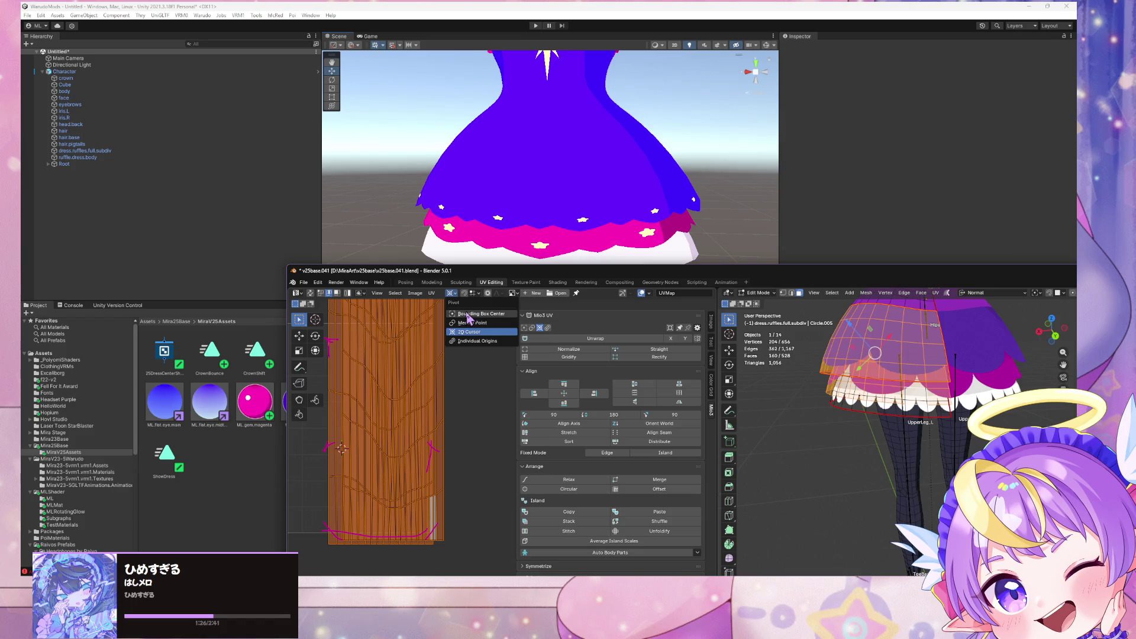
left_click(465, 320)
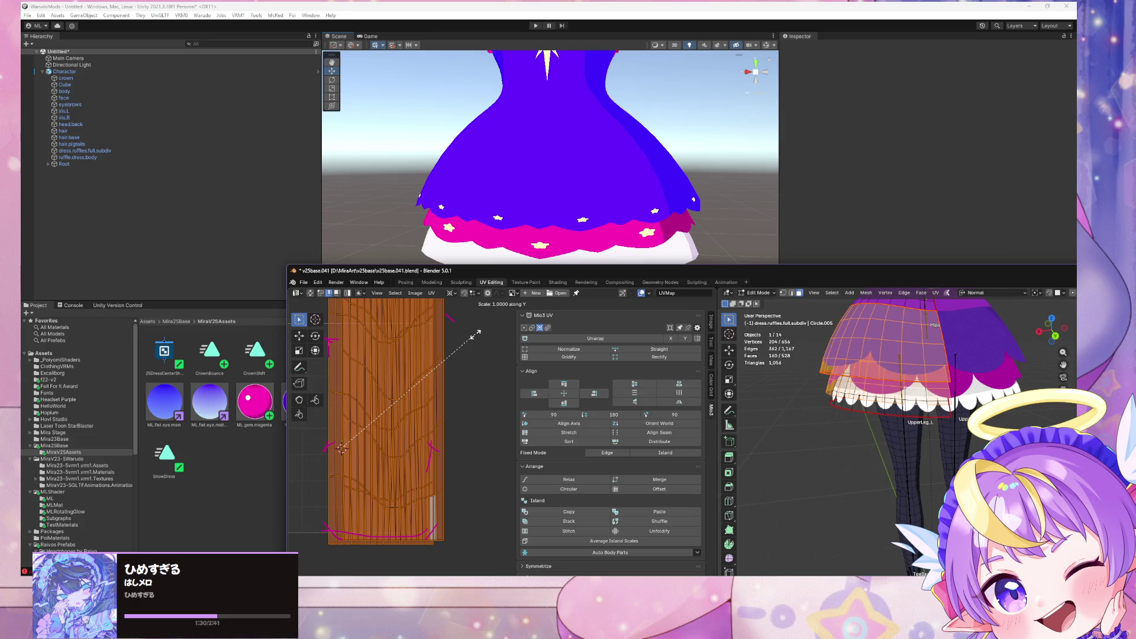
left_click(471, 336)
Step: Save the blend file and export glTF 2.0 over v25baseGLTF.glb to check in Unity
key("ctrl+s")
left_click(303, 282)
mouse_move(319, 408)
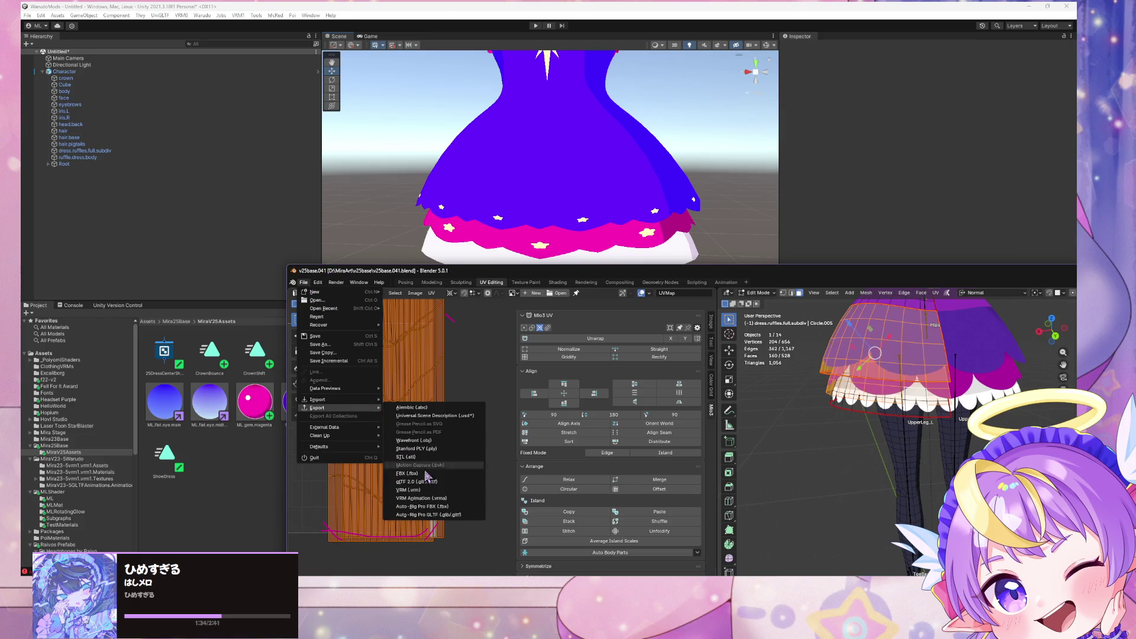
left_click(424, 491)
double_click(355, 223)
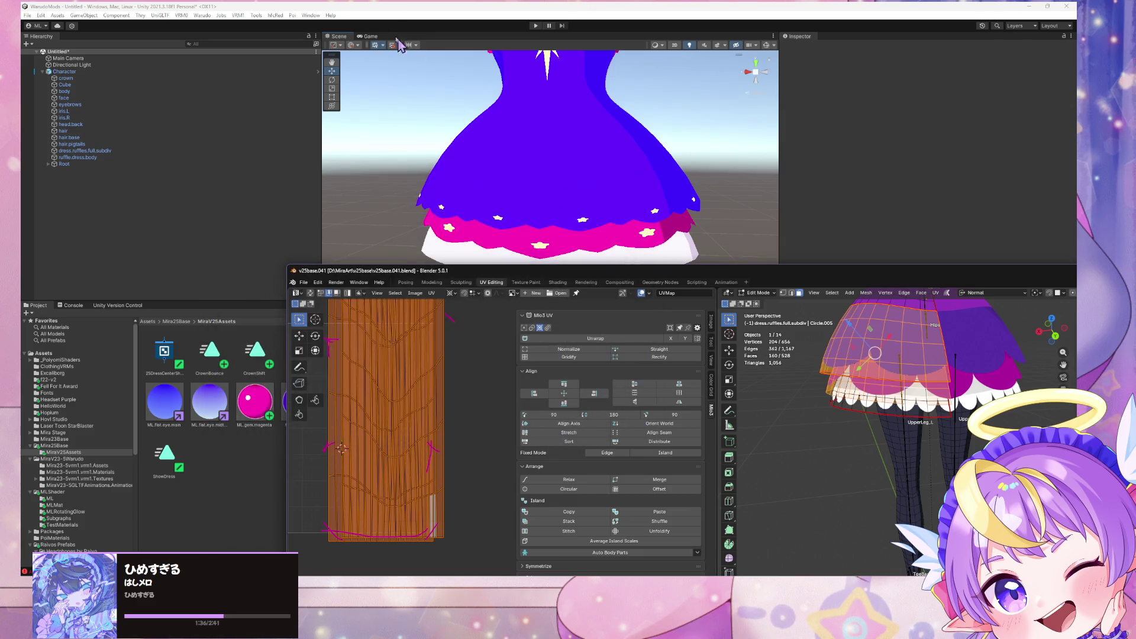
left_click(383, 8)
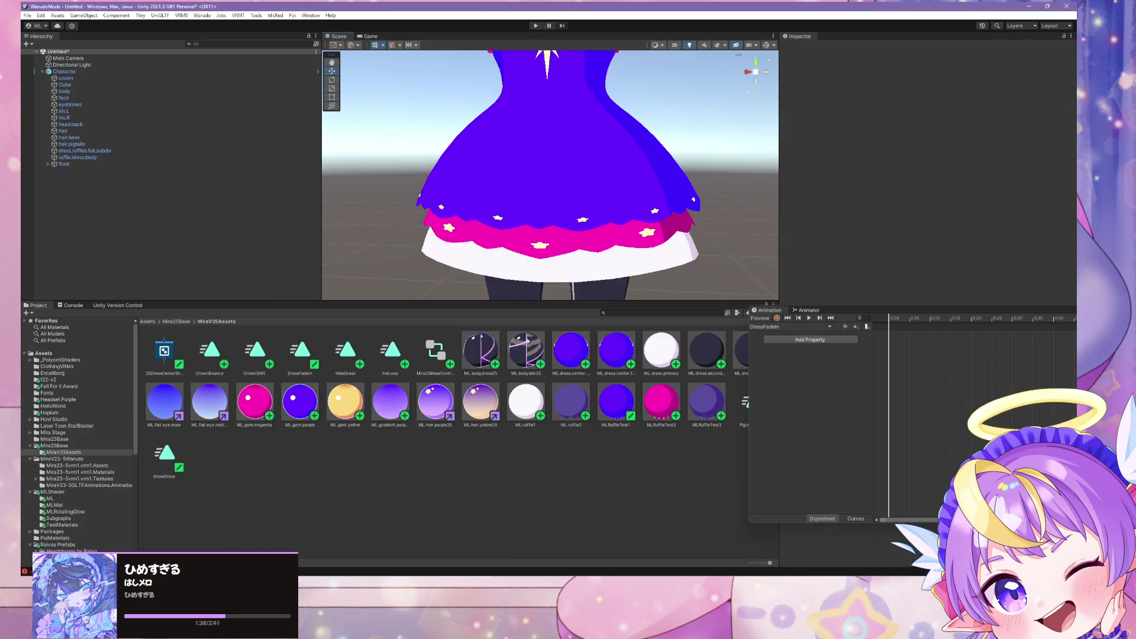
Step: Export the avatar as glTF 2.0 over v25baseGLTF.glb and view it in Unity
key("alt+Tab")
left_click(302, 283)
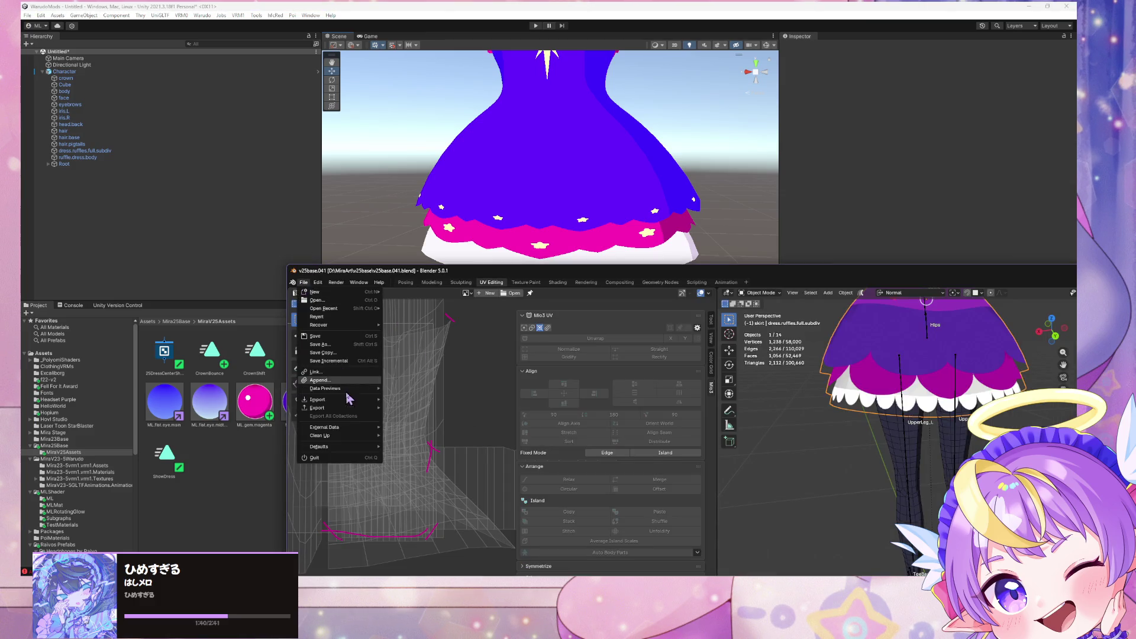
mouse_move(358, 413)
left_click(449, 491)
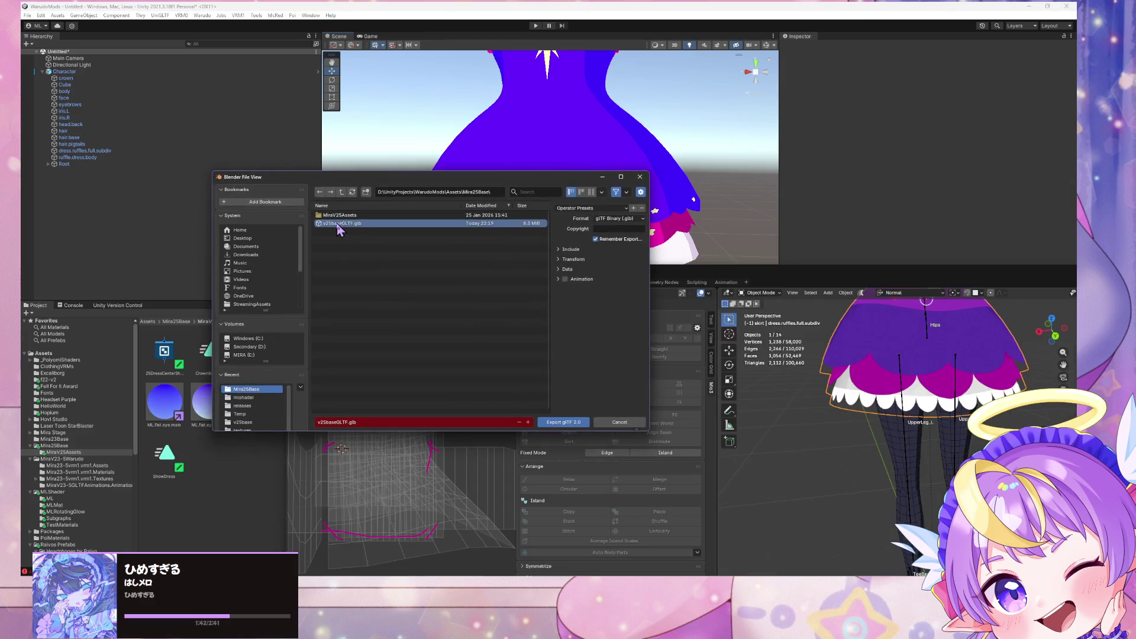
double_click(343, 224)
left_click(355, 12)
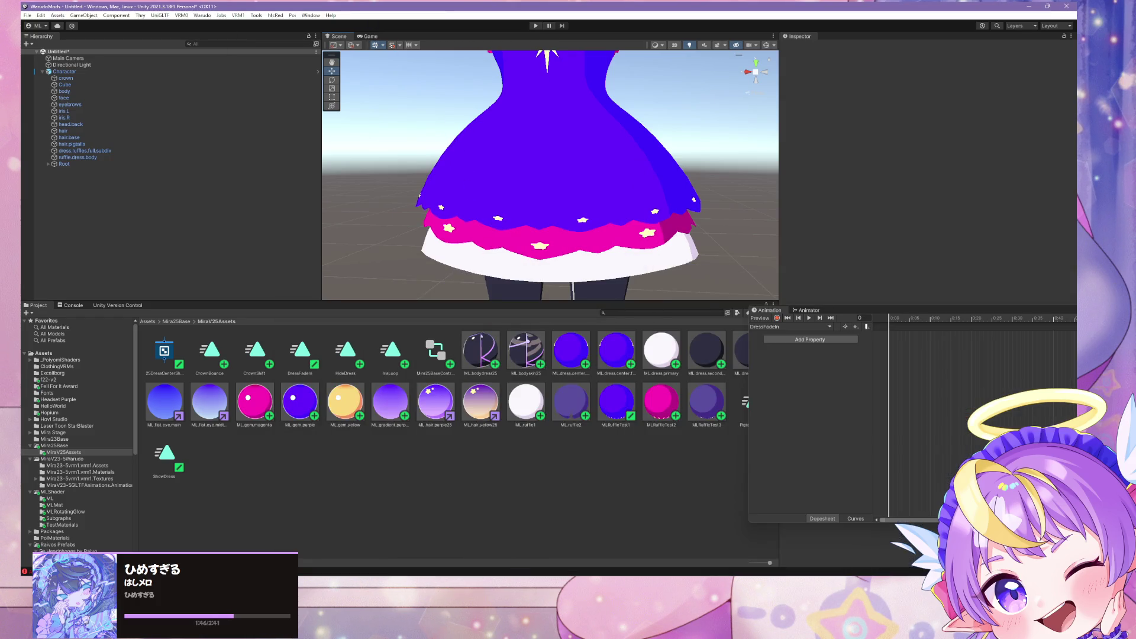
Step: Stretch the ruffle UVs along Y by about 1.059, save, then undo the stretch
key("alt+Tab")
key("Tab")
key("s")
key("y")
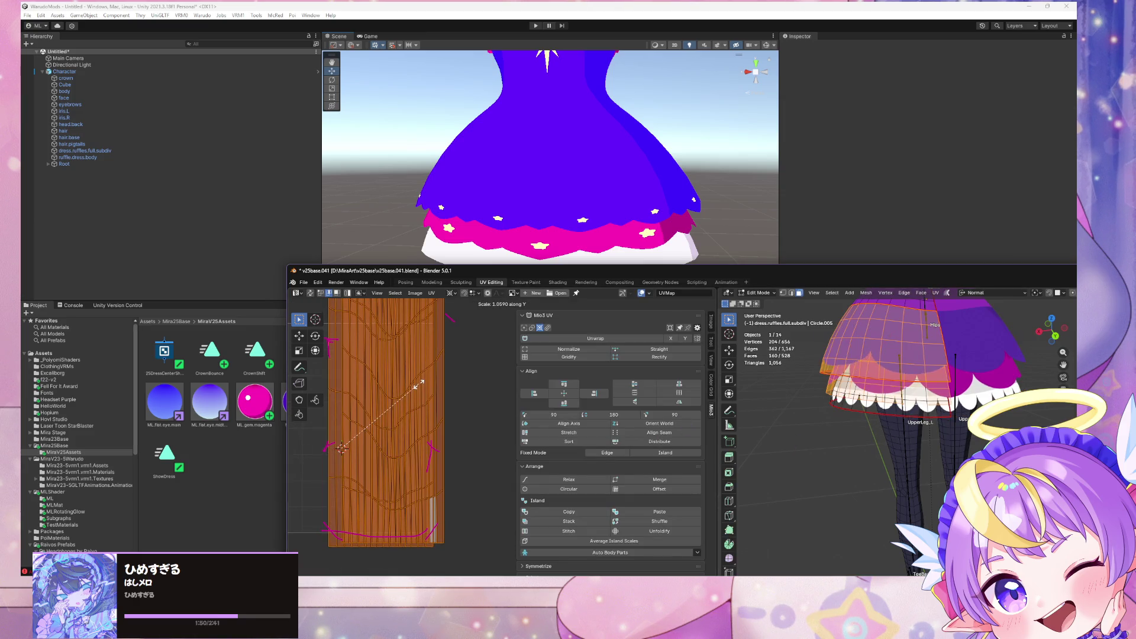
left_click(419, 384)
key("ctrl+s")
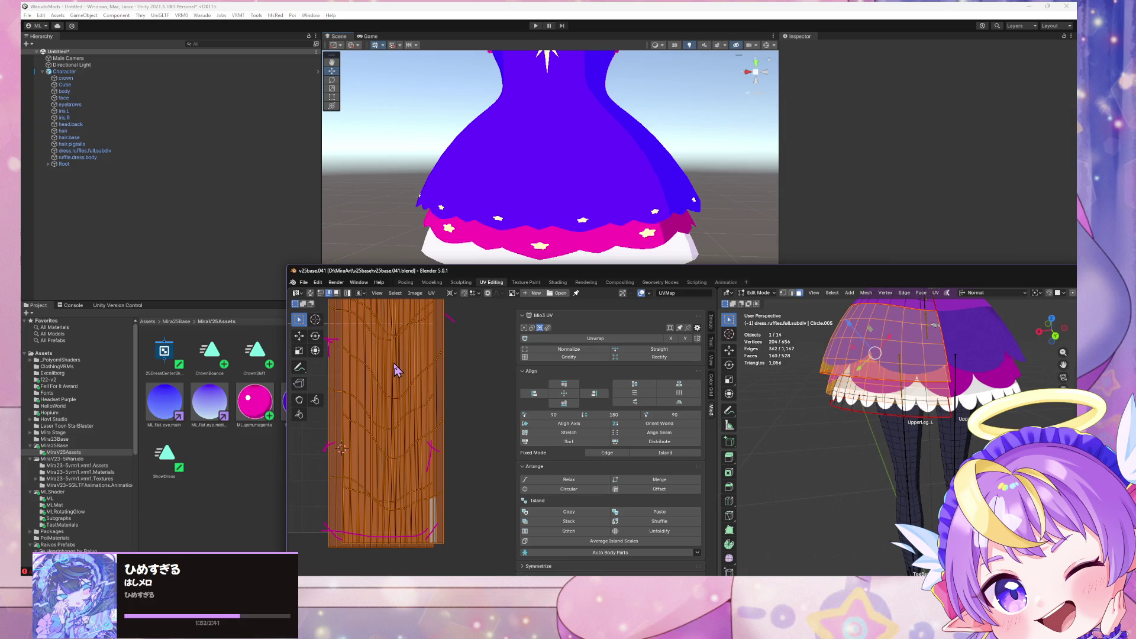
key("ctrl+z")
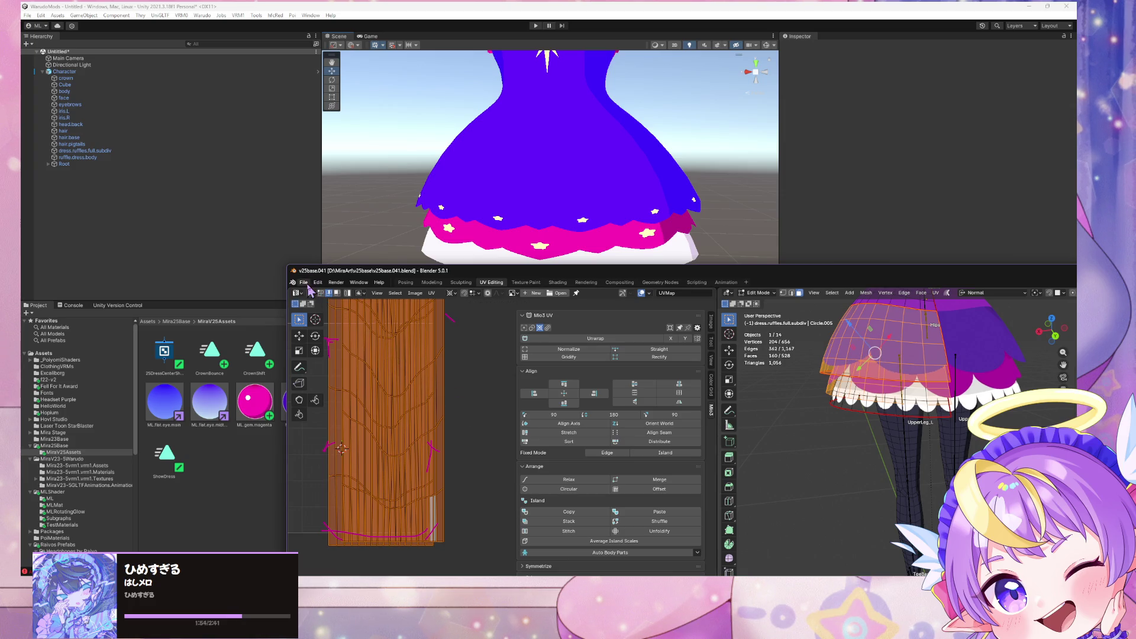
Step: Export glTF 2.0 again over v25baseGLTF.glb and check the result in Unity
left_click(304, 282)
mouse_move(355, 414)
left_click(435, 480)
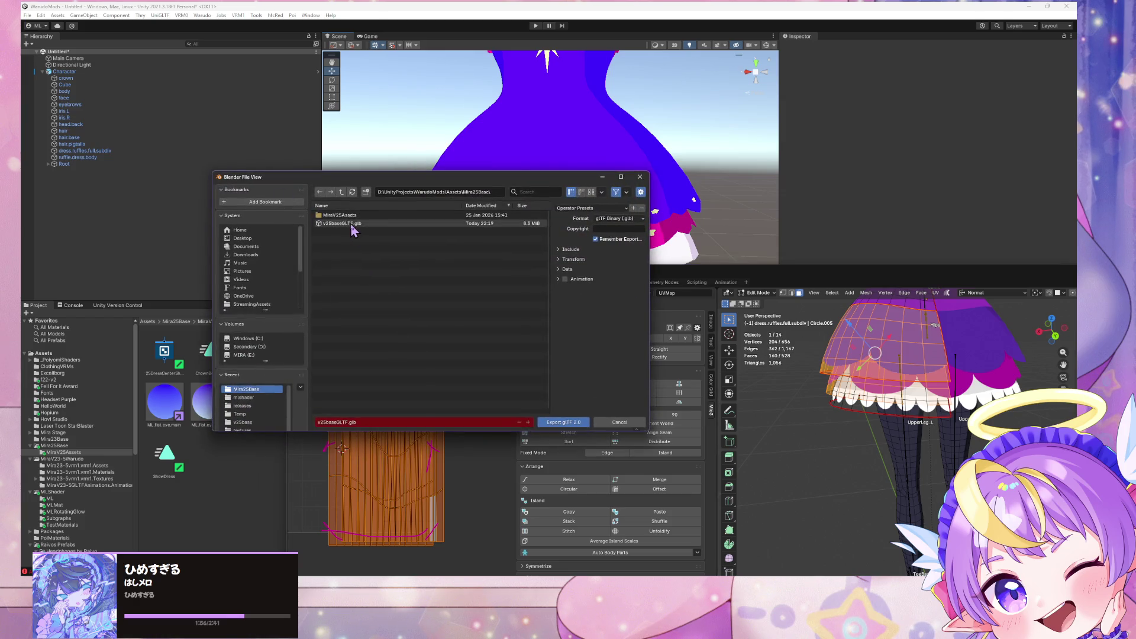
double_click(352, 226)
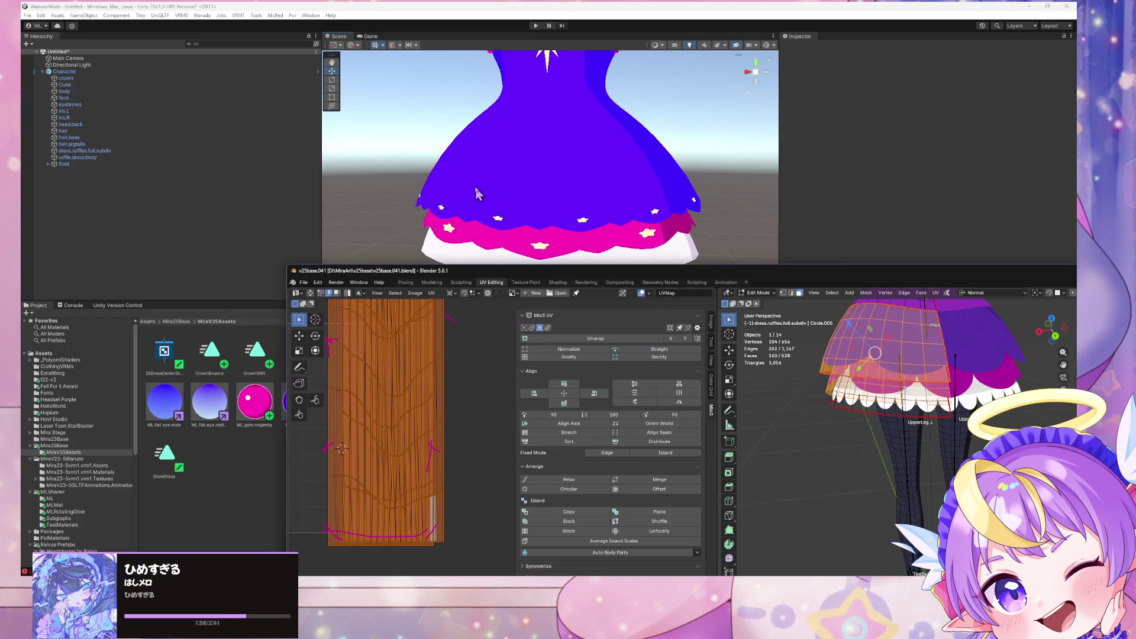
left_click(457, 161)
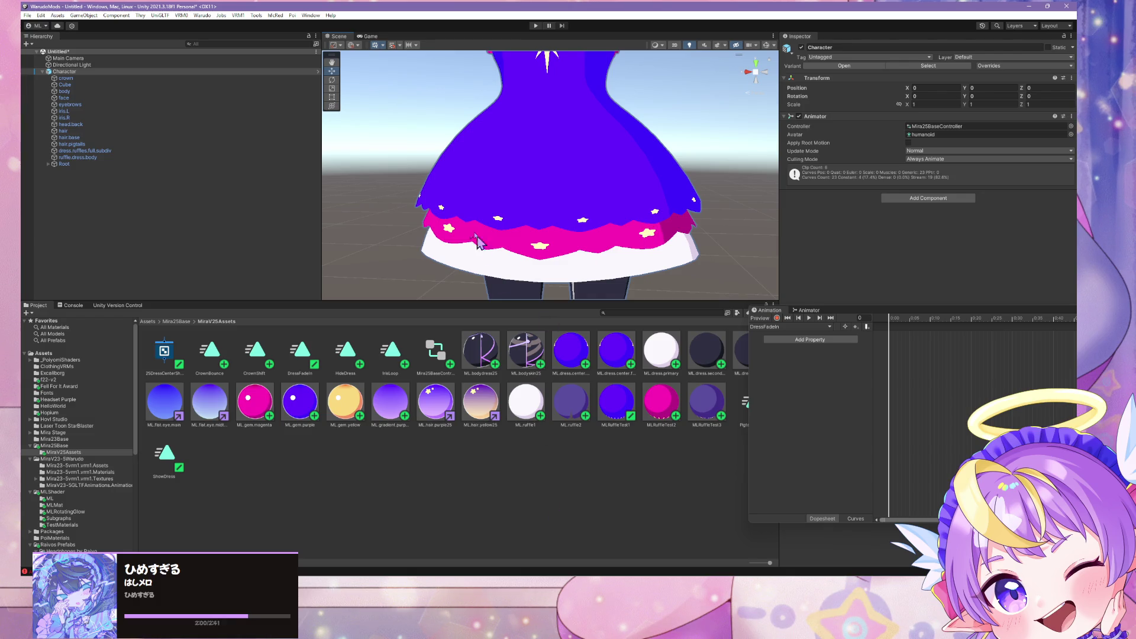
Step: Export glTF 2.0 over v25baseGLTF.glb and inspect the dress in Unity's scene view
key("alt+Tab")
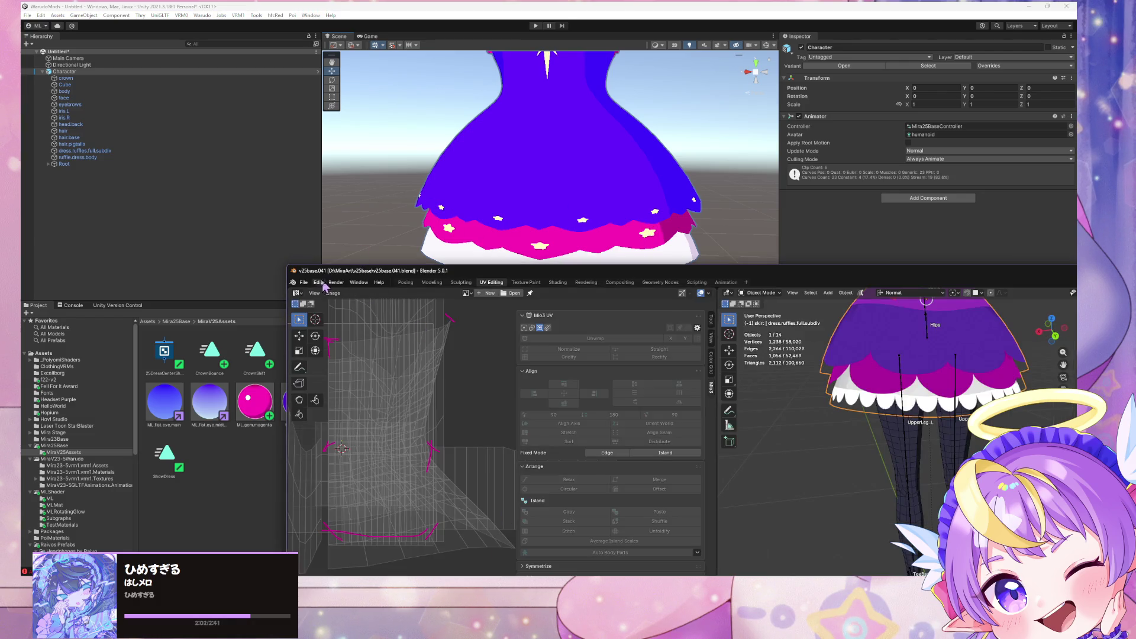
left_click(304, 282)
mouse_move(355, 408)
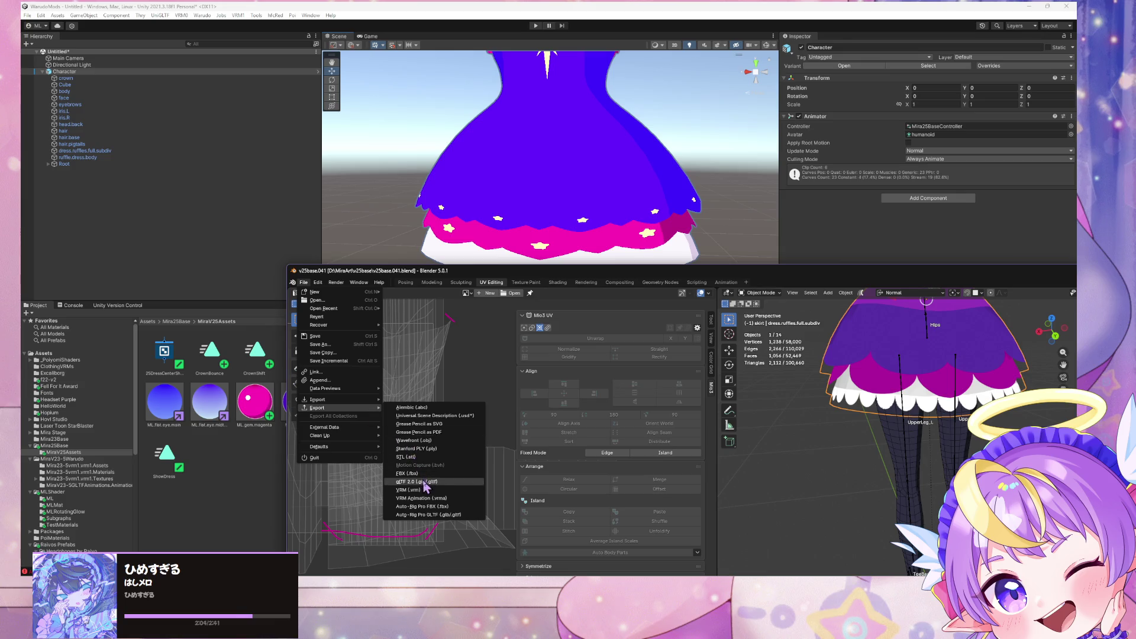
left_click(417, 482)
double_click(332, 228)
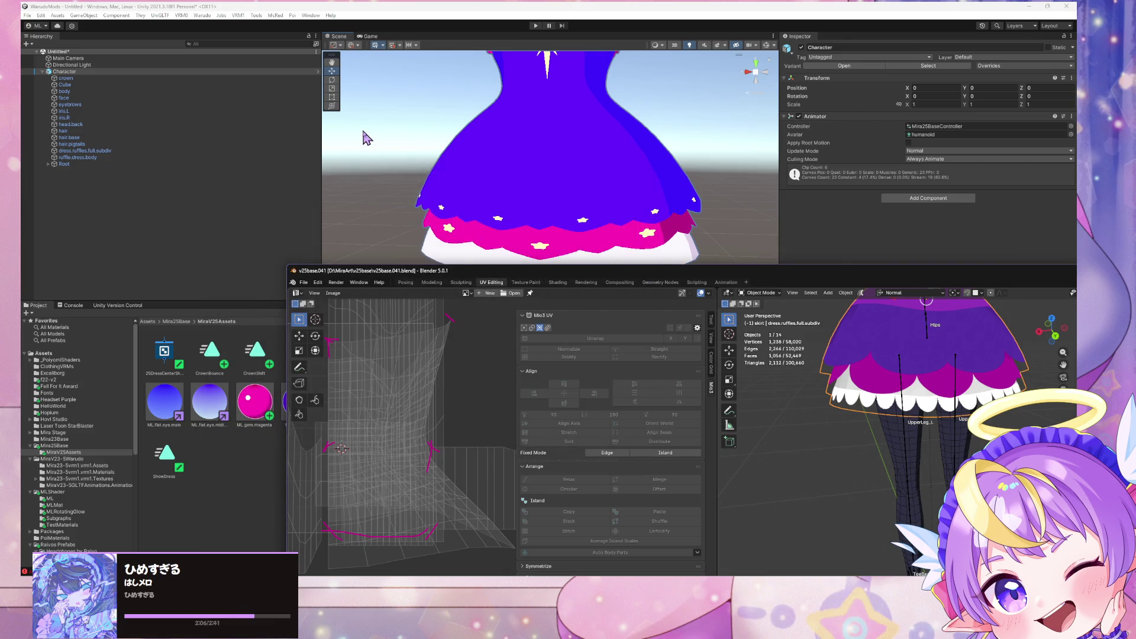
left_click(417, 205)
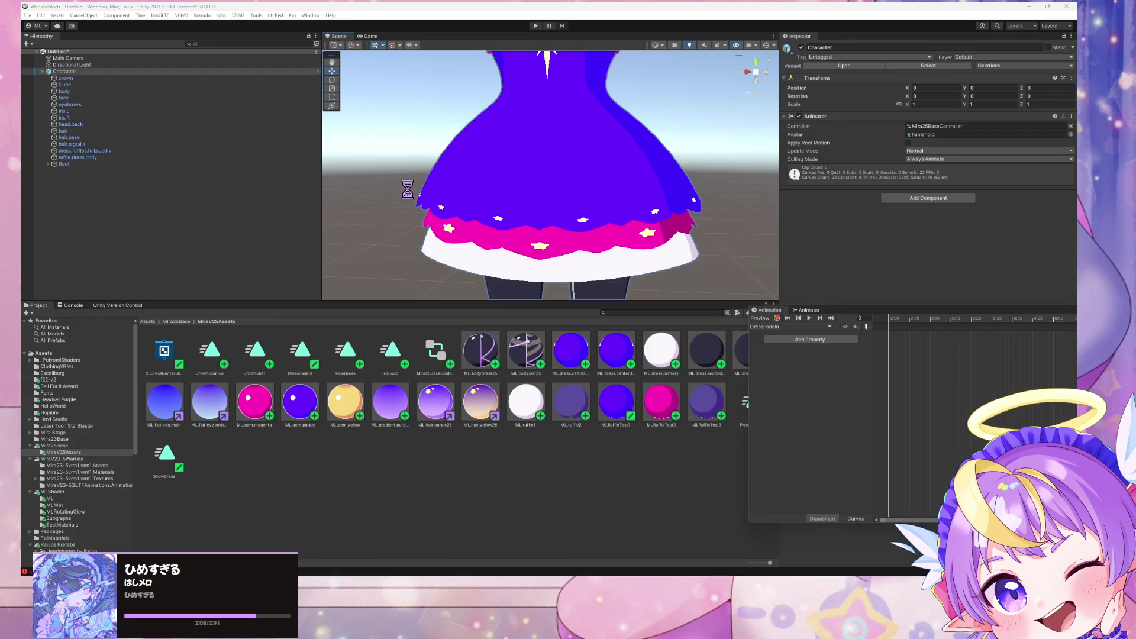
right_click_drag(508, 174, 516, 157)
scroll(519, 171, "up", 5)
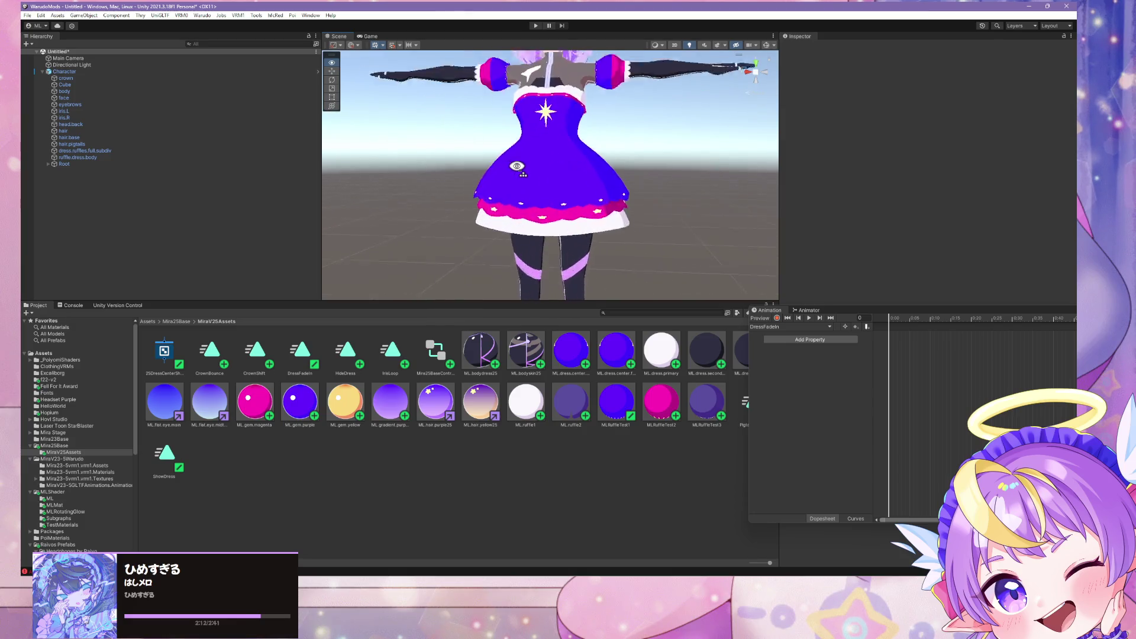
Step: Scale the ruffle UV island vertically, shift it up about 0.128 along Y, and save
key("alt+Tab")
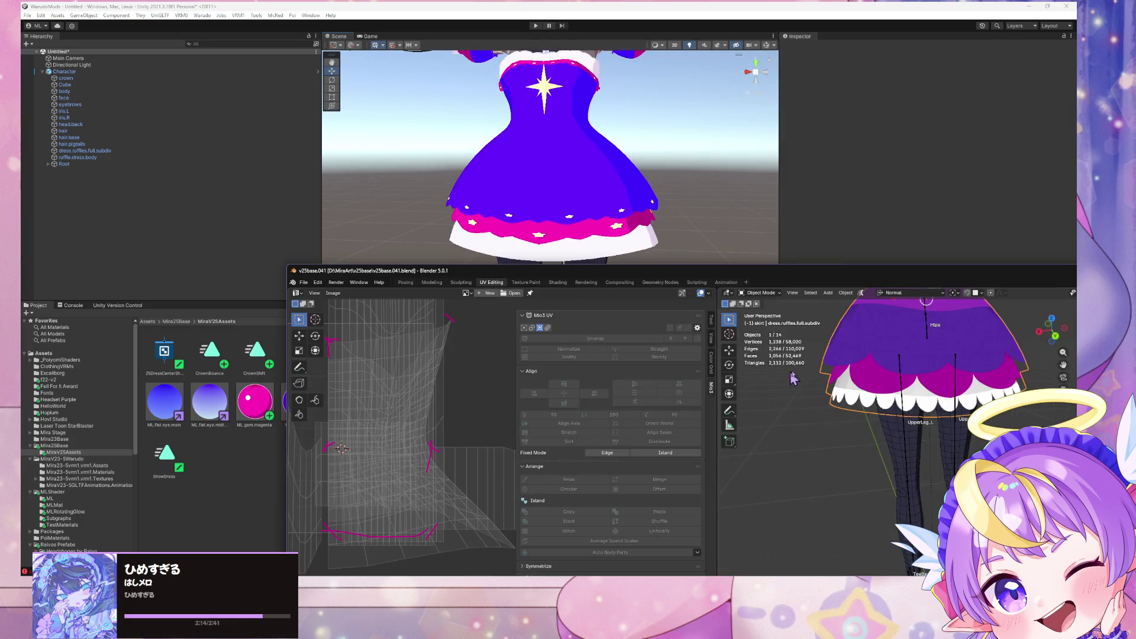
left_click(837, 377)
key("Tab")
key("s")
key("y")
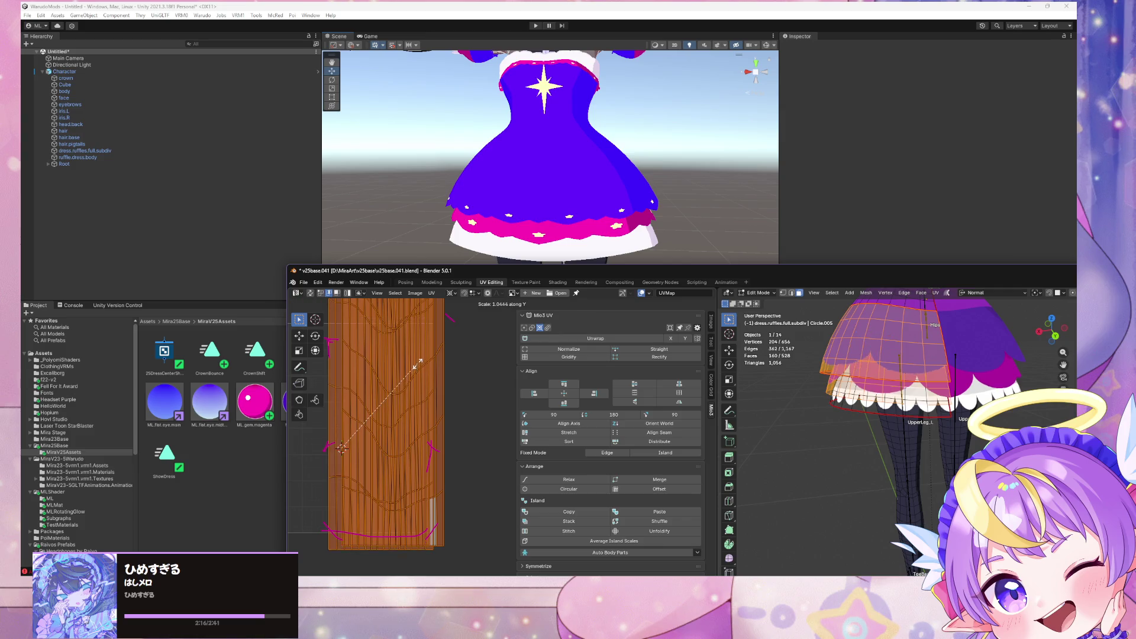
left_click(417, 330)
key("g")
key("y")
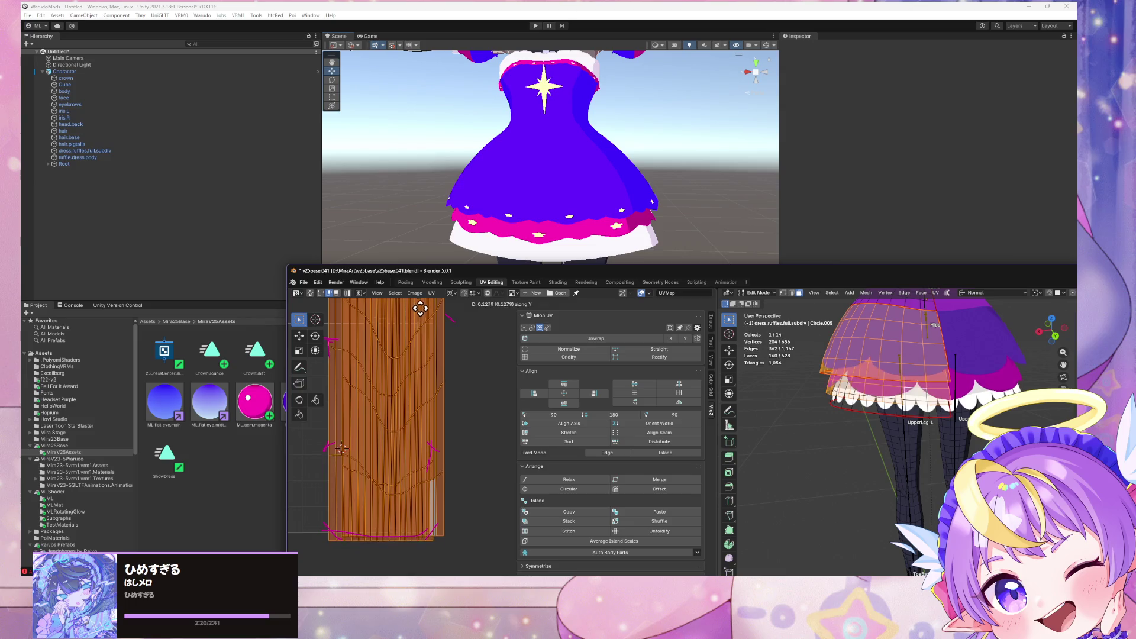
left_click(422, 321)
key("ctrl+s")
Step: Re-export the updated model as glTF 2.0 over v25baseGLTF.glb and view it in Unity
left_click(303, 282)
mouse_move(346, 409)
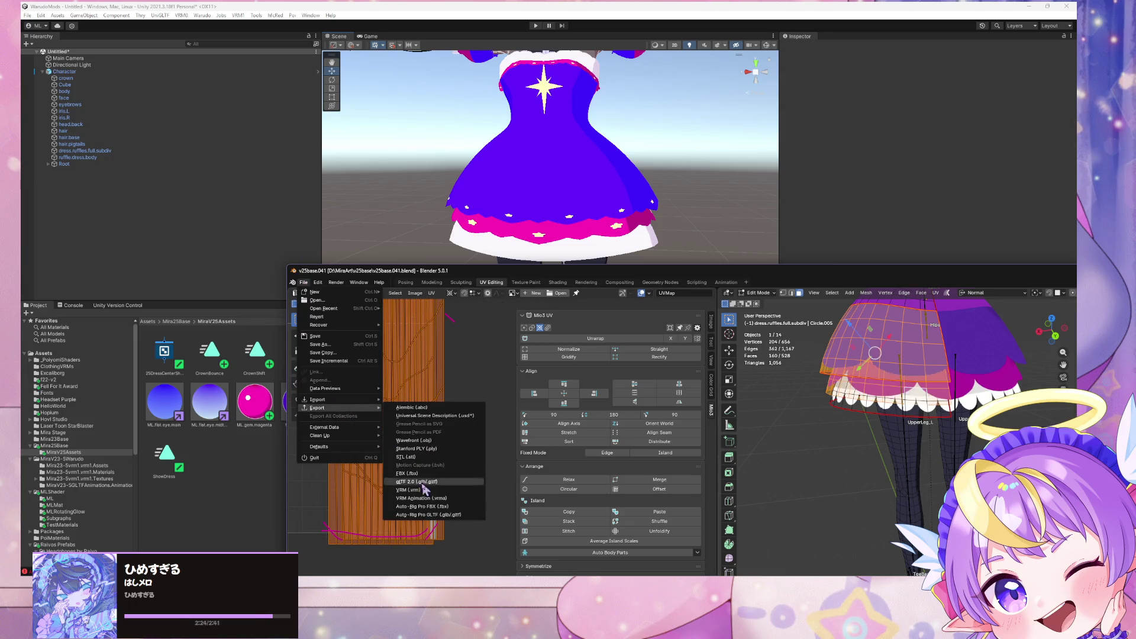
left_click(432, 488)
double_click(342, 223)
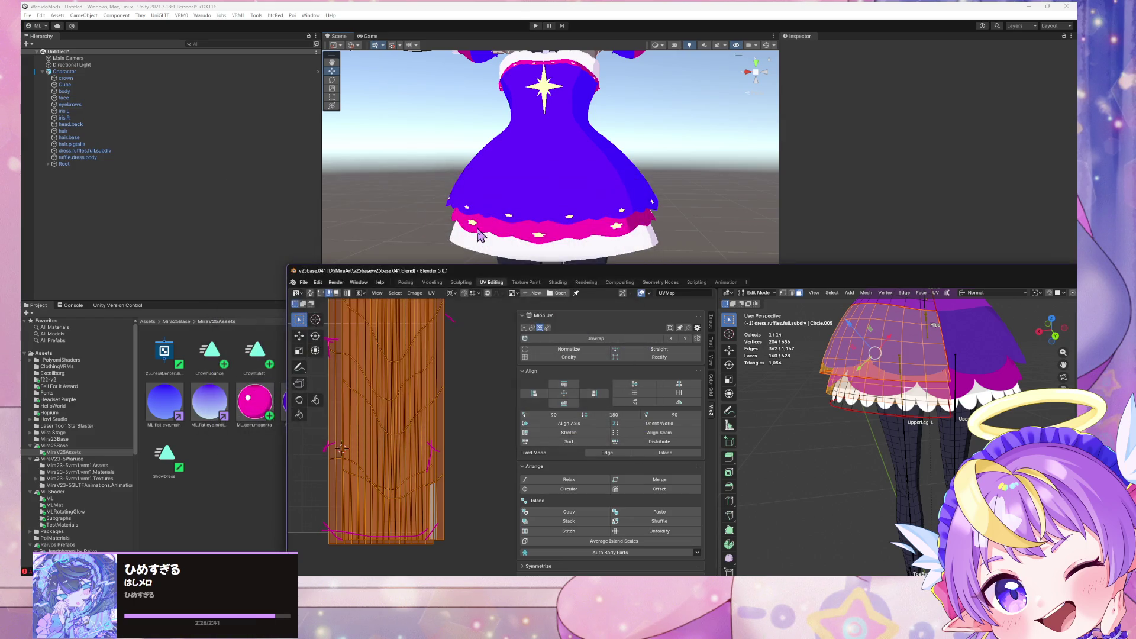
left_click(663, 135)
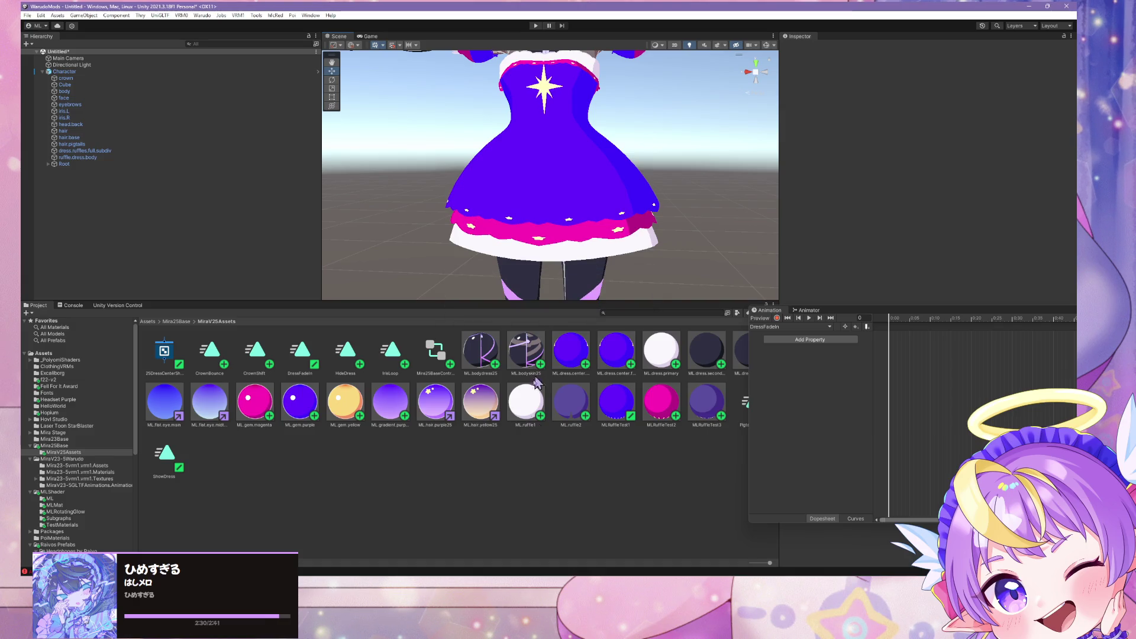
Step: Squash the ruffle UV island vertically, shift it lower on the texture, and save
key("alt+Tab")
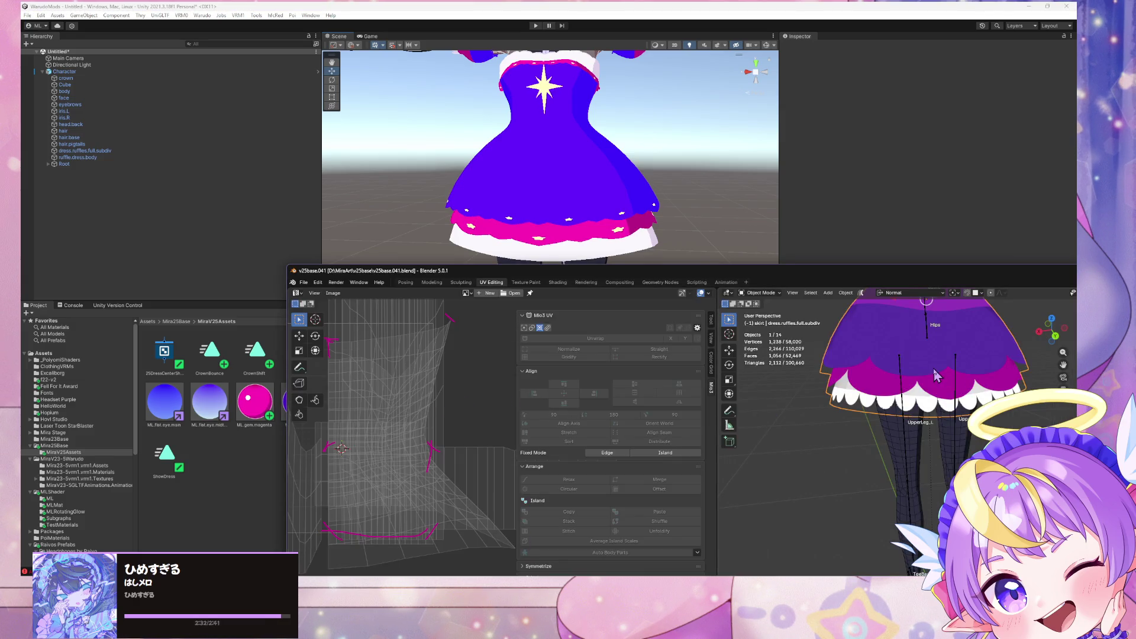
key("Tab")
key("s")
key("y")
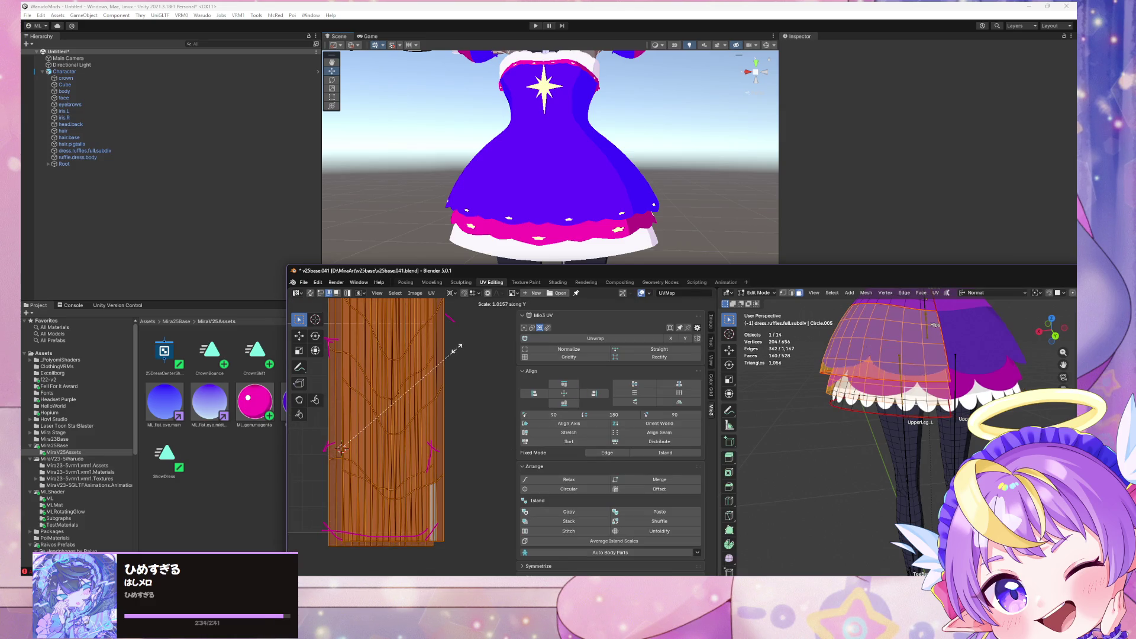
left_click(419, 457)
key("g")
left_click(422, 494)
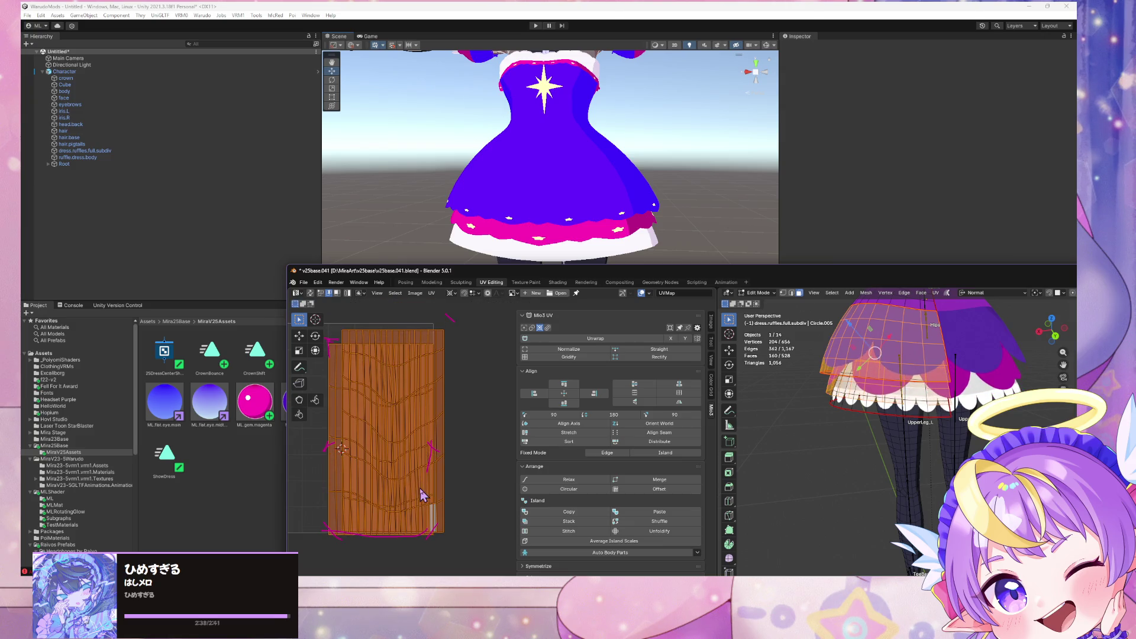
key("y")
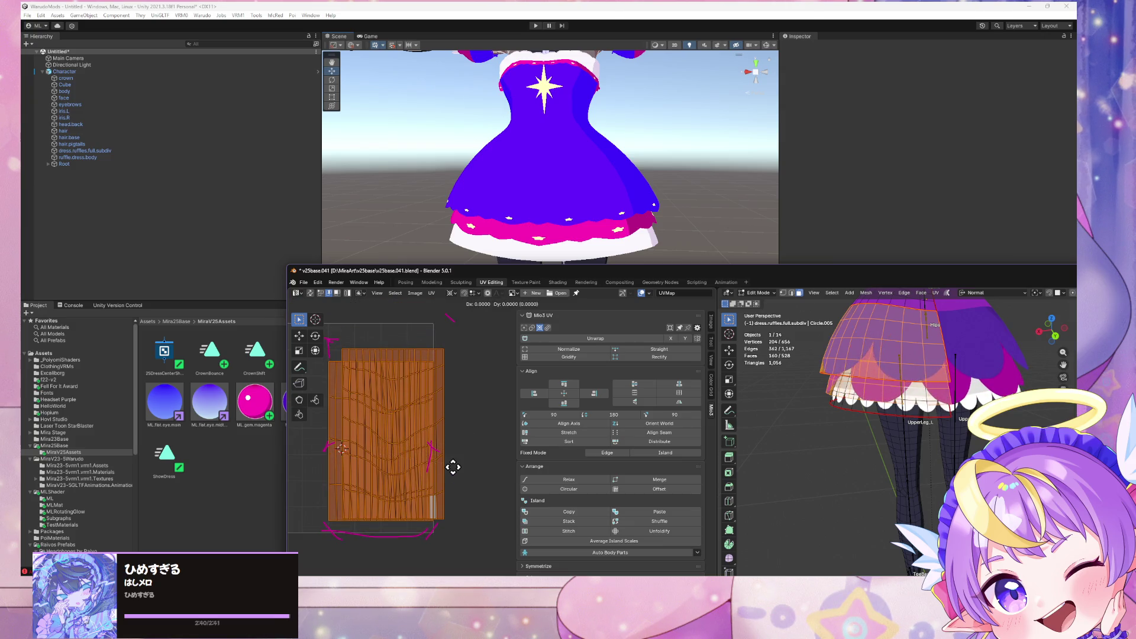
left_click(459, 474)
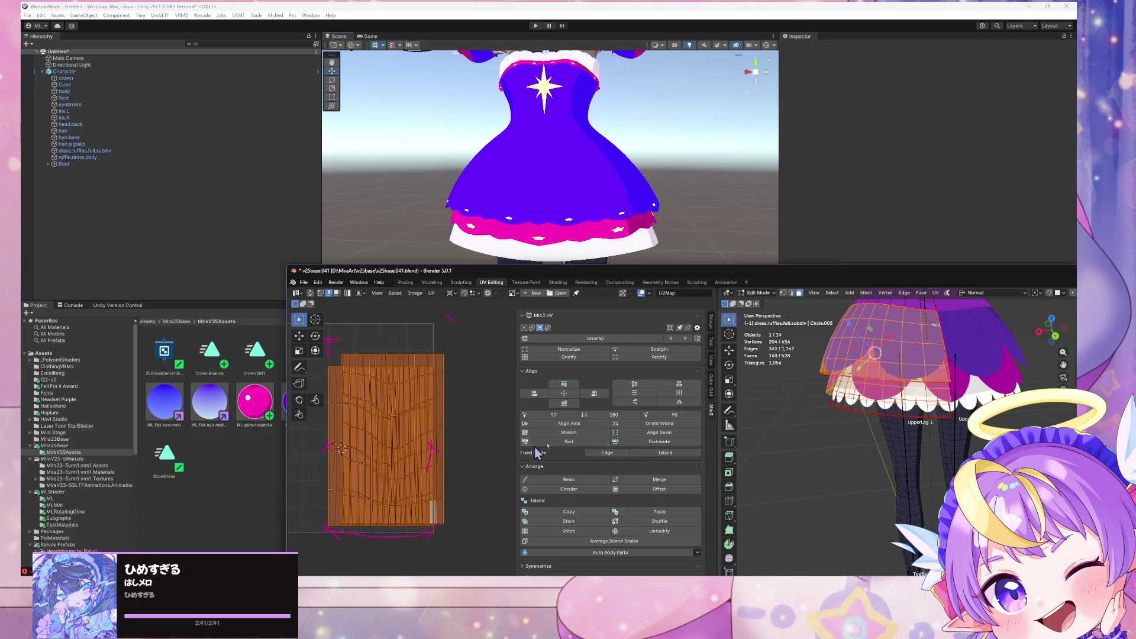
key("g")
key("y")
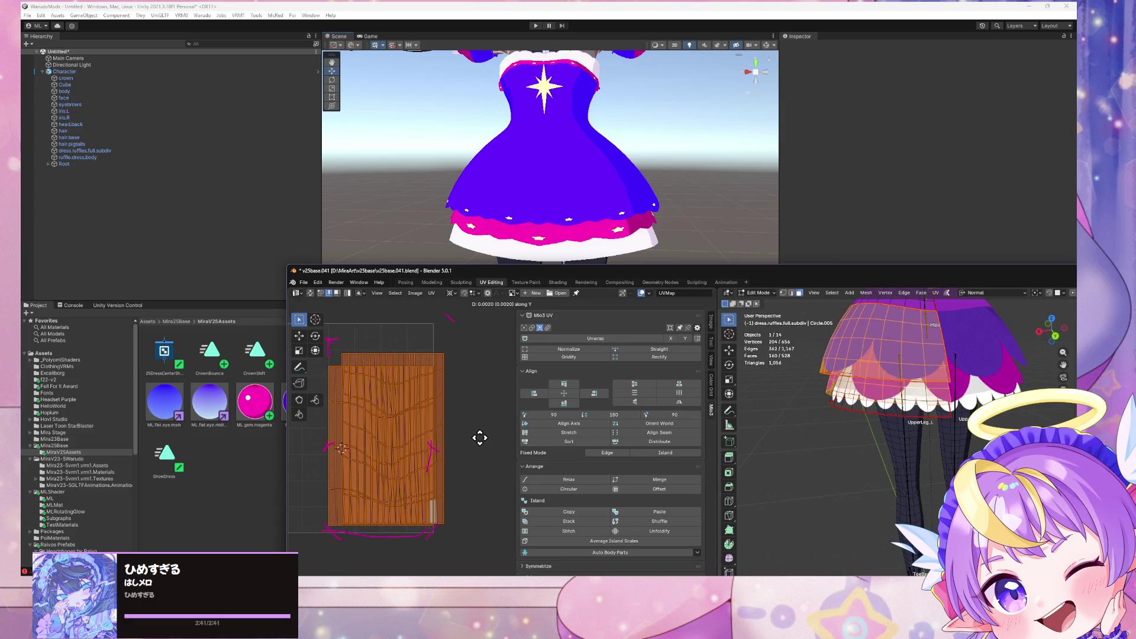
key("ctrl+s")
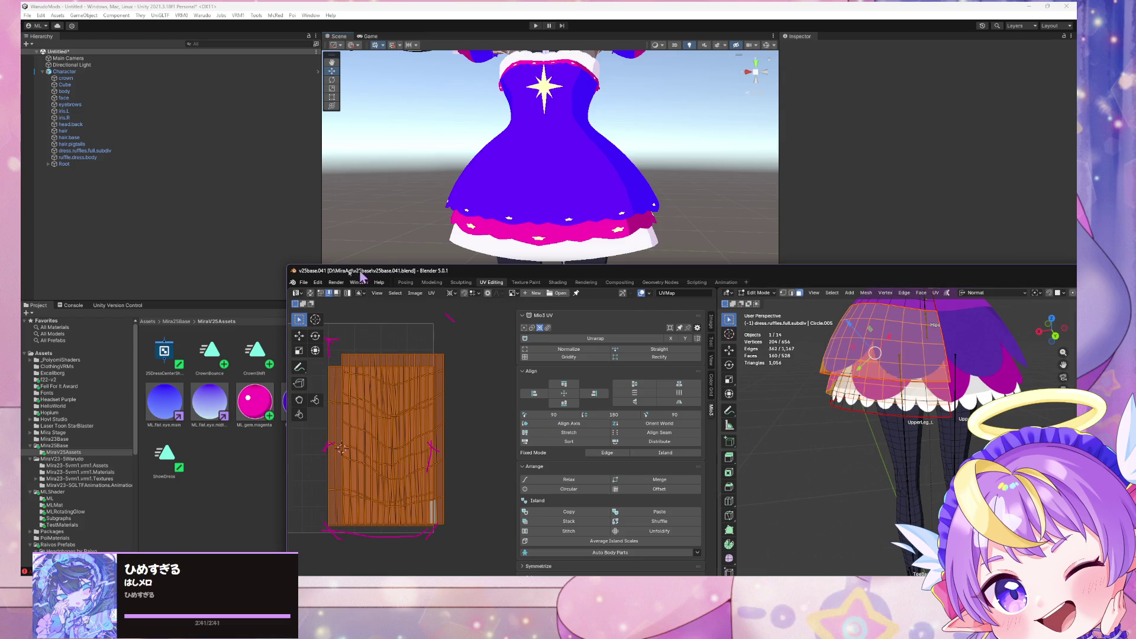
Step: Export glTF 2.0 over v25baseGLTF.glb and bring Unity forward to load it
left_click(307, 285)
mouse_move(359, 416)
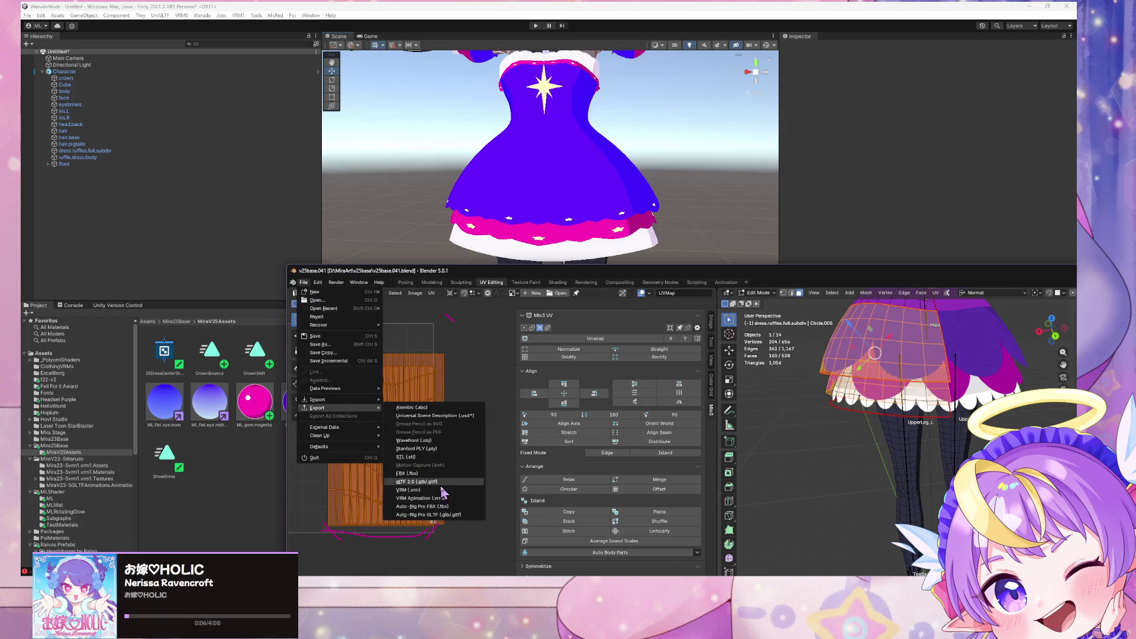
left_click(444, 491)
double_click(350, 223)
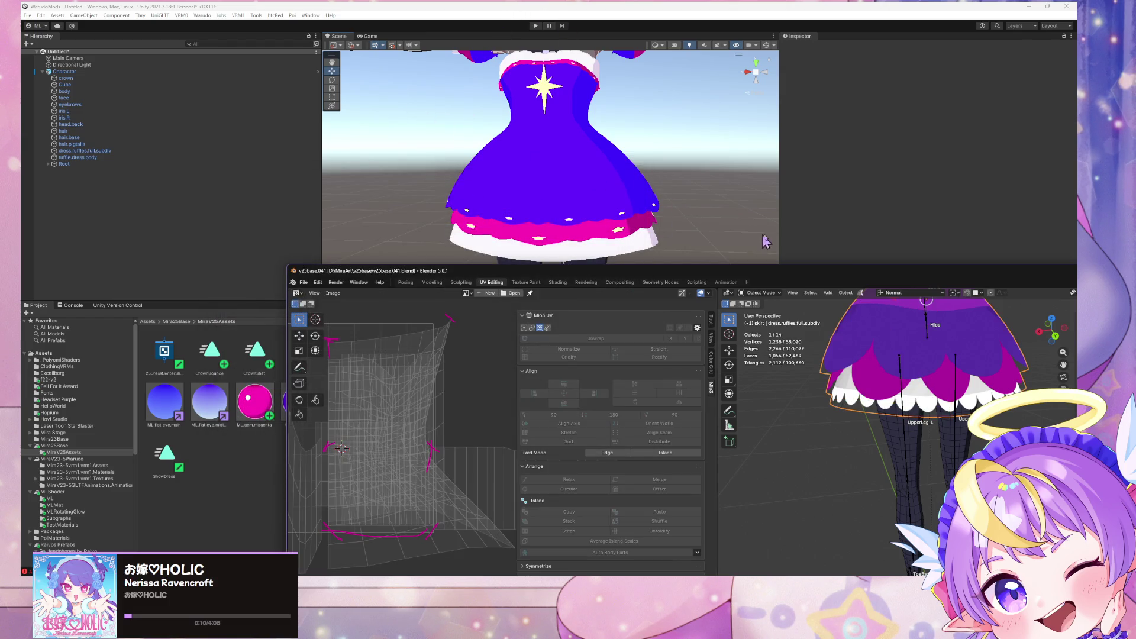
left_click(664, 198)
Step: Orbit and zoom Unity's scene view to inspect the star-trimmed dress and white ruffle tiers
mouse_move(609, 231)
left_mouse_down("alt")
mouse_move(632, 258)
mouse_move(697, 254)
mouse_move(659, 264)
mouse_move(1021, 263)
mouse_move(659, 271)
mouse_move(616, 224)
mouse_move(621, 198)
mouse_move(624, 236)
mouse_move(588, 211)
mouse_move(599, 221)
left_mouse_up("alt")
scroll(599, 220, "up", 10, "alt")
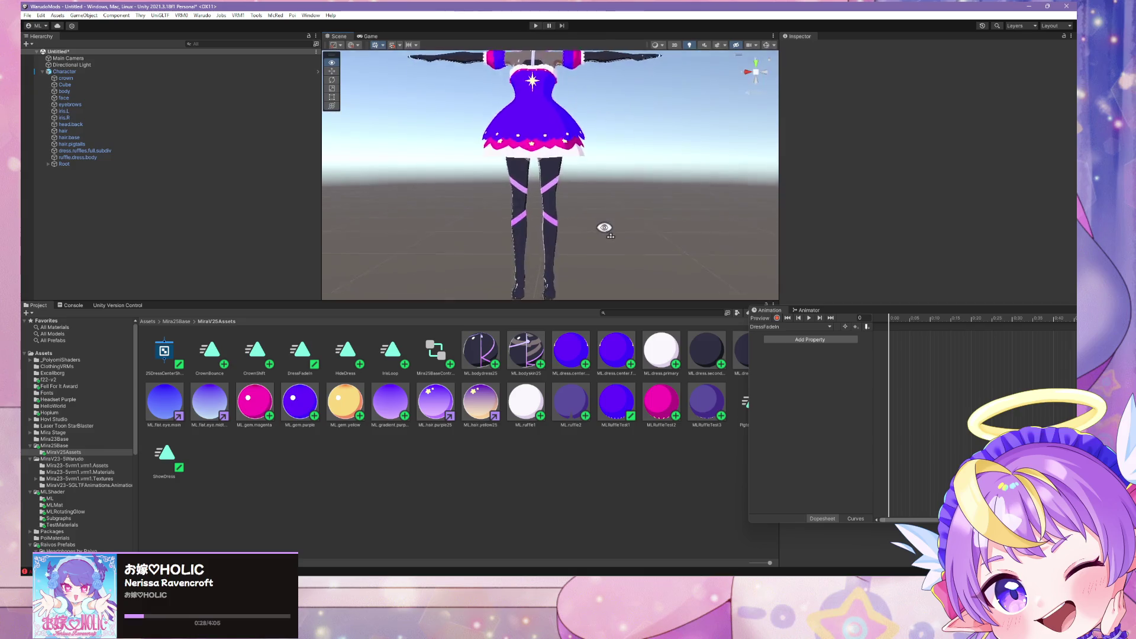
scroll(595, 206, "down", 8, "alt")
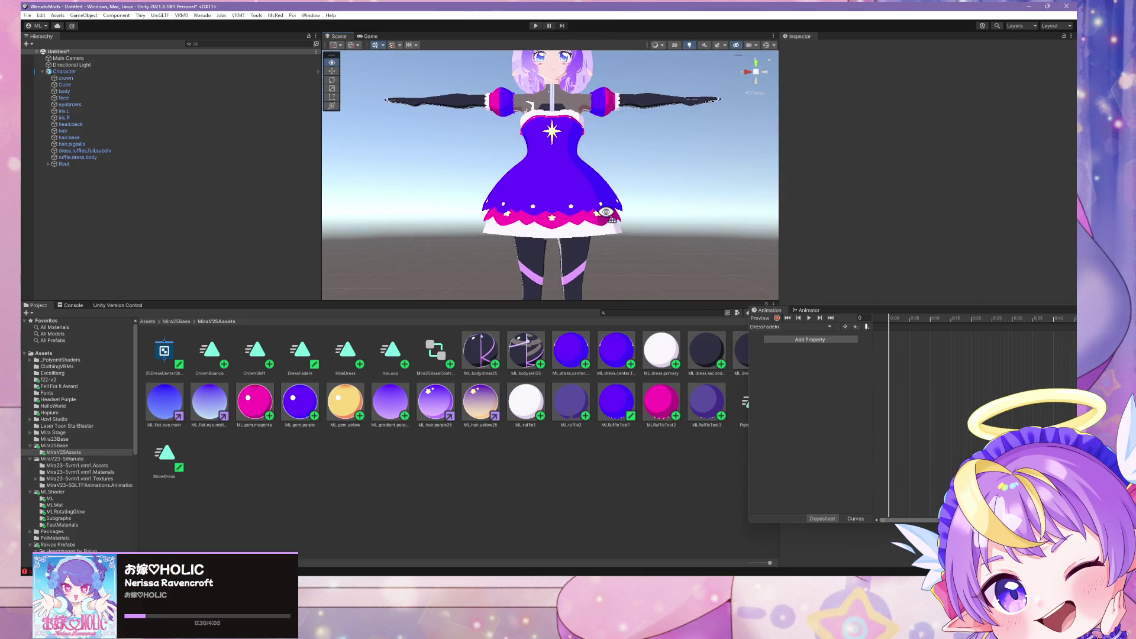
scroll(604, 214, "up", 10, "alt")
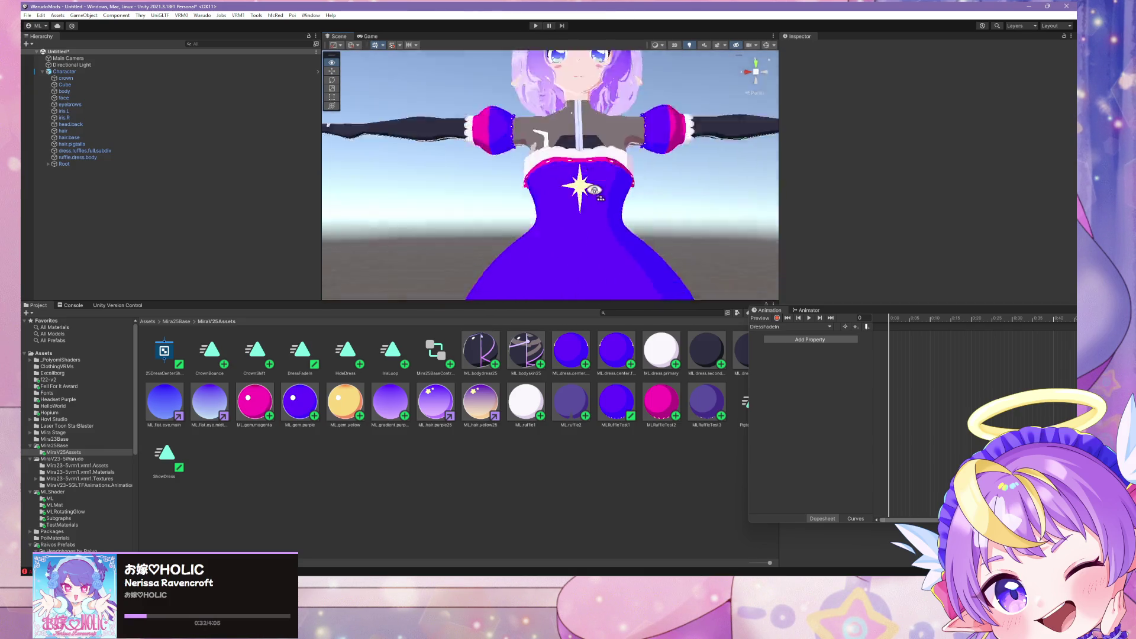
scroll(602, 213, "down", 5, "alt")
scroll(604, 231, "up", 3, "alt")
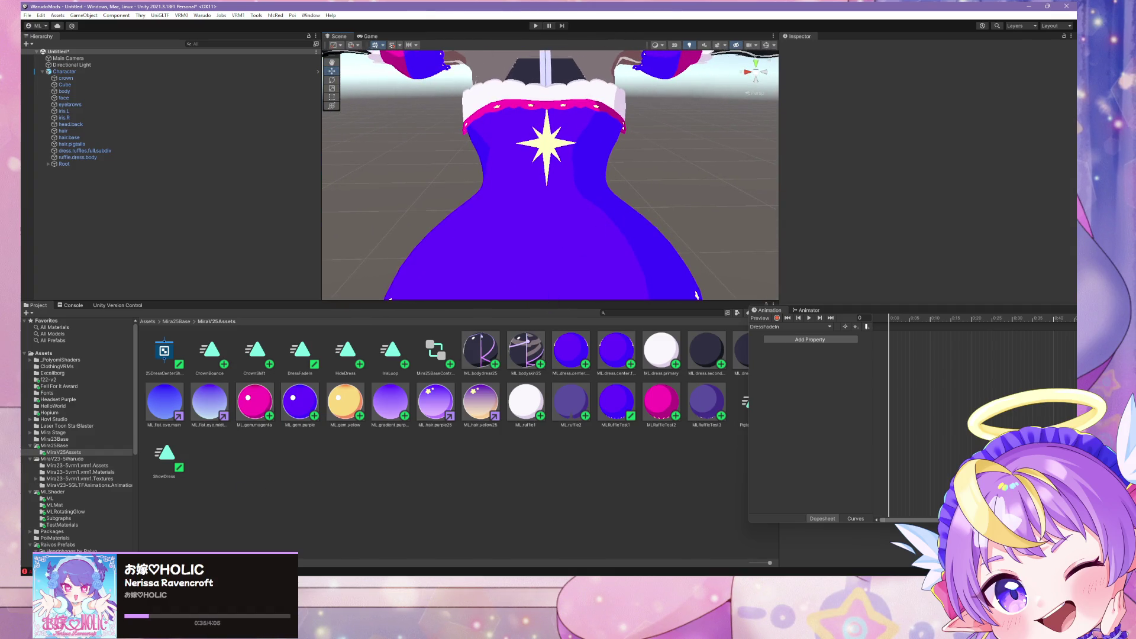
key("alt+Tab")
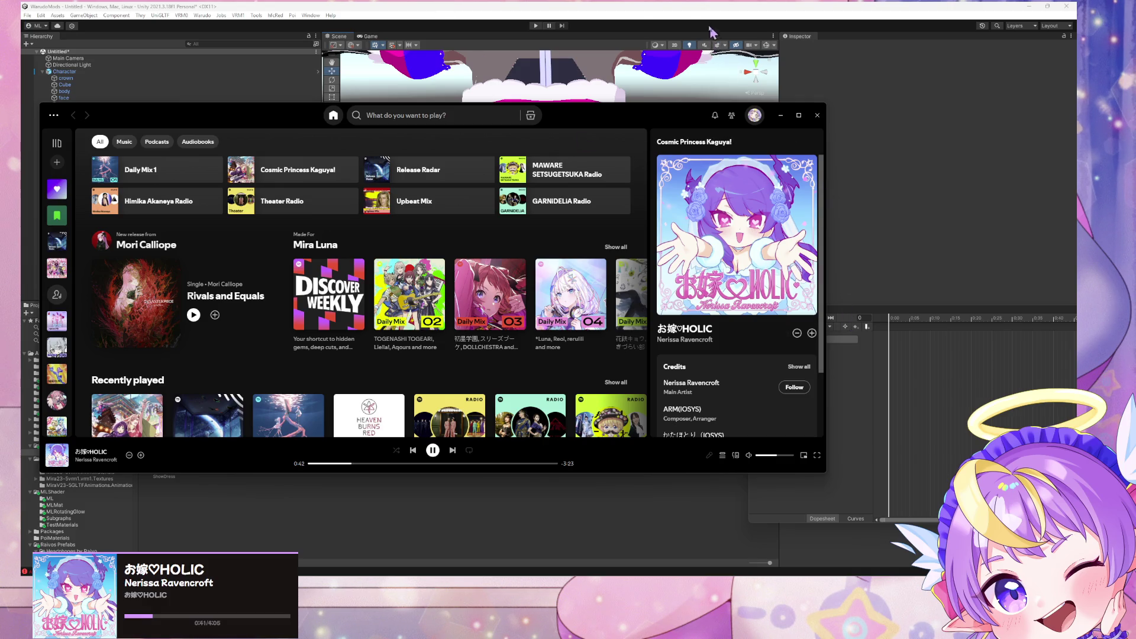
key("alt+Tab")
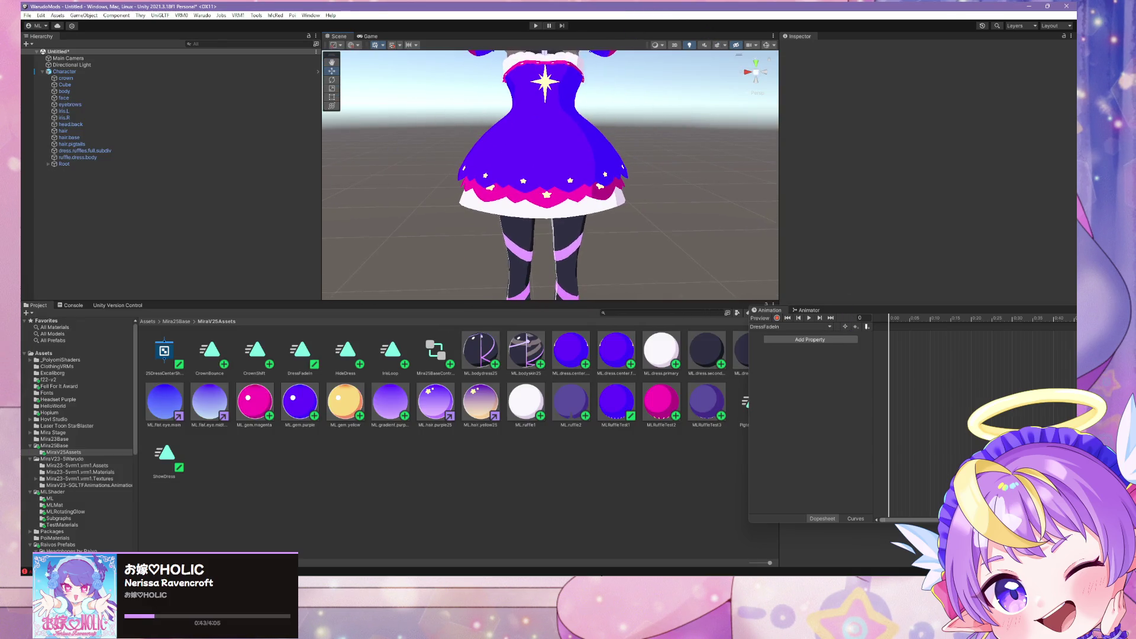
key("alt+Tab")
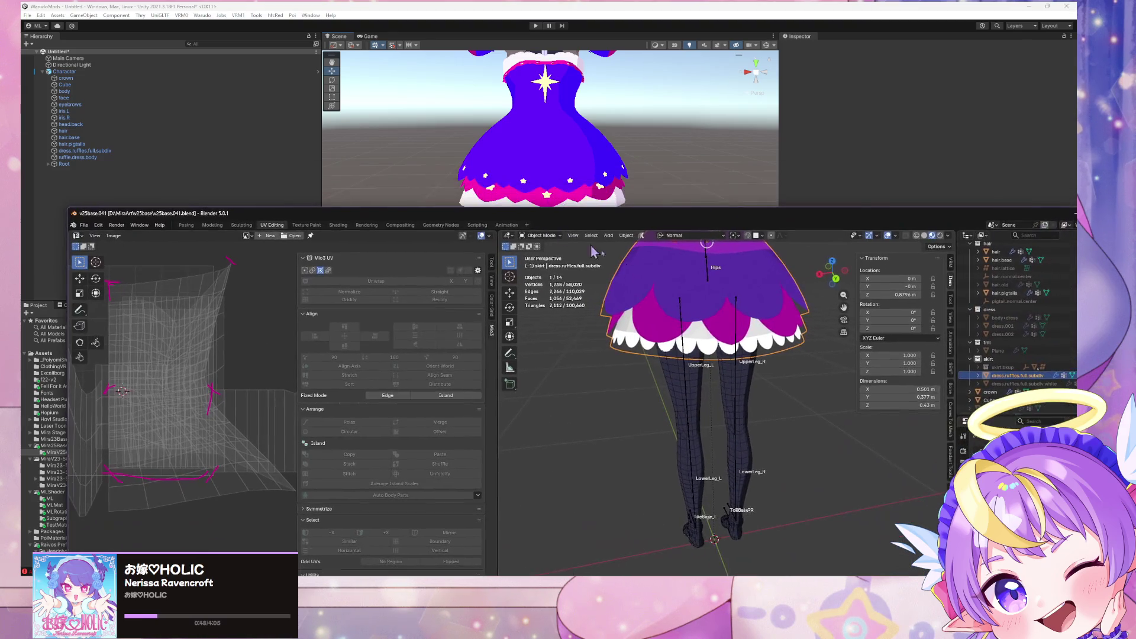
Step: Select the connected lower ruffle band and frame the skirt hem in front view
left_click(722, 351)
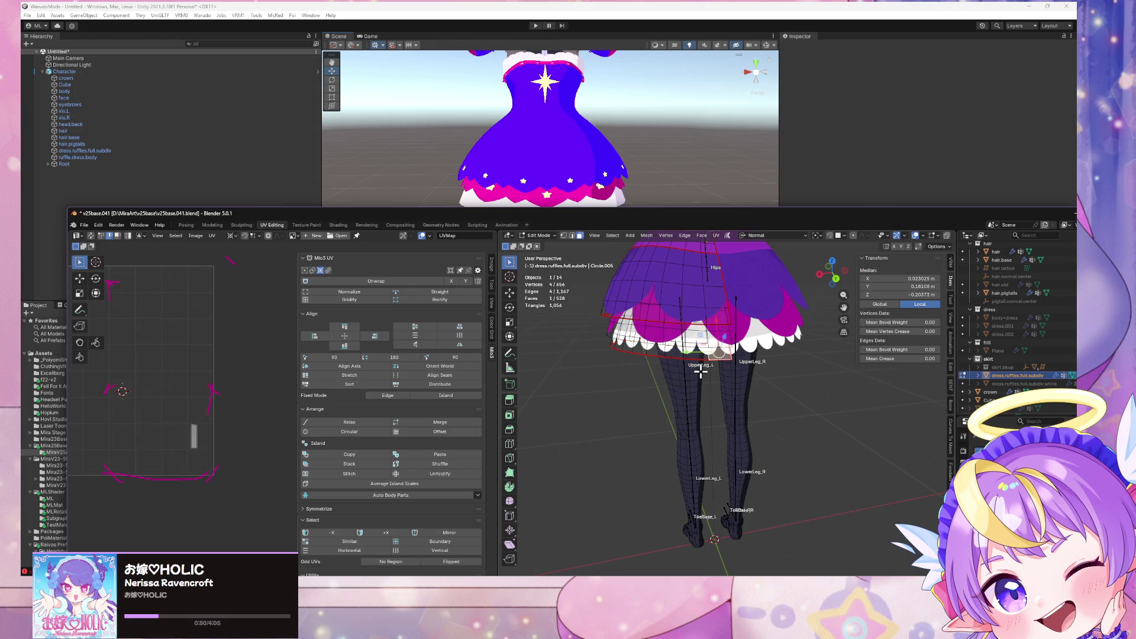
key("ctrl+l")
scroll(701, 371, "down", 3)
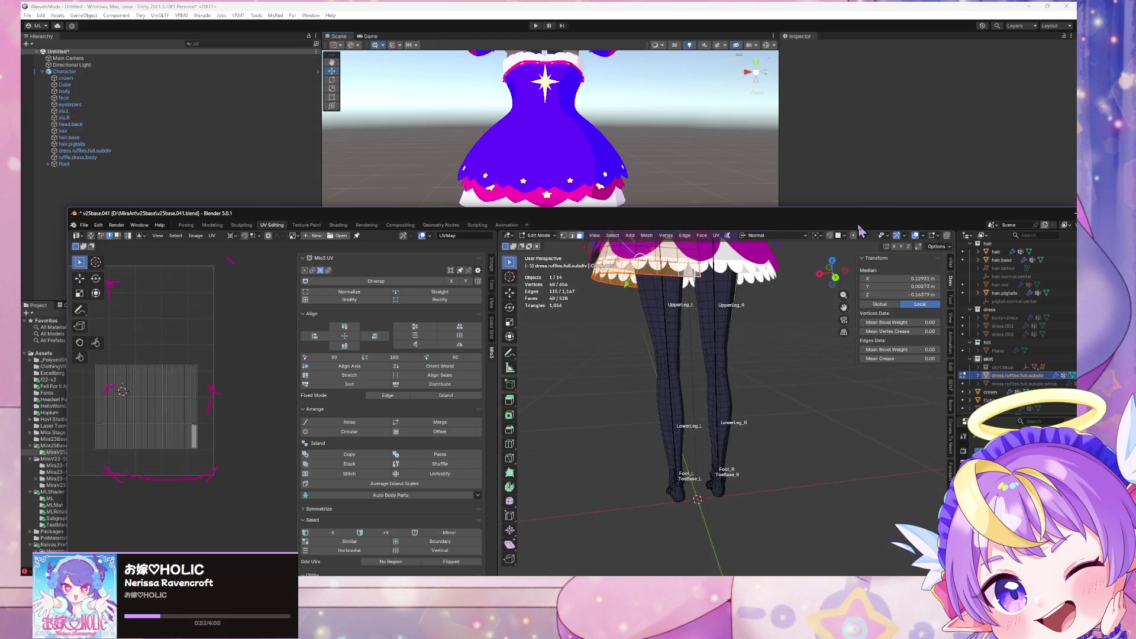
left_click(835, 278)
scroll(716, 289, "up", 2)
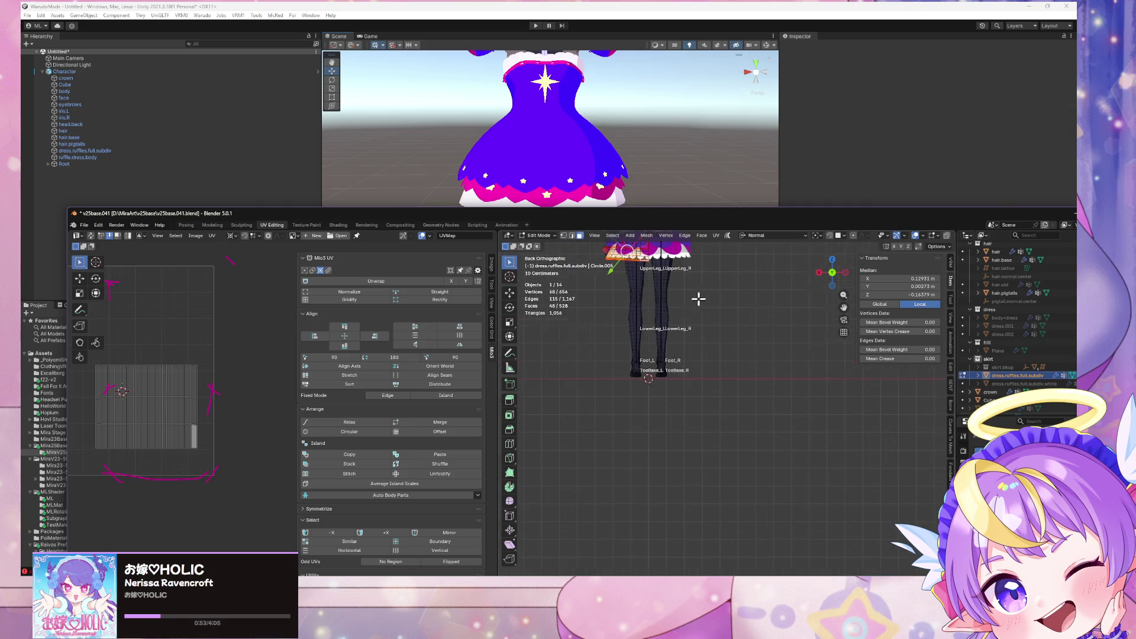
left_click(832, 272)
scroll(795, 278, "up", 2)
middle_click_drag(748, 368, 686, 449, "shift")
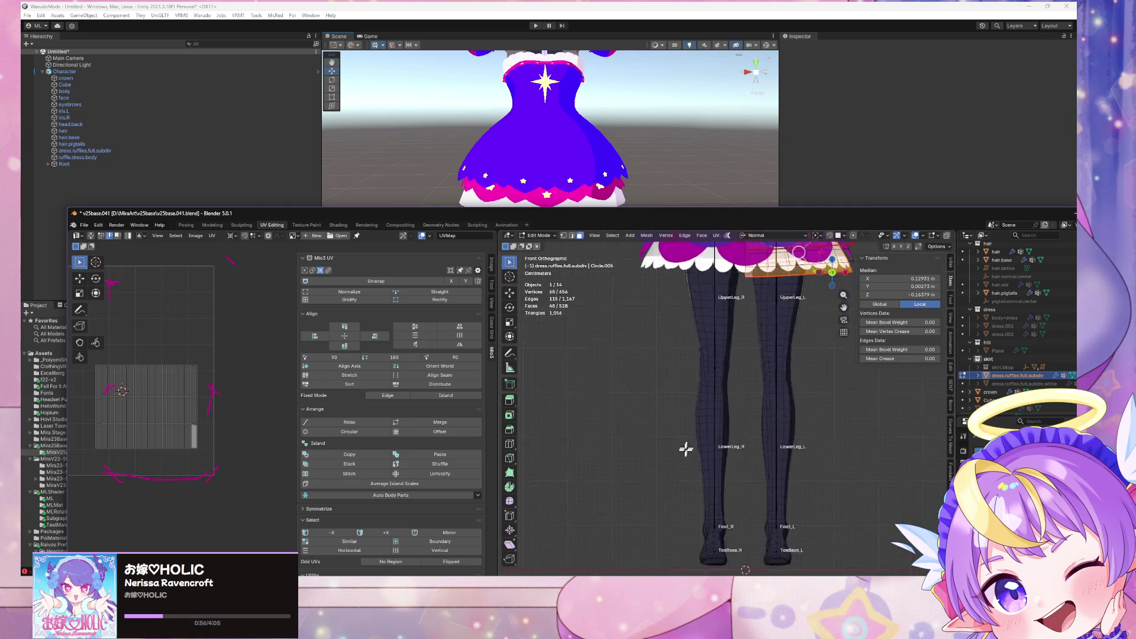
scroll(685, 450, "up", 1)
mouse_move(762, 377)
middle_mouse_down("shift")
mouse_move(705, 398)
mouse_move(730, 461)
middle_mouse_up("shift")
scroll(707, 398, "up", 4)
Step: Bring up the UV unwrapping options and frame the ruffle's UV island in the UV editor
right_click(734, 382)
key("Escape")
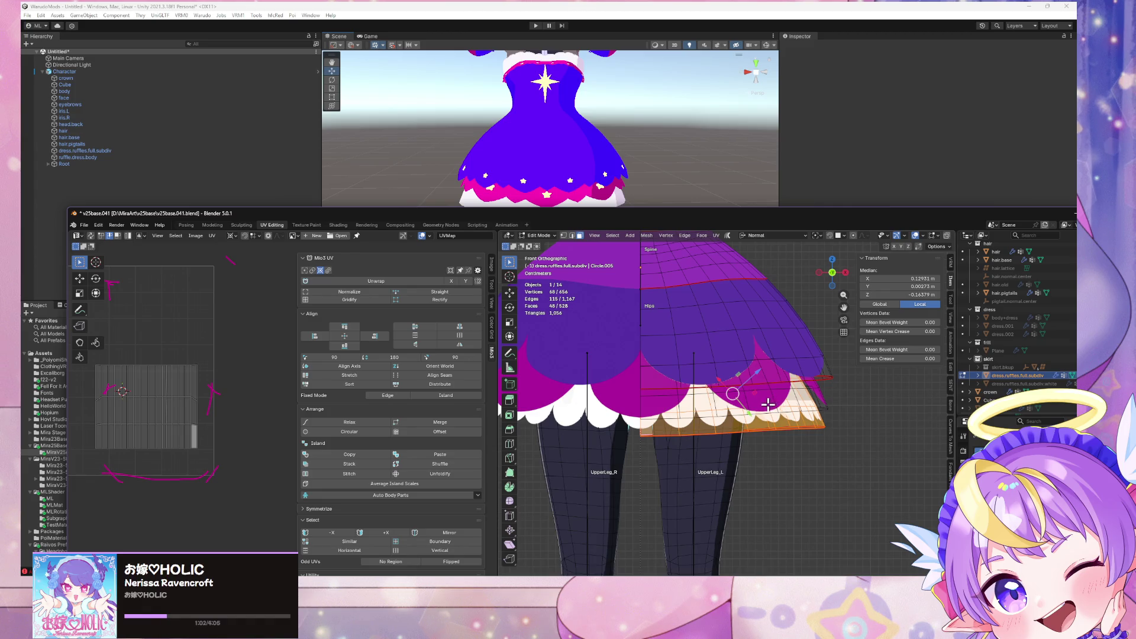
left_click(716, 235)
left_click(719, 236)
middle_click_drag(185, 362, 237, 354)
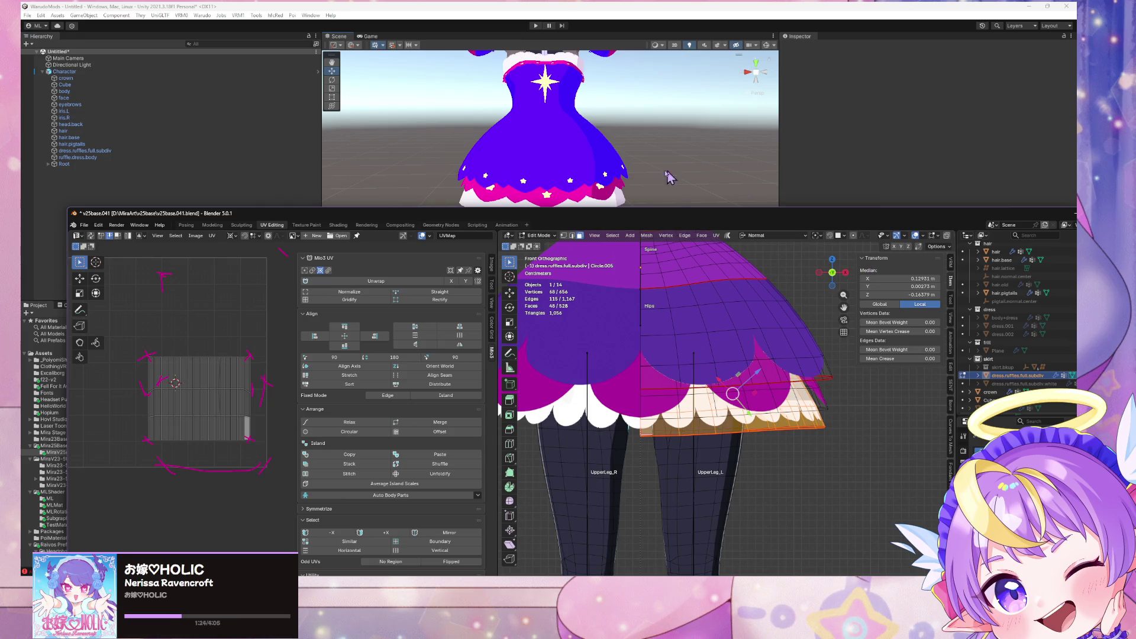
left_click(716, 235)
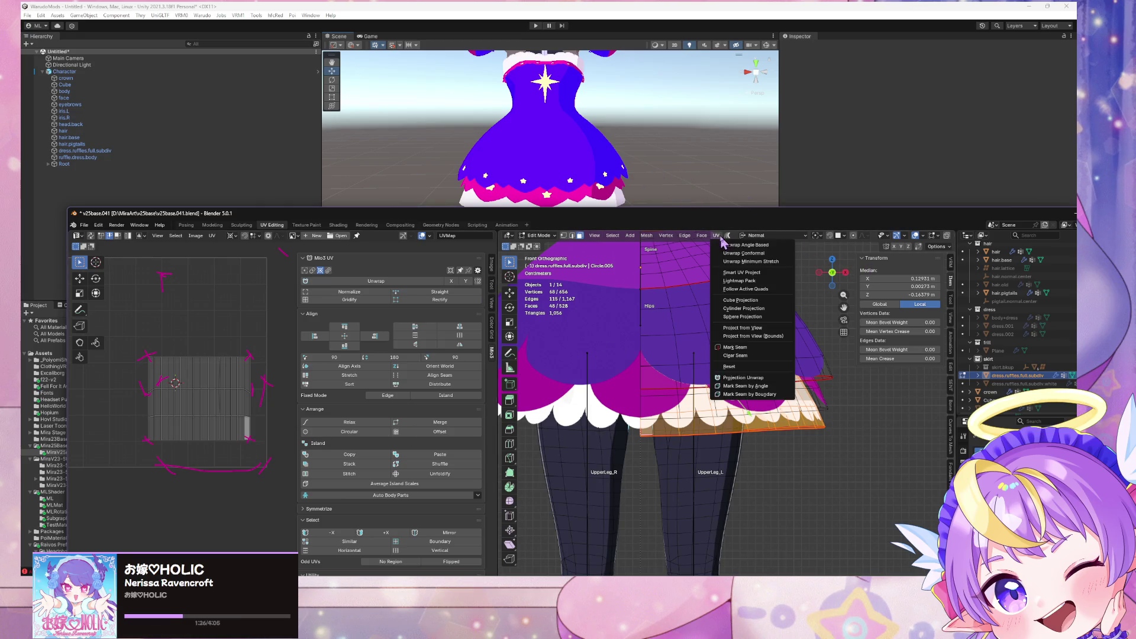
Step: Re-unwrap the lower ruffle tier with Minimum Stretch and set the pivot to bounding box centre
left_click(781, 255)
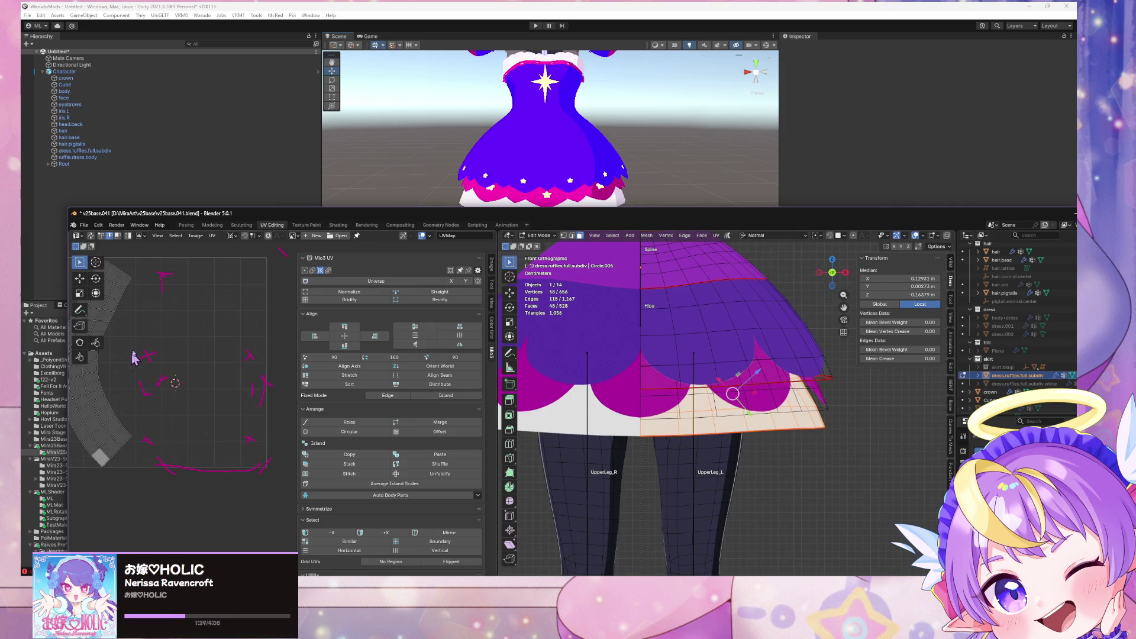
left_click(715, 236)
left_click(757, 260)
mouse_move(165, 358)
middle_mouse_down()
mouse_move(210, 367)
mouse_move(198, 321)
middle_mouse_up()
key("a")
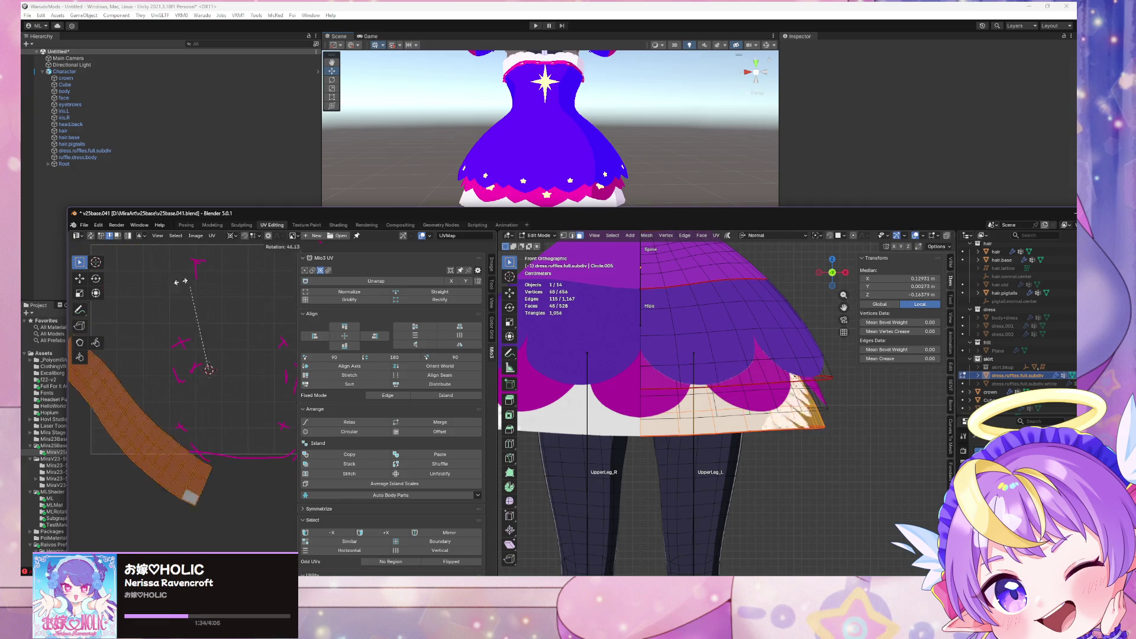
left_click(232, 235)
left_click(245, 258)
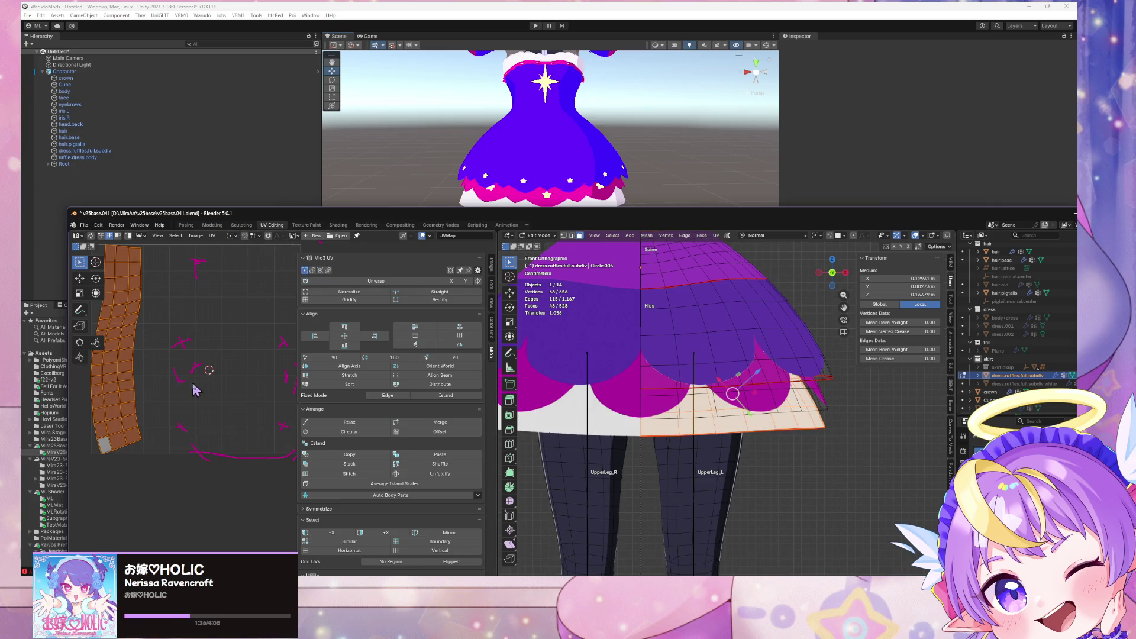
Step: Rotate the UV island flat, stretch it wider and taller, then rectify it into a rectangle
key("r")
left_click(137, 318)
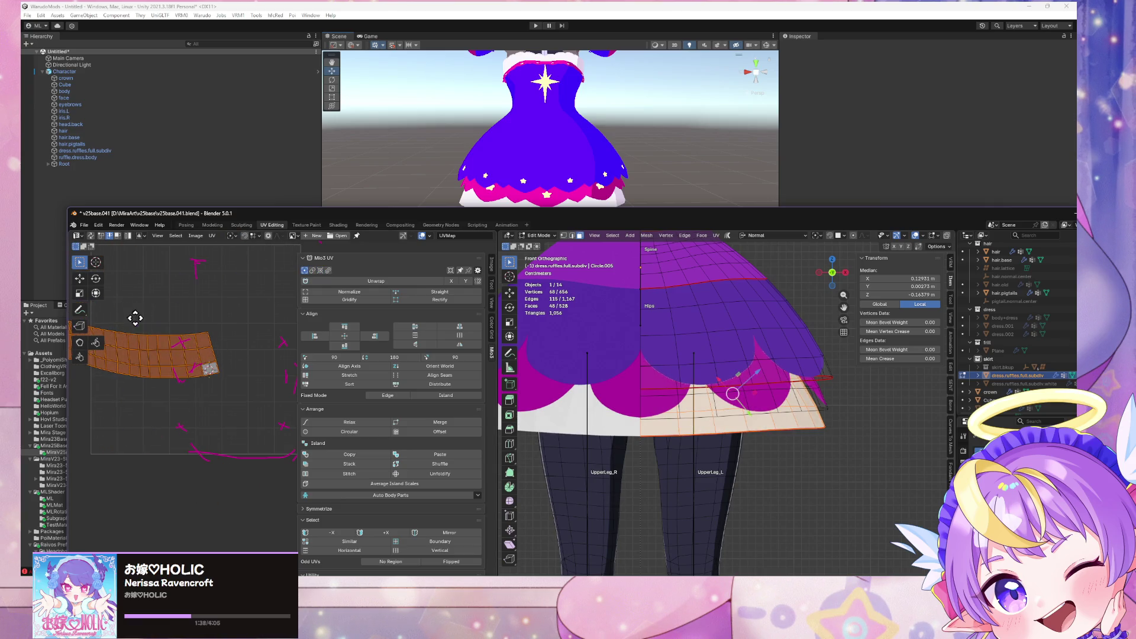
key("g")
left_click(253, 337)
mouse_move(253, 337)
middle_mouse_down()
mouse_move(211, 338)
mouse_move(220, 355)
middle_mouse_up()
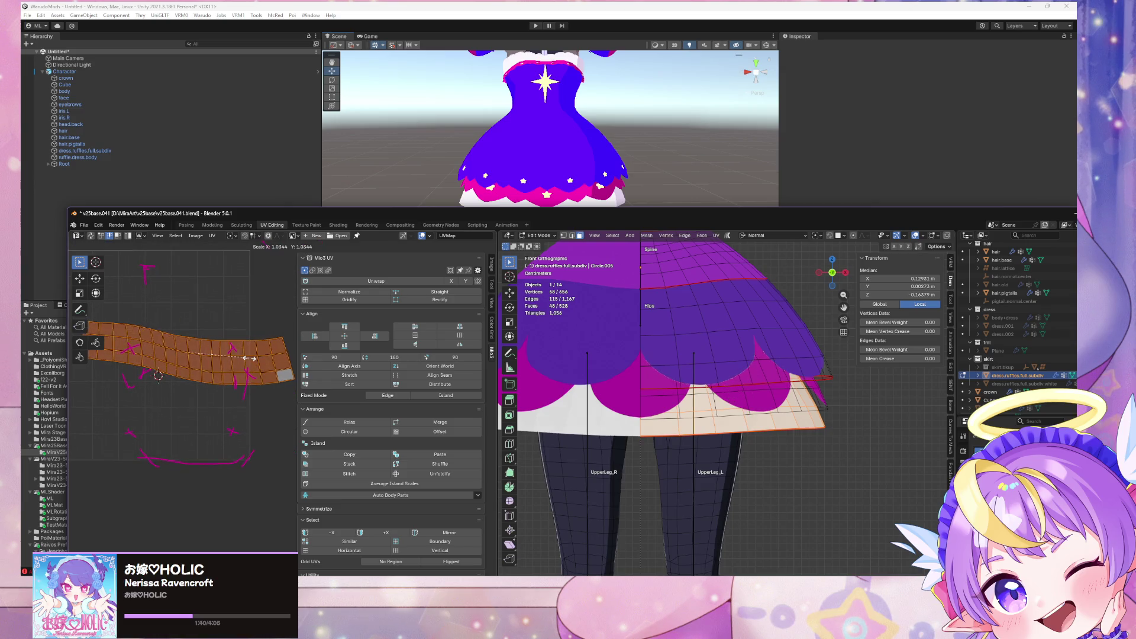
key("s")
key("x")
key("g")
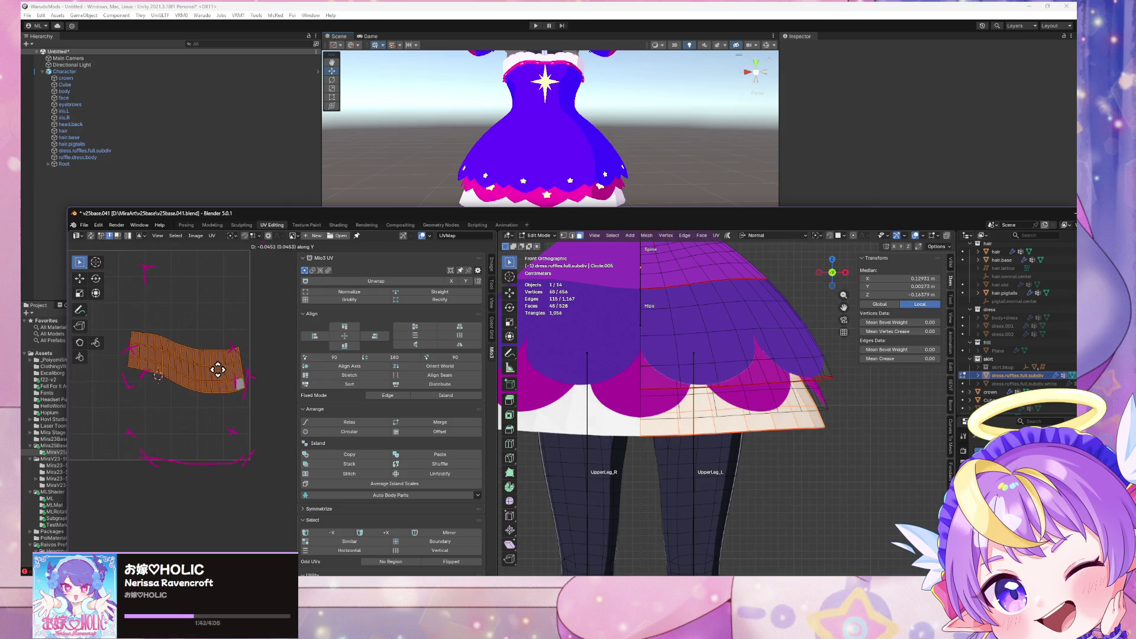
key("s")
key("y")
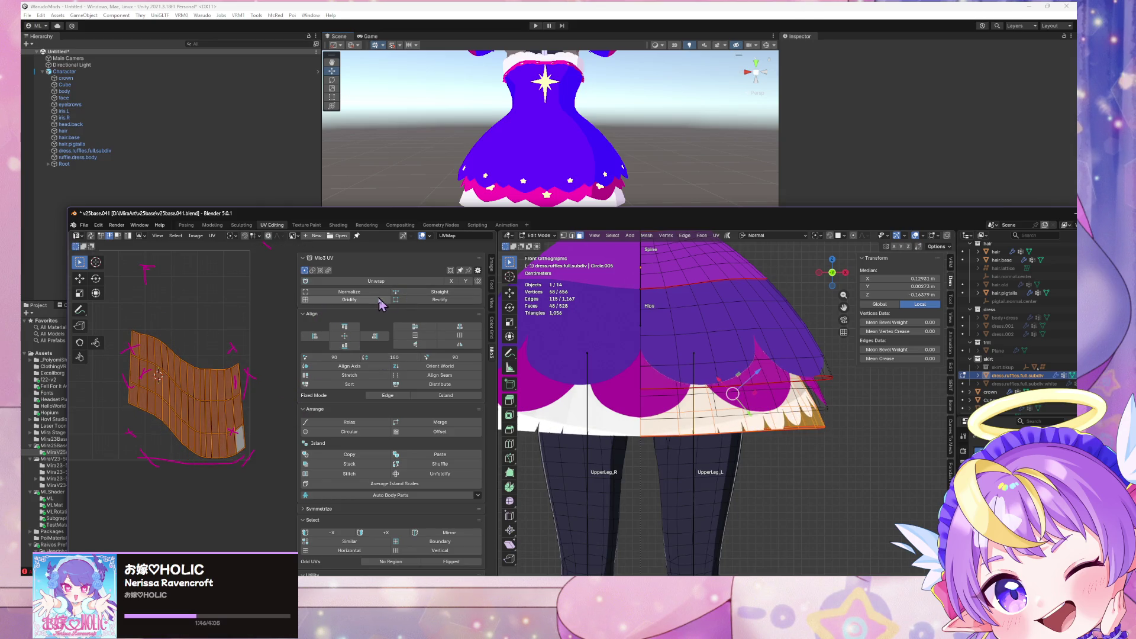
left_click(403, 300)
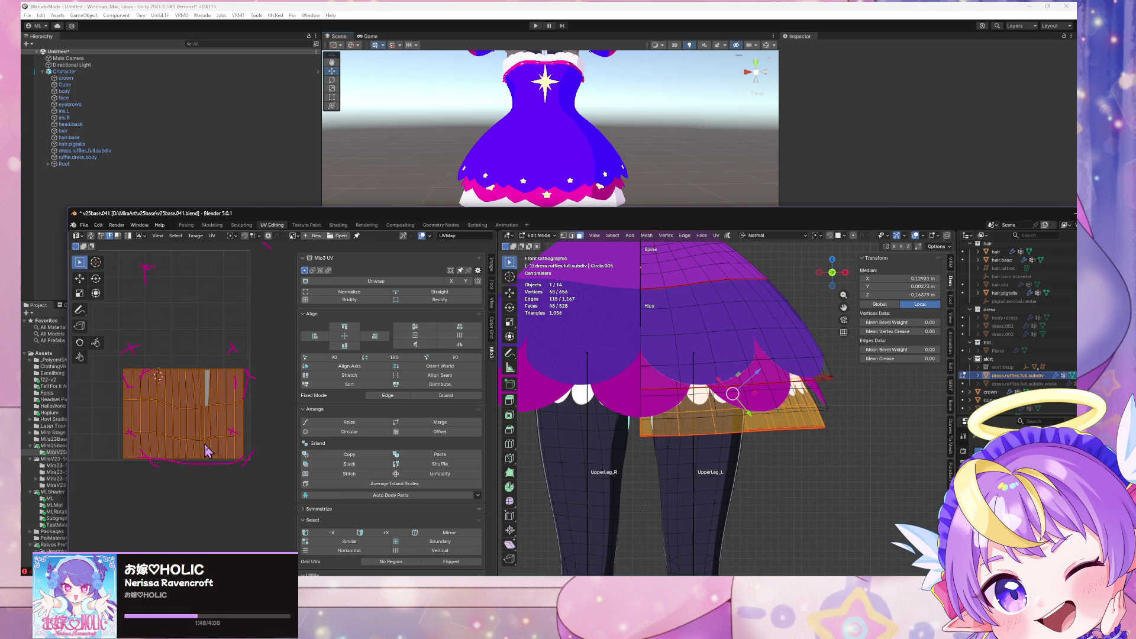
Step: Reposition the island vertically and scale it slightly smaller over the texture
key("g")
key("y")
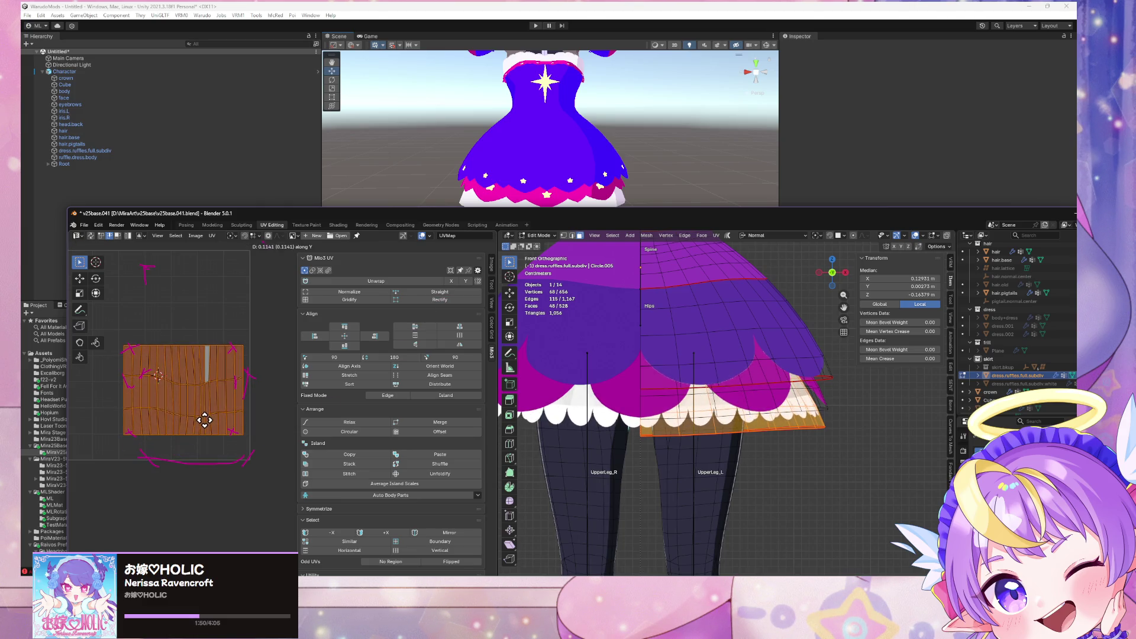
left_click(204, 422)
key("s")
key("x")
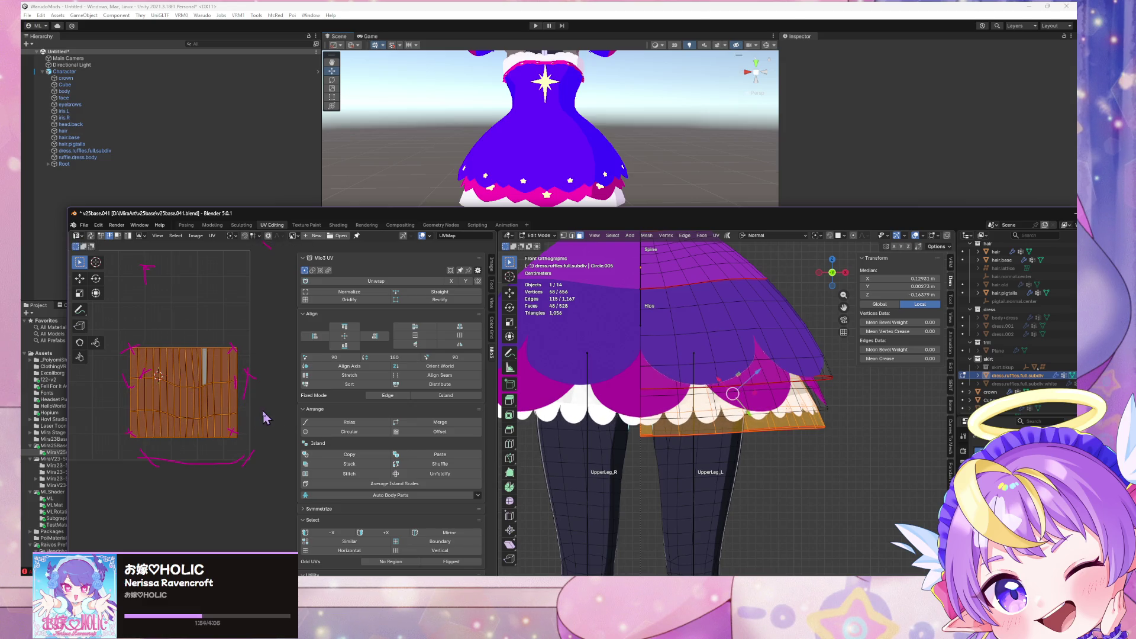
key("s")
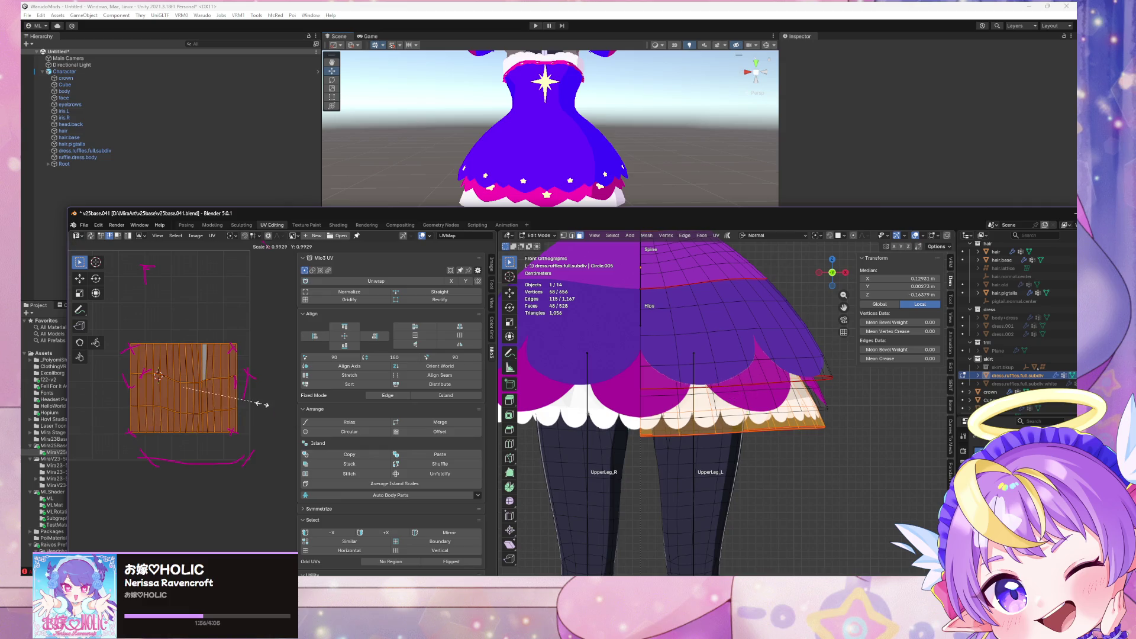
left_click(256, 388)
Step: Nudge the island left, then slightly right along X to its final position
key("g")
key("y")
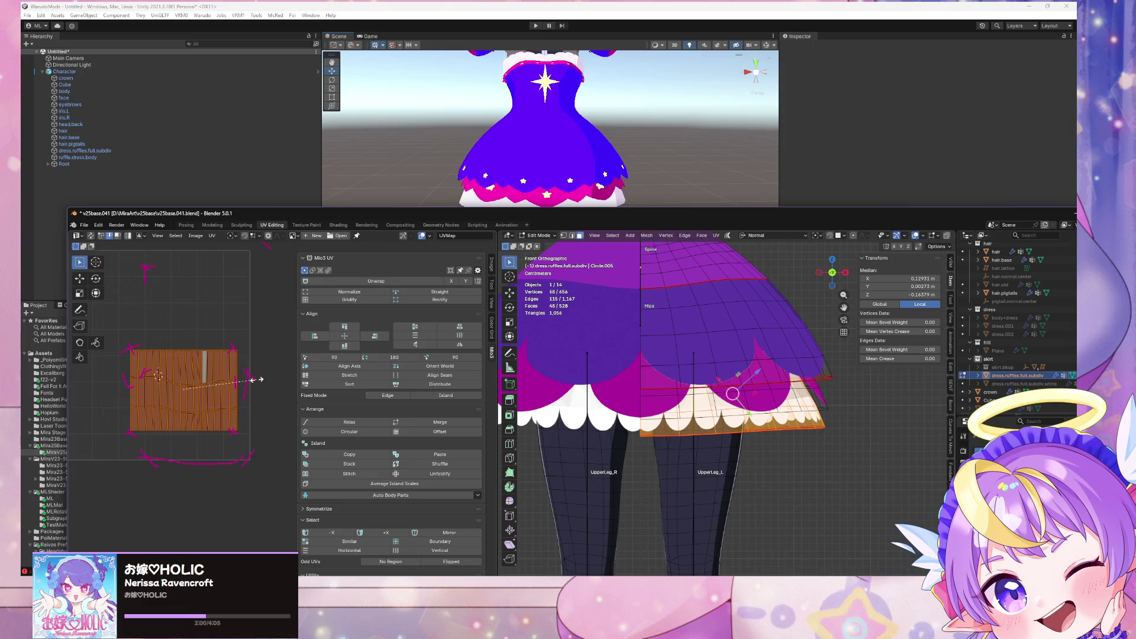
key("x")
left_click(250, 380)
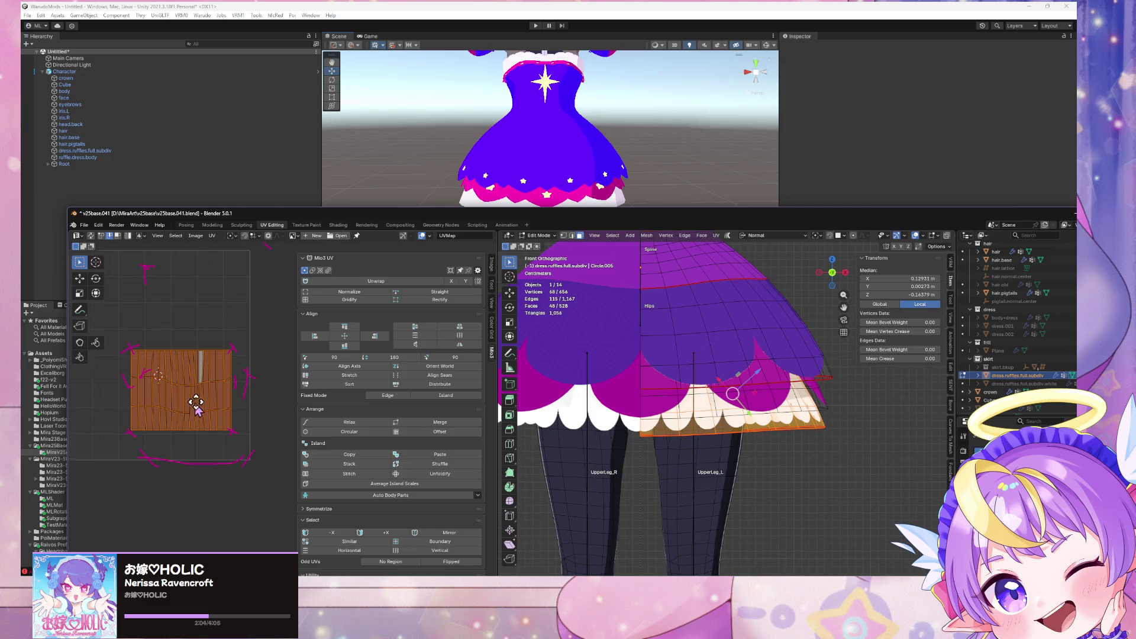
scroll(201, 408, "up", 1)
key("x")
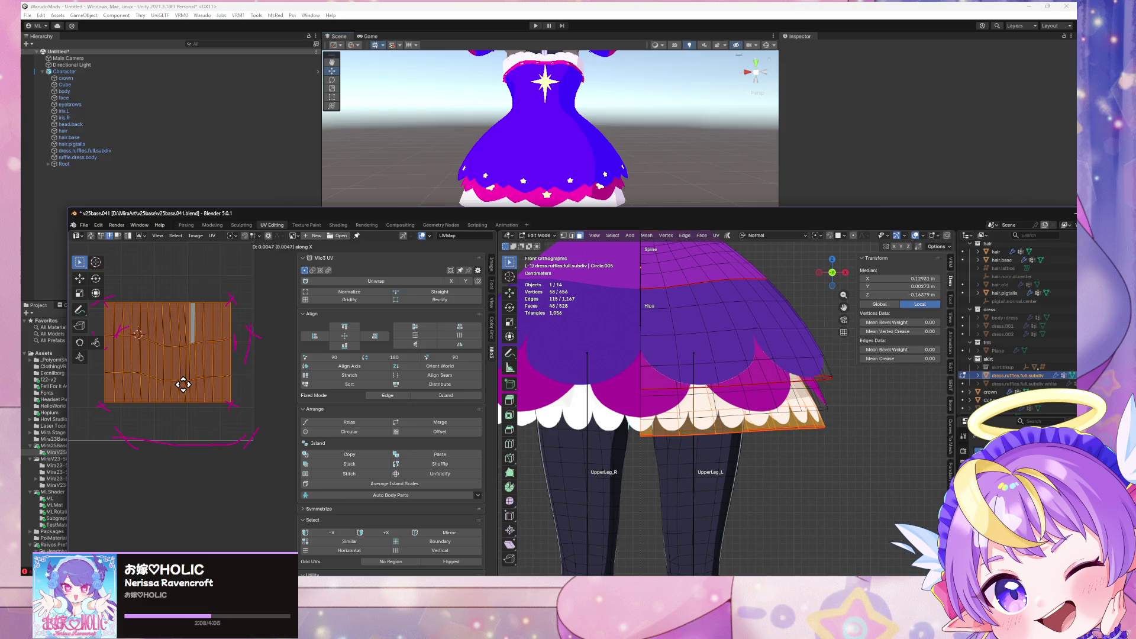
left_click(183, 386)
scroll(717, 401, "down", 3)
scroll(717, 402, "down", 5)
Step: Pivot on a 2D cursor at the island's left edge and stretch it along X by about 3.06
mouse_move(662, 398)
middle_mouse_down()
mouse_move(774, 413)
mouse_move(779, 388)
mouse_move(806, 382)
mouse_move(748, 399)
middle_mouse_up()
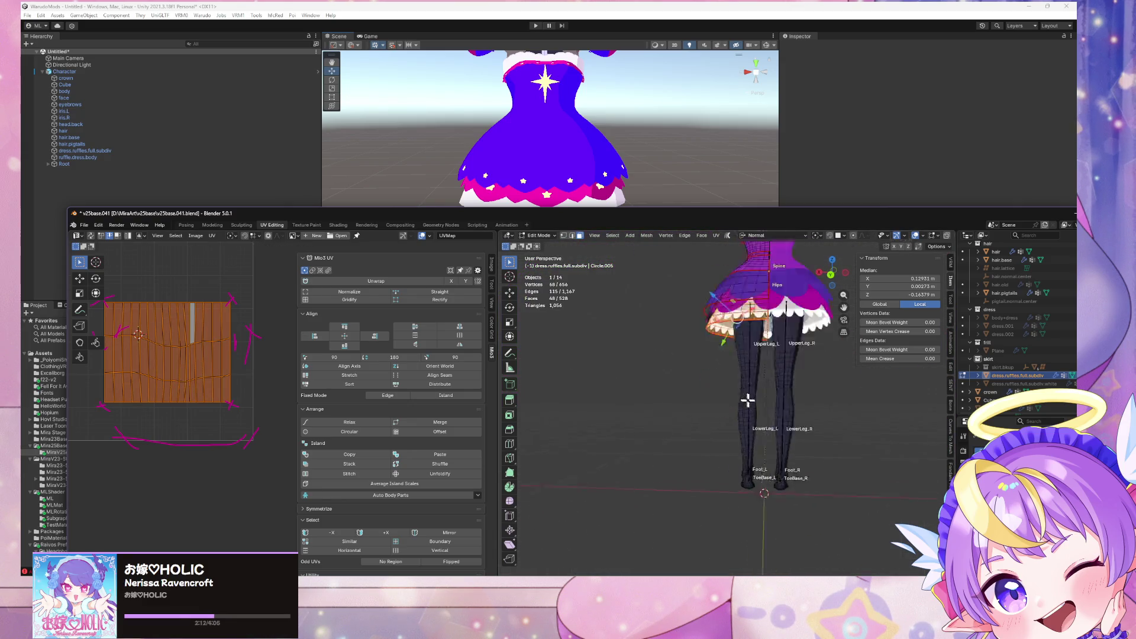
scroll(766, 474, "up", 6)
middle_click_drag(756, 494, 698, 444)
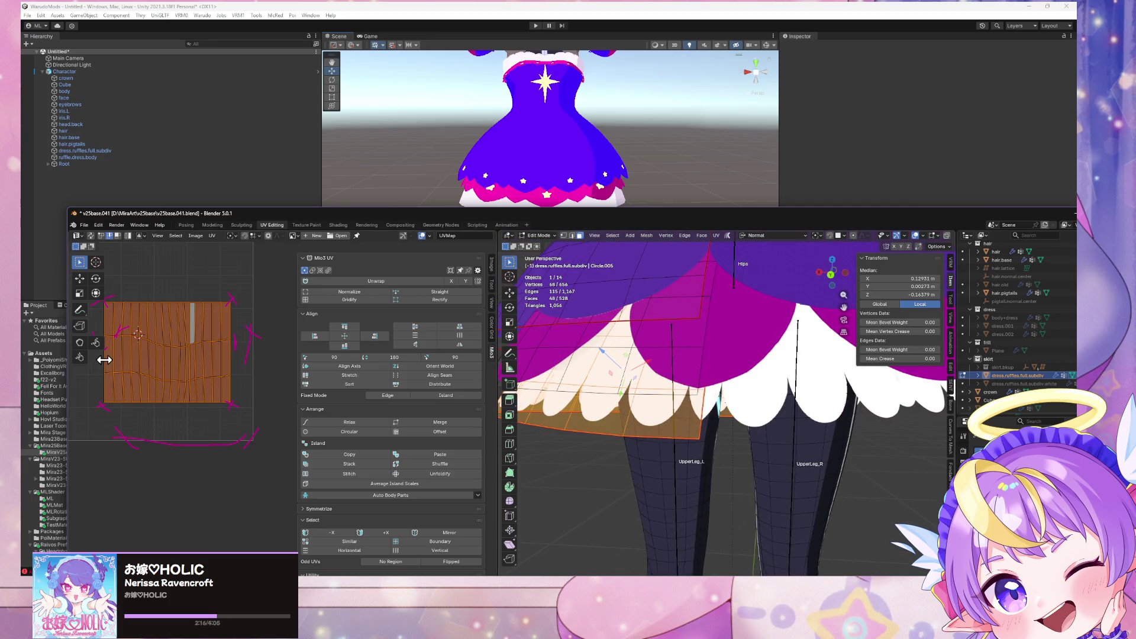
middle_click_drag(118, 382, 159, 390)
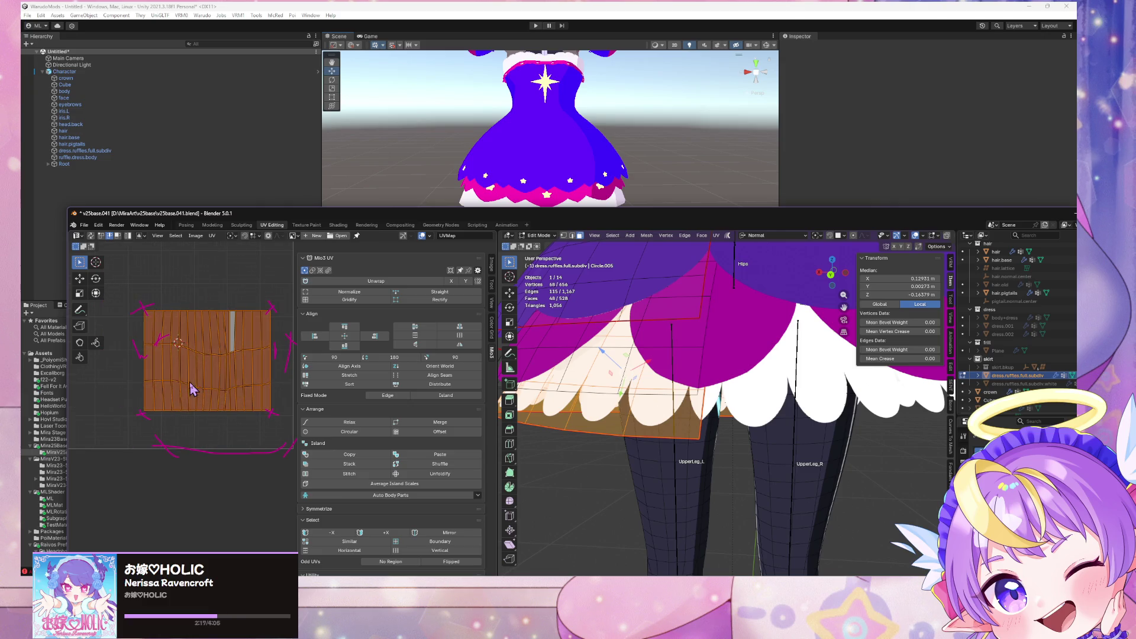
right_click(145, 363, "shift")
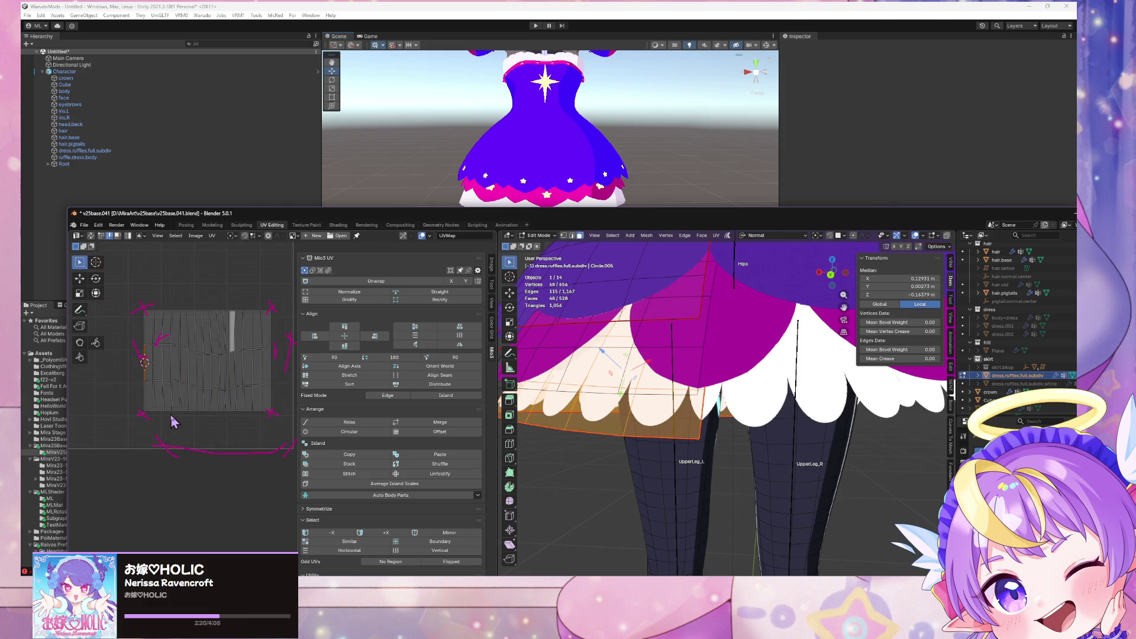
left_click(208, 352)
left_click(232, 236)
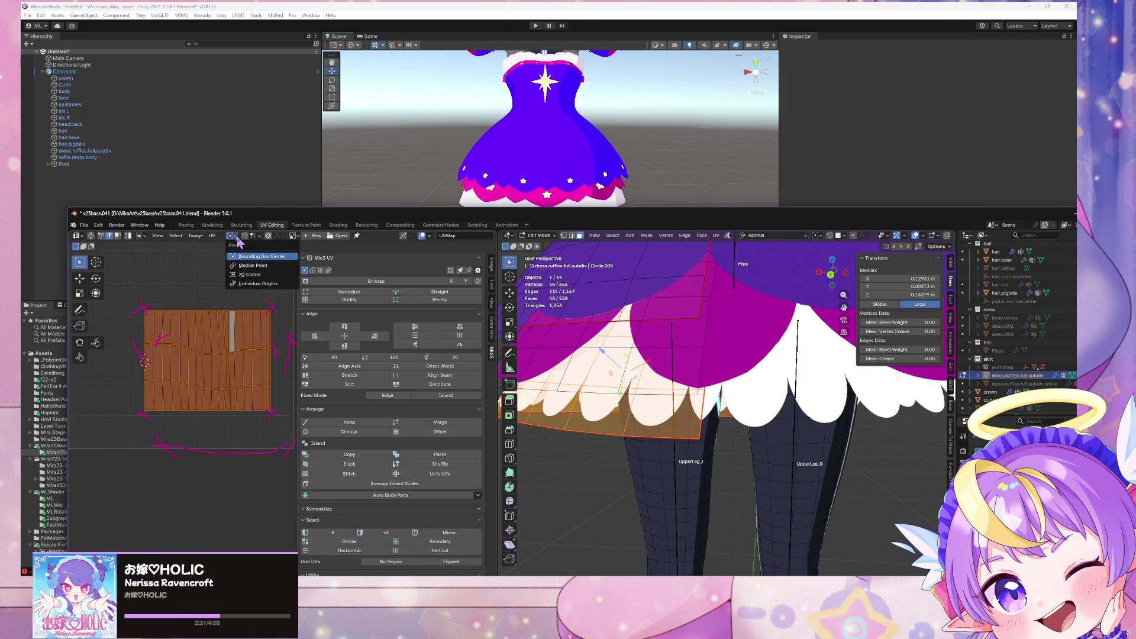
left_click(255, 274)
key("s")
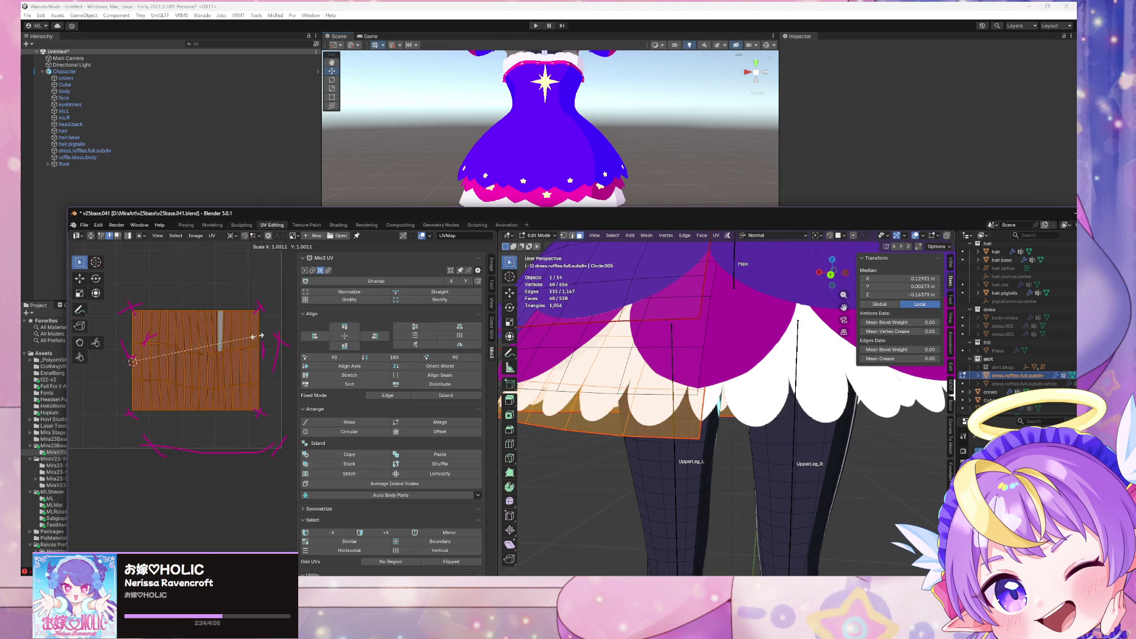
key("x")
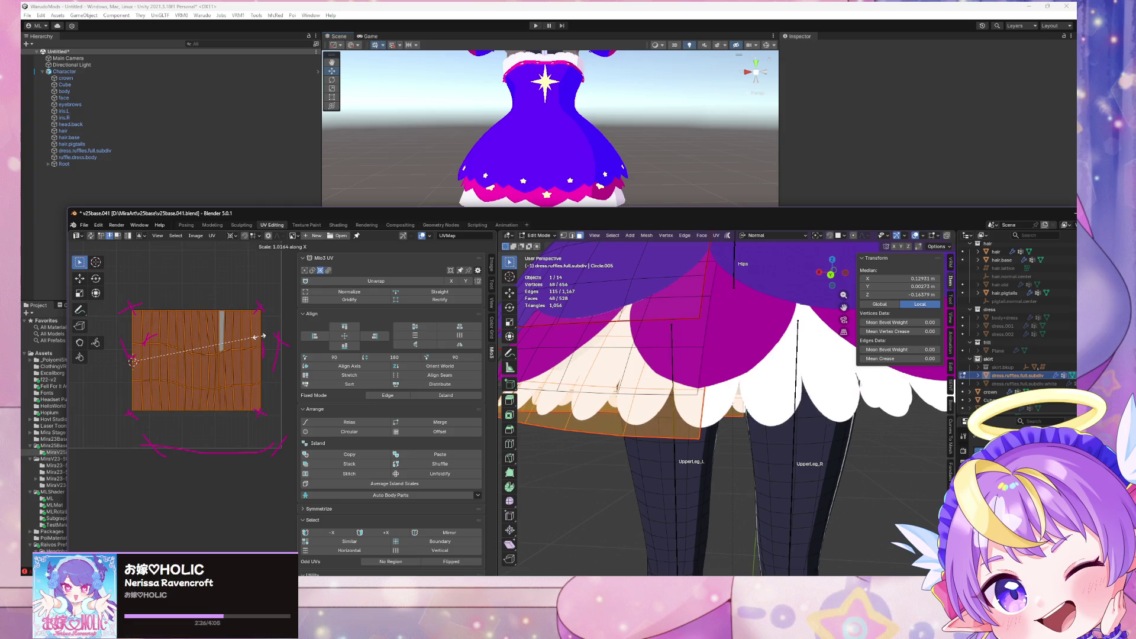
left_click(243, 310)
Step: Nudge the ruffle UV island up along Y and view the skirt from a raised three-quarter angle
key("g")
key("y")
left_click(245, 301)
scroll(739, 355, "down", 5)
mouse_move(739, 355)
middle_mouse_down()
mouse_move(775, 353)
mouse_move(757, 349)
mouse_move(774, 343)
middle_mouse_up()
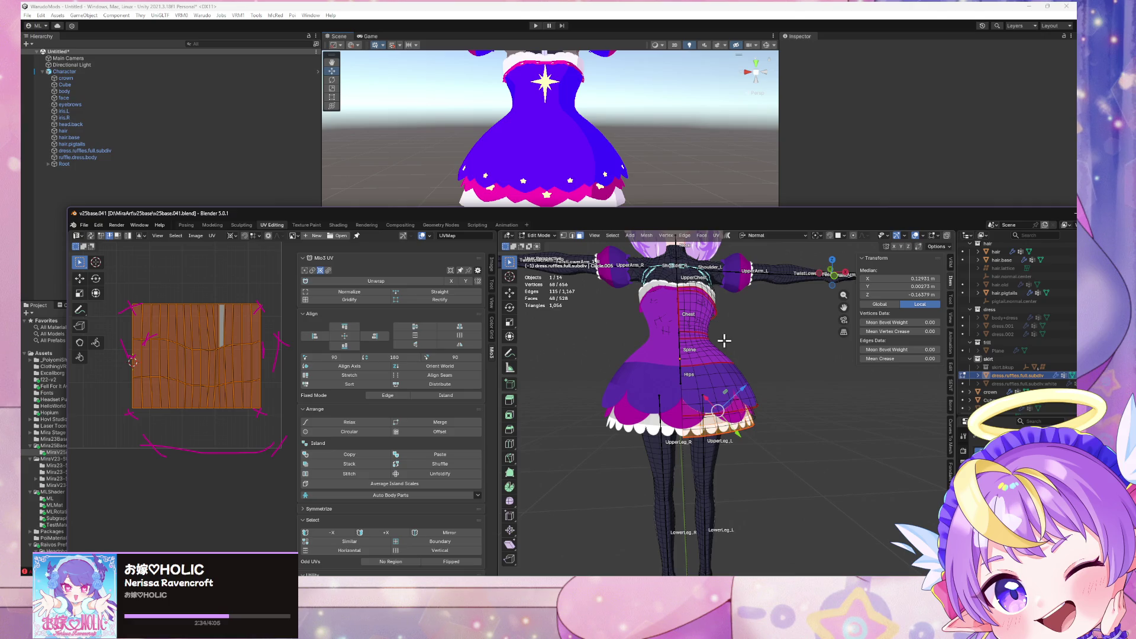
middle_click_drag(756, 295, 727, 291)
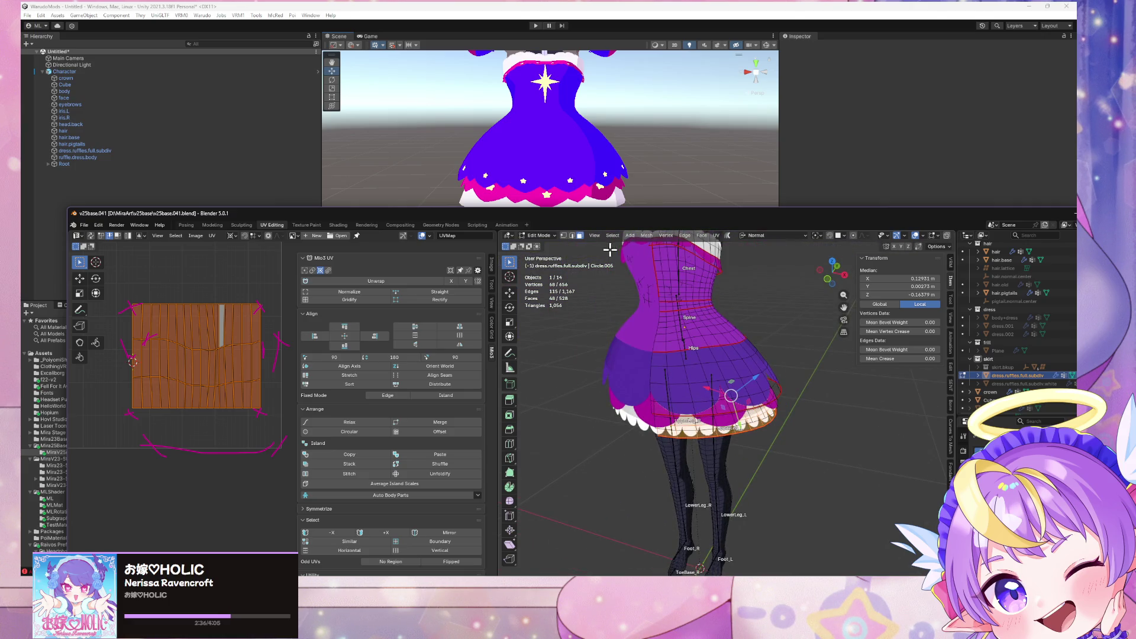
Step: Select and hide the three chest ruffle band face rings, then delete the upper chest faces
scroll(740, 320, "up", 3)
mouse_move(728, 337)
middle_mouse_down()
mouse_move(749, 332)
mouse_move(734, 361)
mouse_move(696, 364)
middle_mouse_up()
key("Tab")
key("Tab")
scroll(768, 355, "up", 4)
left_click(667, 361, "alt")
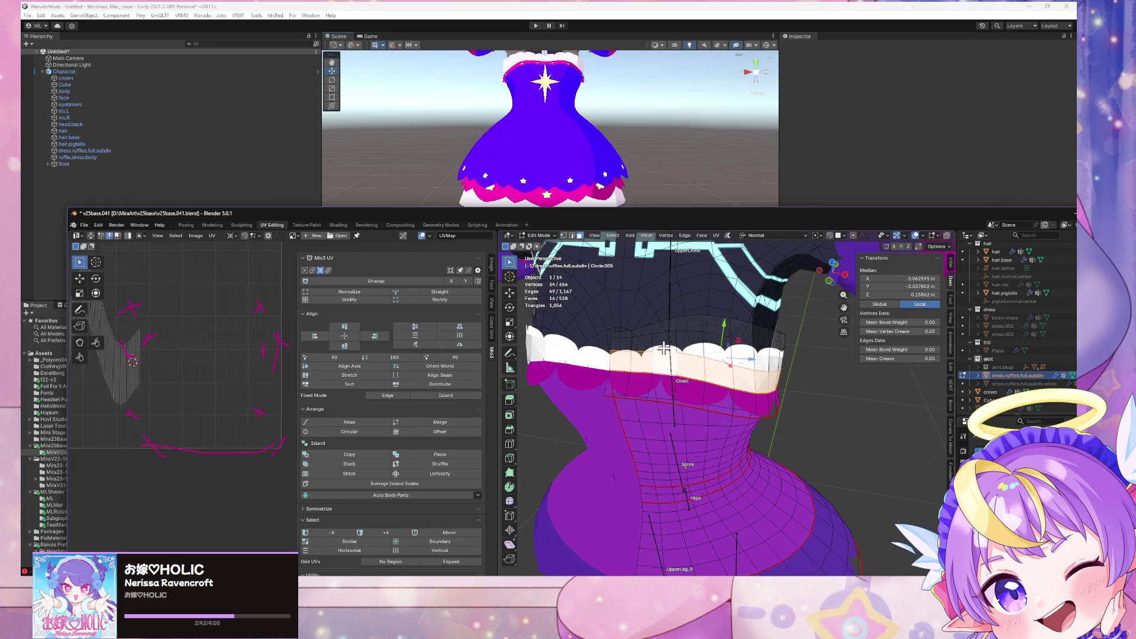
left_click(657, 336, "alt+shift")
left_click(654, 327, "alt+shift")
scroll(654, 327, "down", 3)
mouse_move(655, 327)
middle_mouse_down()
mouse_move(650, 318)
mouse_move(719, 342)
middle_mouse_up()
scroll(651, 318, "up", 3)
key("h")
left_click(661, 333, "alt")
left_click(691, 346)
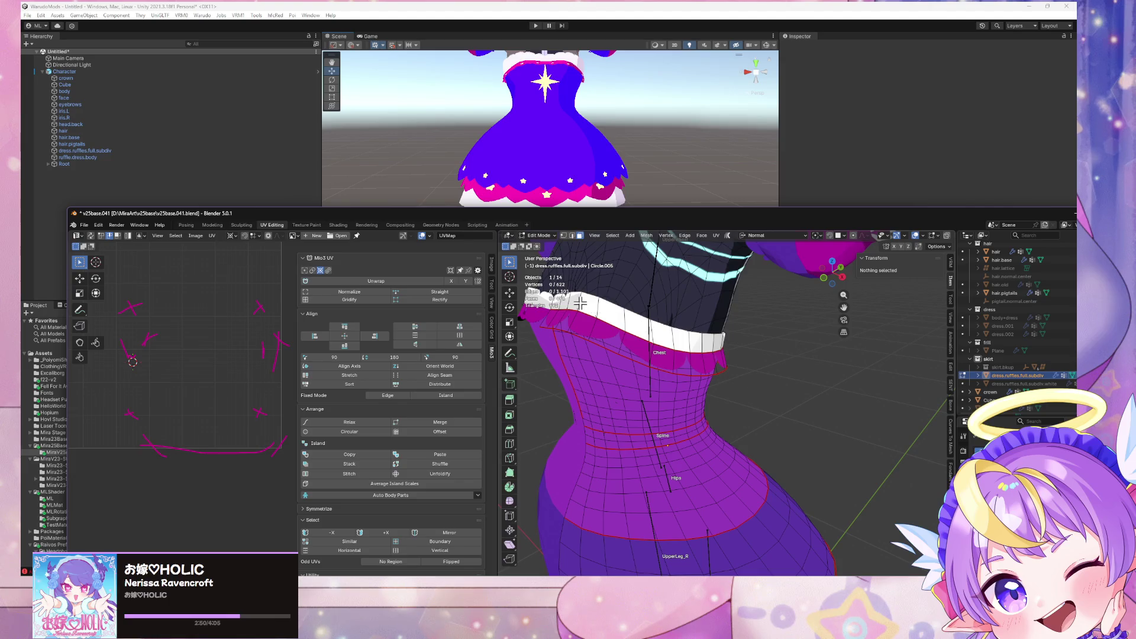
Step: Select the white collar band's face loop and unwrap it with minimum stretch
left_click(580, 303, "alt")
middle_click_drag(652, 320, 683, 323)
mouse_move(697, 268)
middle_mouse_down()
mouse_move(720, 261)
mouse_move(715, 281)
middle_mouse_up()
middle_click_drag(224, 333, 299, 377)
left_click(717, 235)
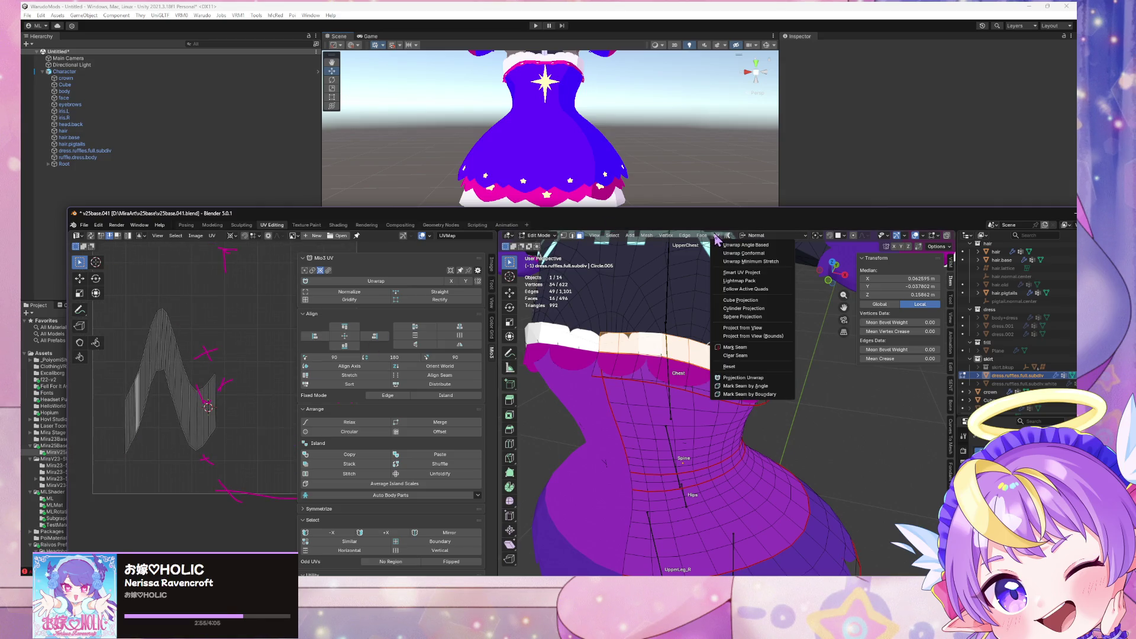
left_click(755, 261)
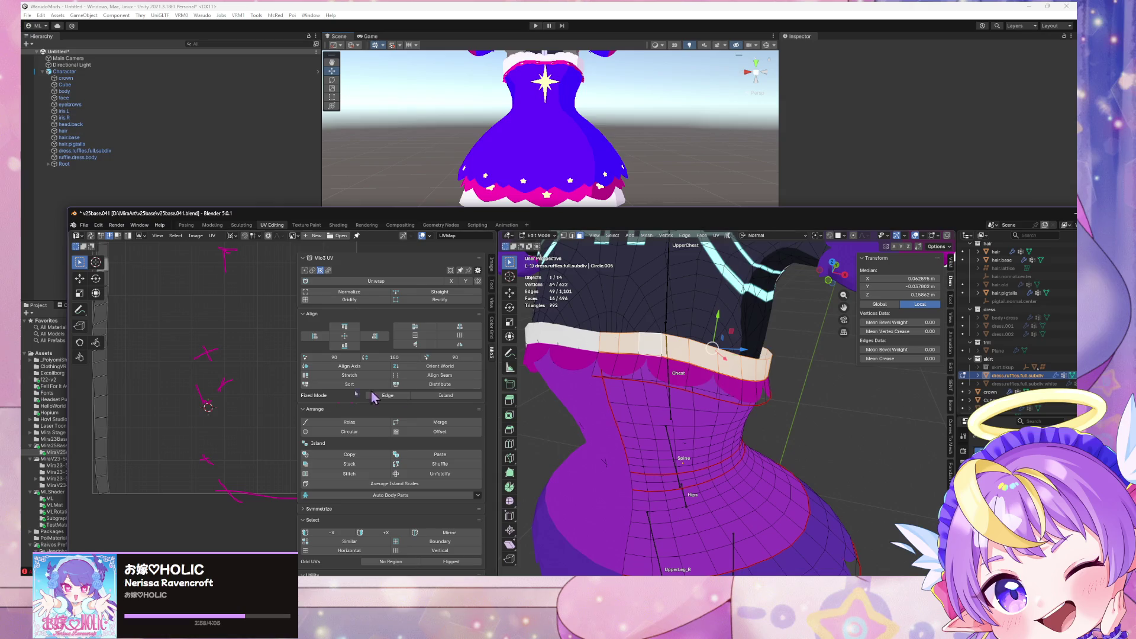
scroll(205, 373, "down", 1)
mouse_move(206, 327)
middle_mouse_down()
mouse_move(224, 404)
mouse_move(225, 380)
middle_mouse_up()
Step: Shrink the whole collar UV island to about half and rotate it to lie horizontally
key("a")
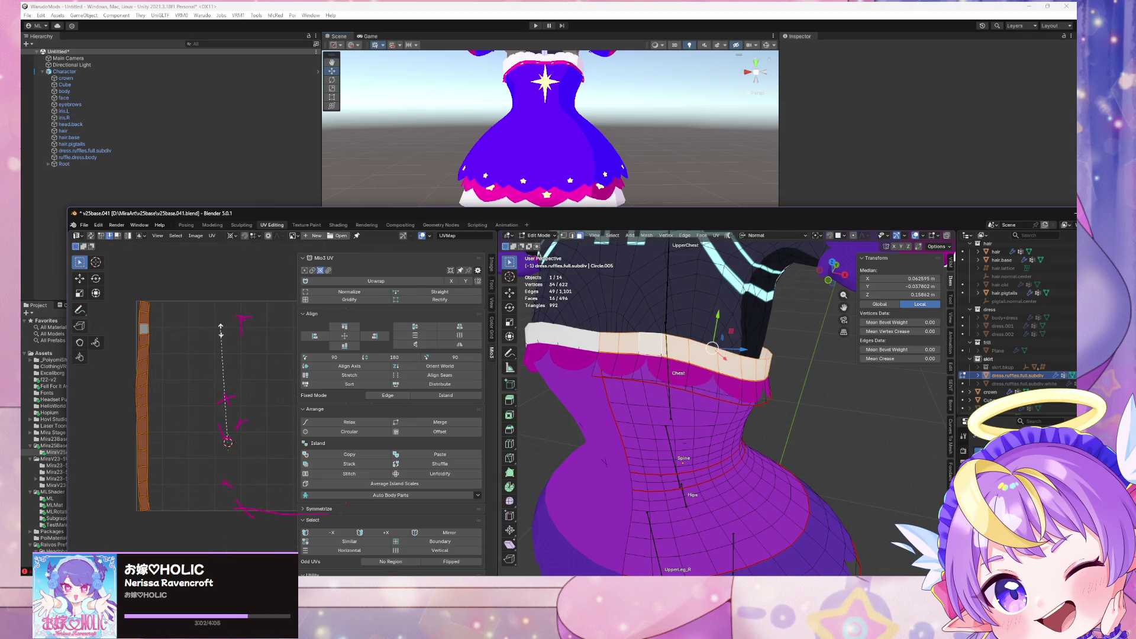
key("s")
key("r")
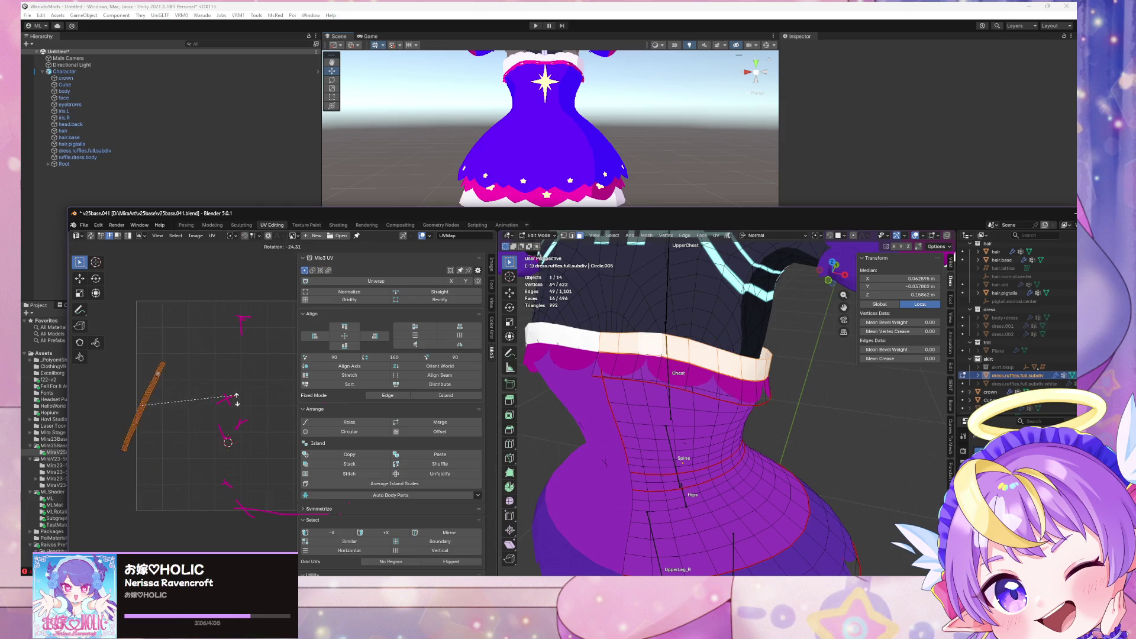
left_click(197, 511)
key("s")
key("y")
key("Escape")
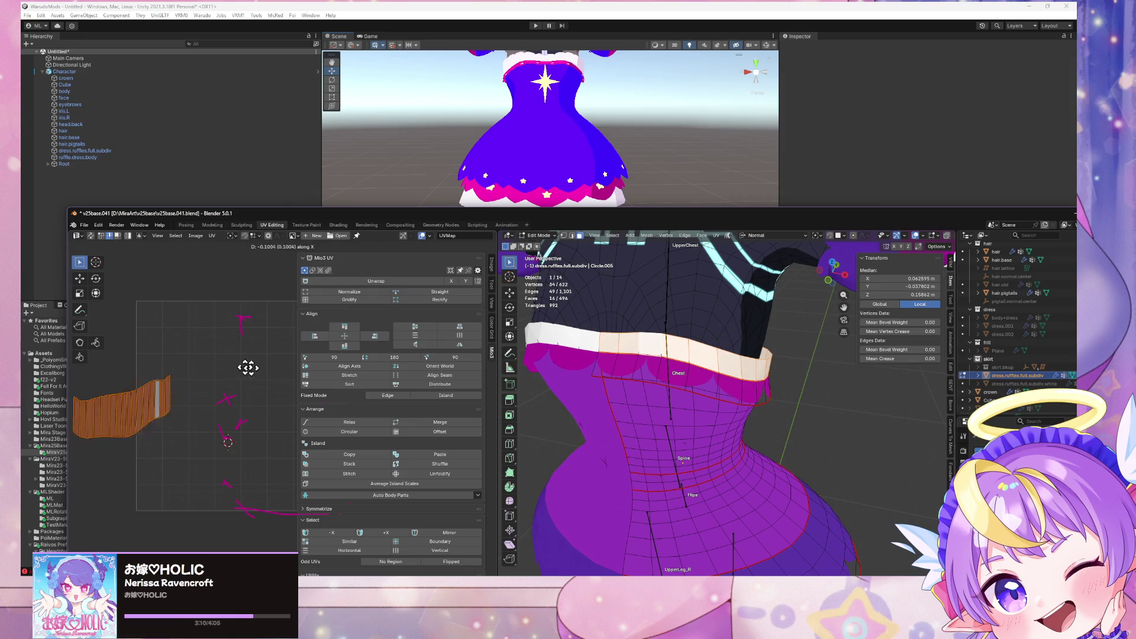
key("g")
left_click(269, 417)
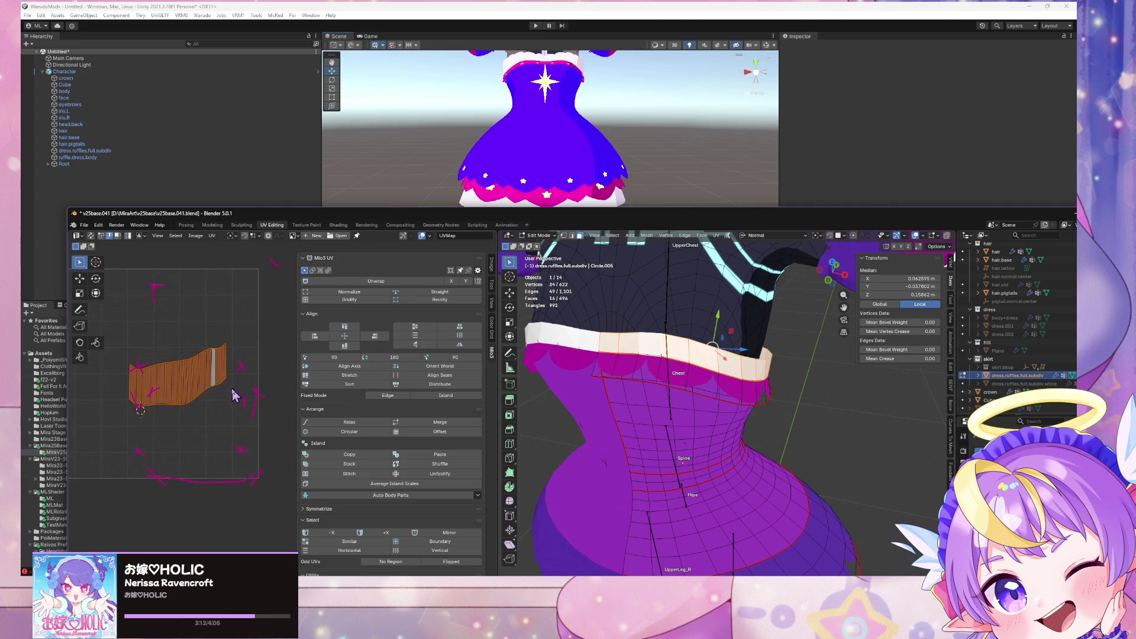
Step: Stretch the island along Y, move it vertically, and flip it with S Y -1
key("s")
key("y")
key("Return")
key("g")
key("y")
key("Return")
key("s")
key("y")
key("Return")
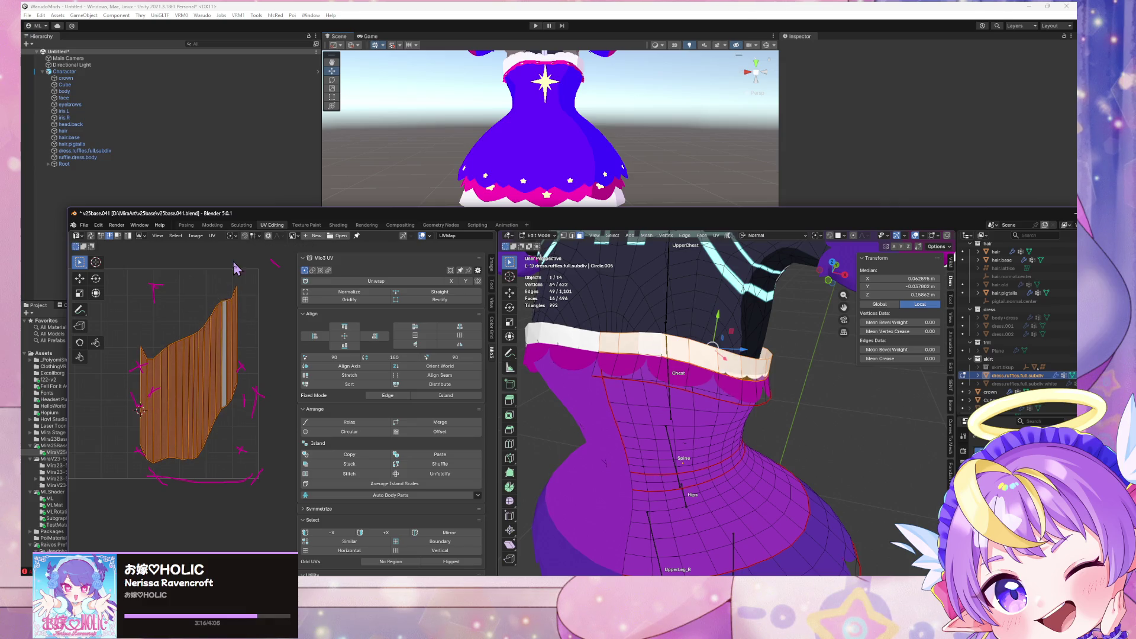
key("y")
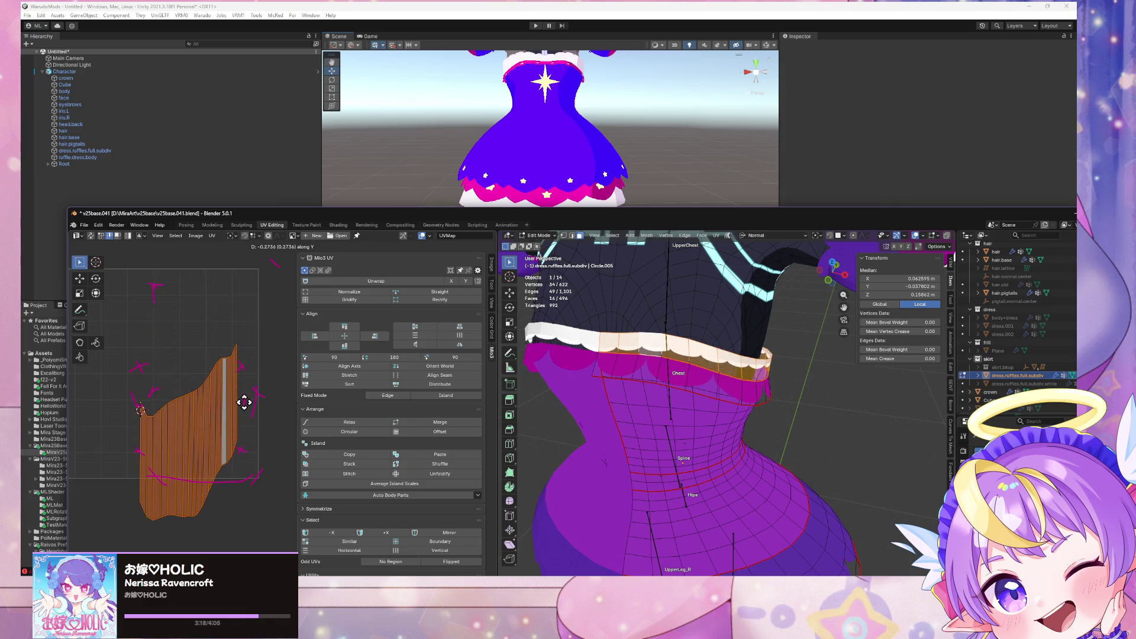
type("-1")
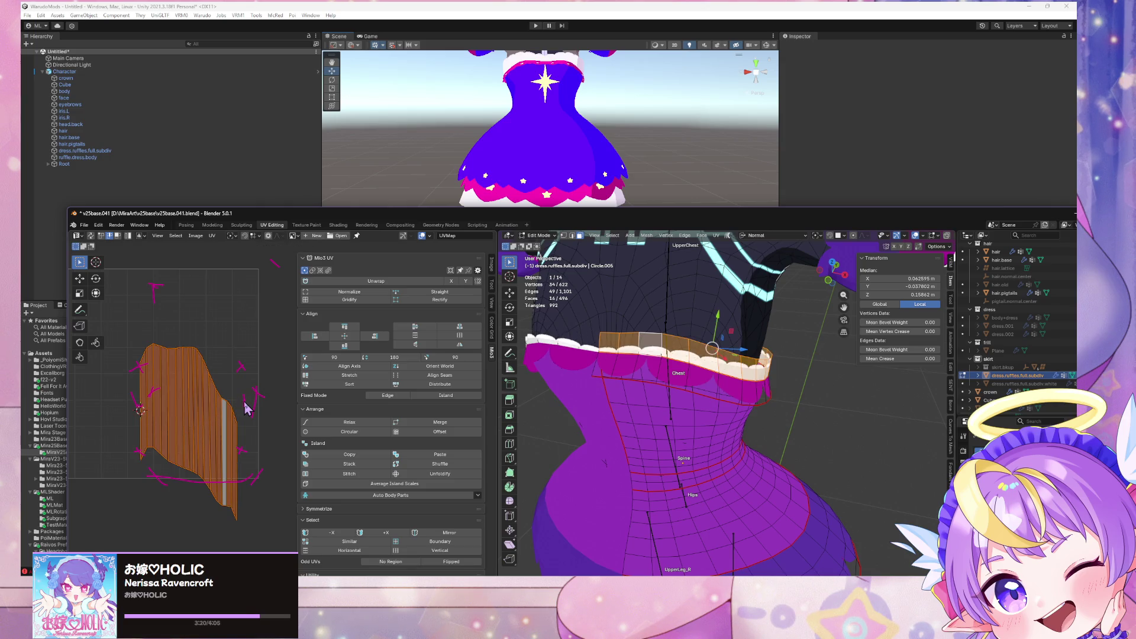
type("gy")
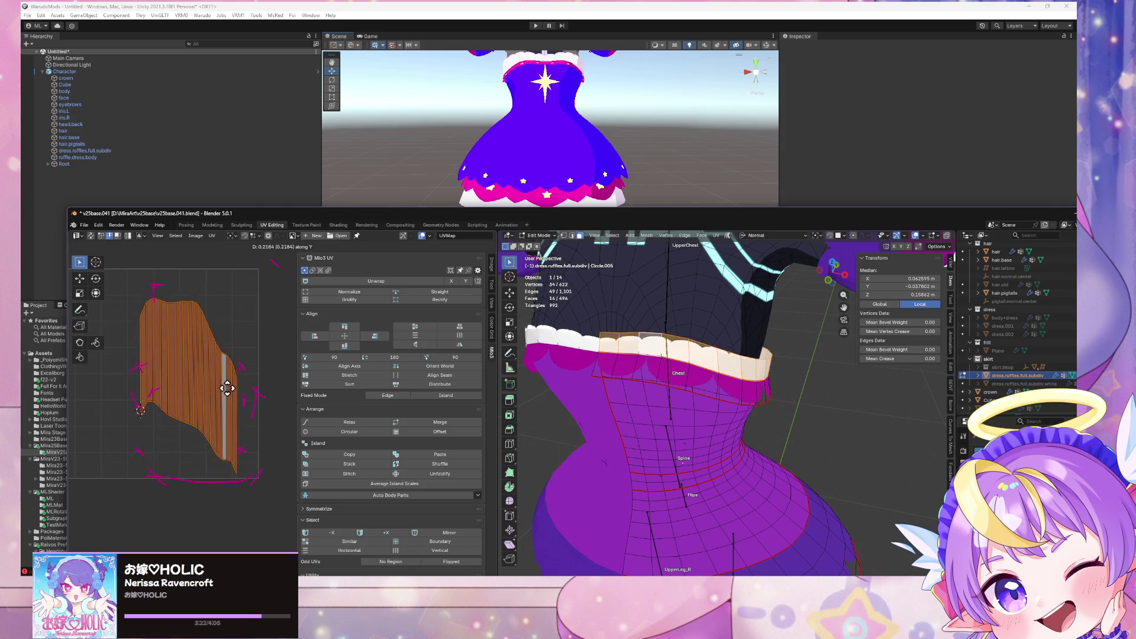
left_click(230, 410)
mouse_move(690, 391)
middle_mouse_down()
mouse_move(677, 375)
mouse_move(695, 436)
mouse_move(656, 433)
middle_mouse_up()
key("ctrl+z")
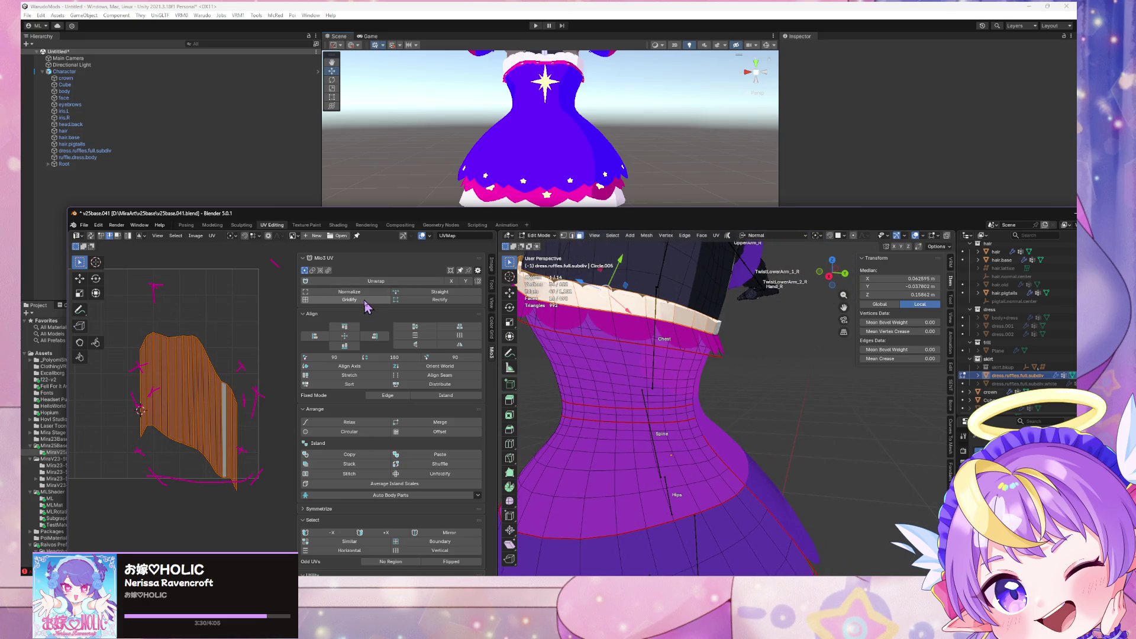
Step: Gridify the ruffle UV island into a rectangle and narrow its width
left_click(366, 303)
scroll(248, 390, "down", 2)
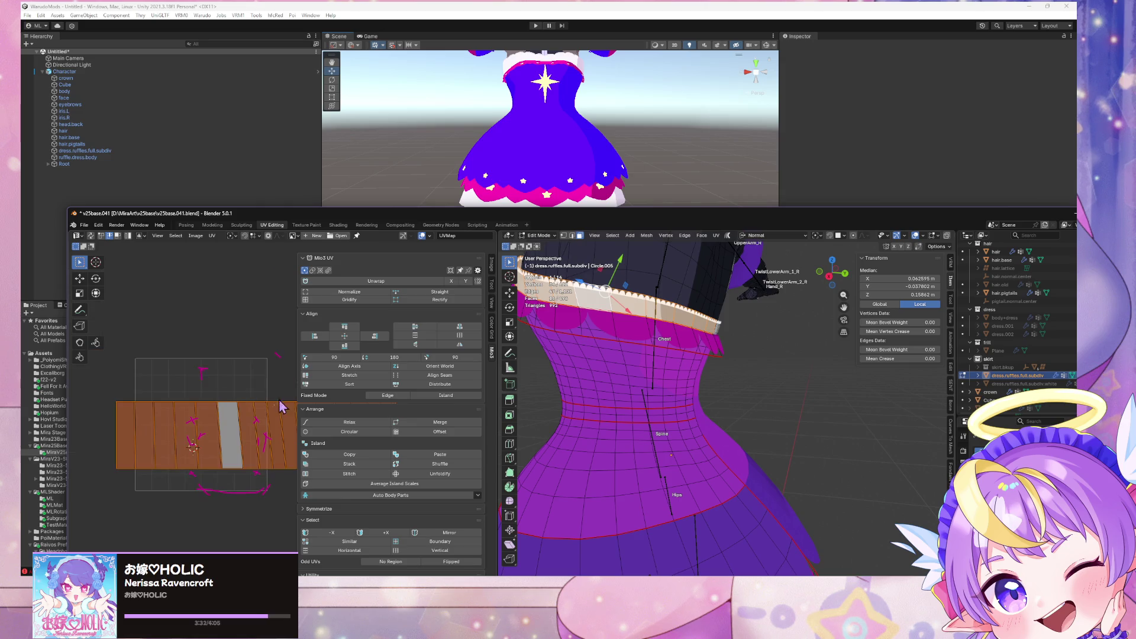
mouse_move(249, 431)
middle_mouse_down()
mouse_move(190, 330)
mouse_move(253, 330)
mouse_move(166, 332)
middle_mouse_up()
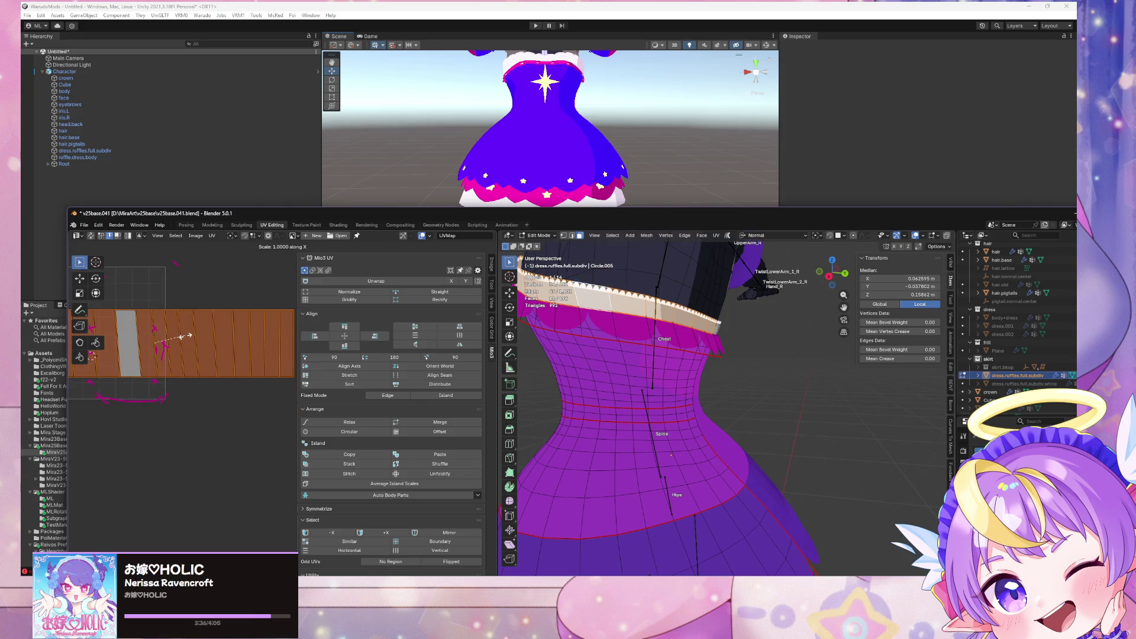
mouse_move(165, 348)
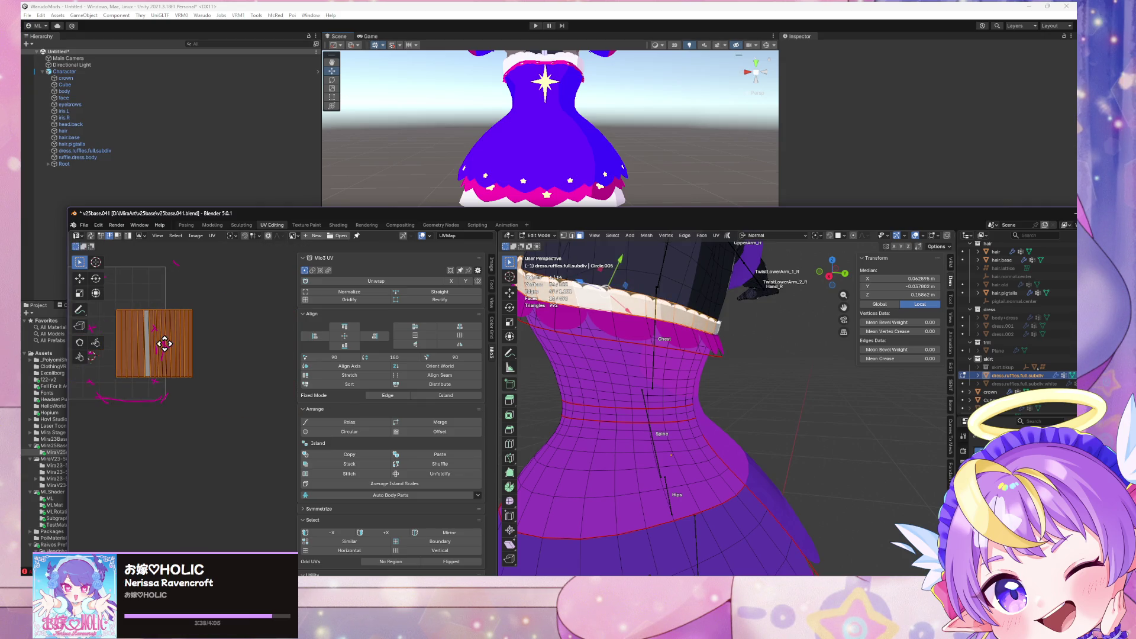
left_click(161, 349)
mouse_move(162, 350)
middle_mouse_down()
mouse_move(253, 379)
mouse_move(296, 435)
middle_mouse_up()
scroll(254, 379, "up", 2)
Step: Squash the island shorter along Y and move it vertically onto the texture
middle_click_drag(681, 426, 692, 396)
key("s")
key("y")
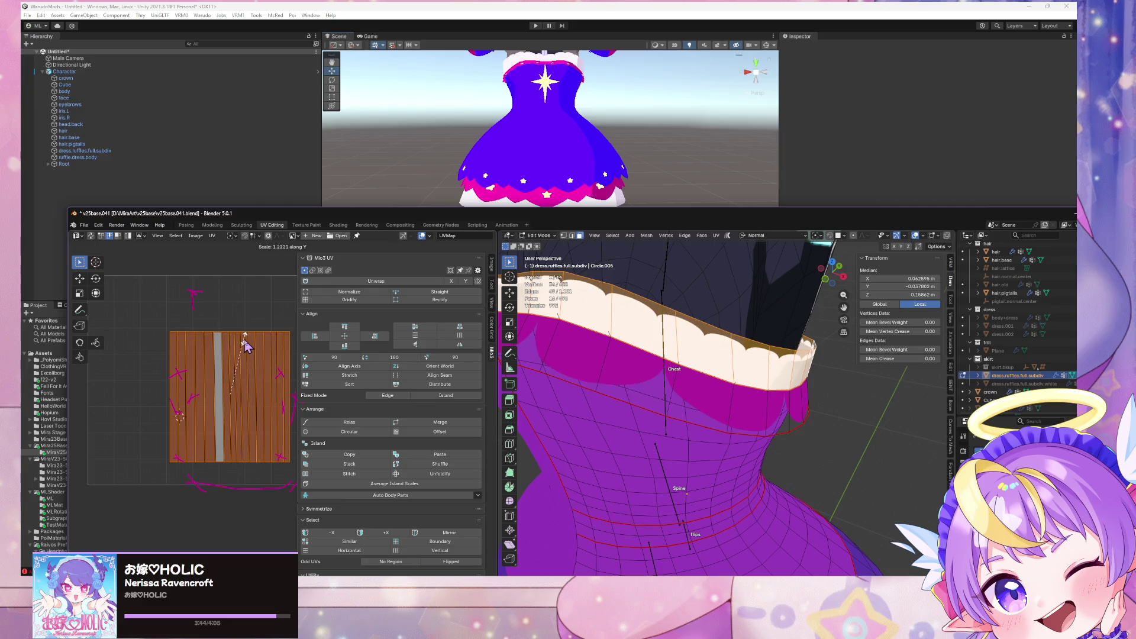
left_click(235, 363)
key("g")
key("y")
mouse_move(710, 367)
middle_mouse_down()
mouse_move(784, 358)
mouse_move(664, 357)
mouse_move(545, 337)
mouse_move(580, 355)
mouse_move(680, 355)
middle_mouse_up()
scroll(698, 367, "down", 5)
scroll(740, 355, "up", 6)
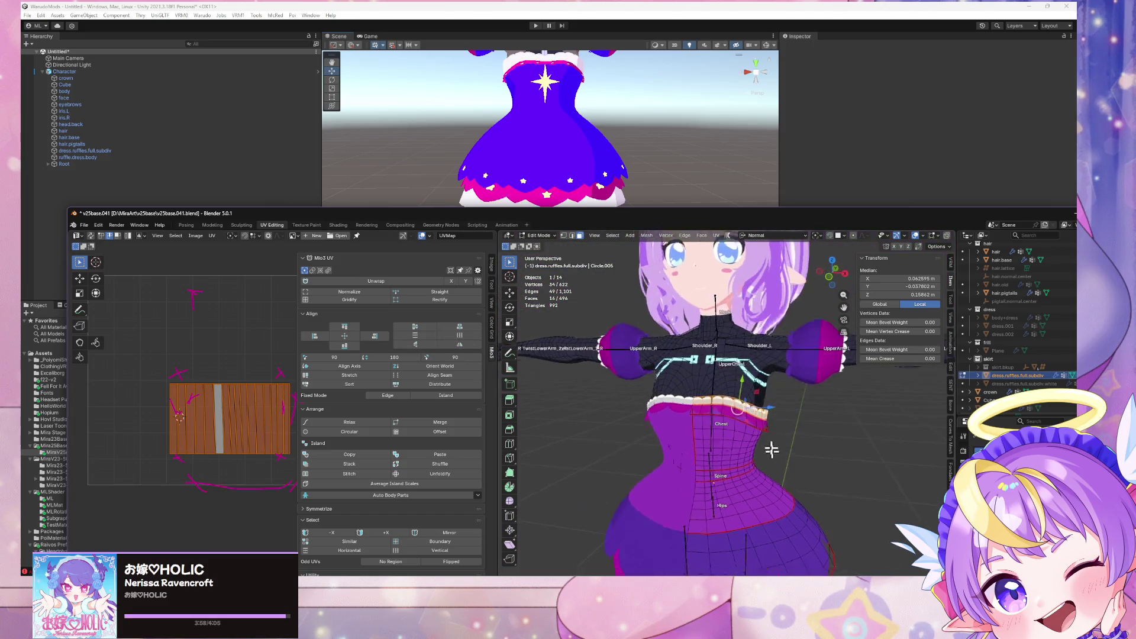
Step: Toggle to Object Mode to check the collar ruffle trim on the upper body, then back to editing
middle_click_drag(786, 332, 794, 414, "shift")
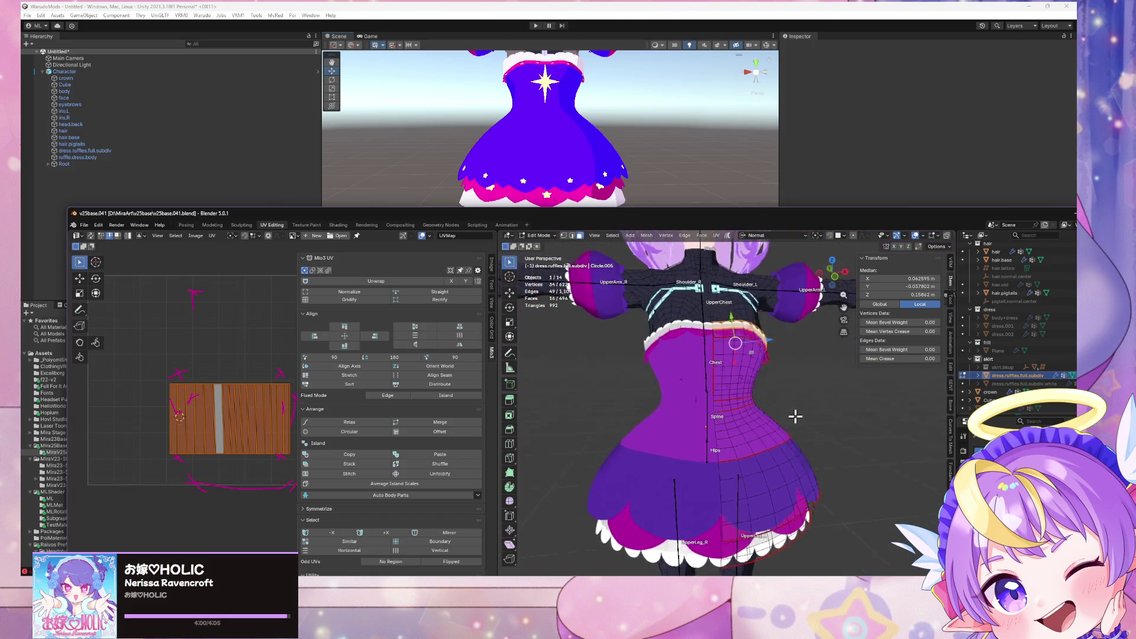
key("Tab")
key("Tab")
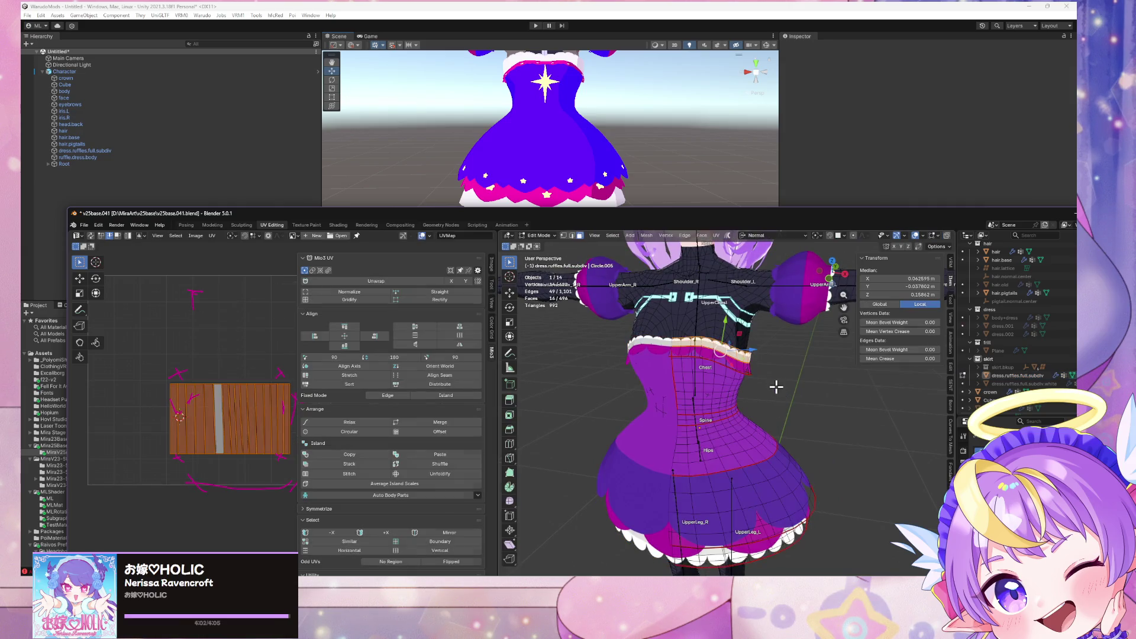
key("Tab")
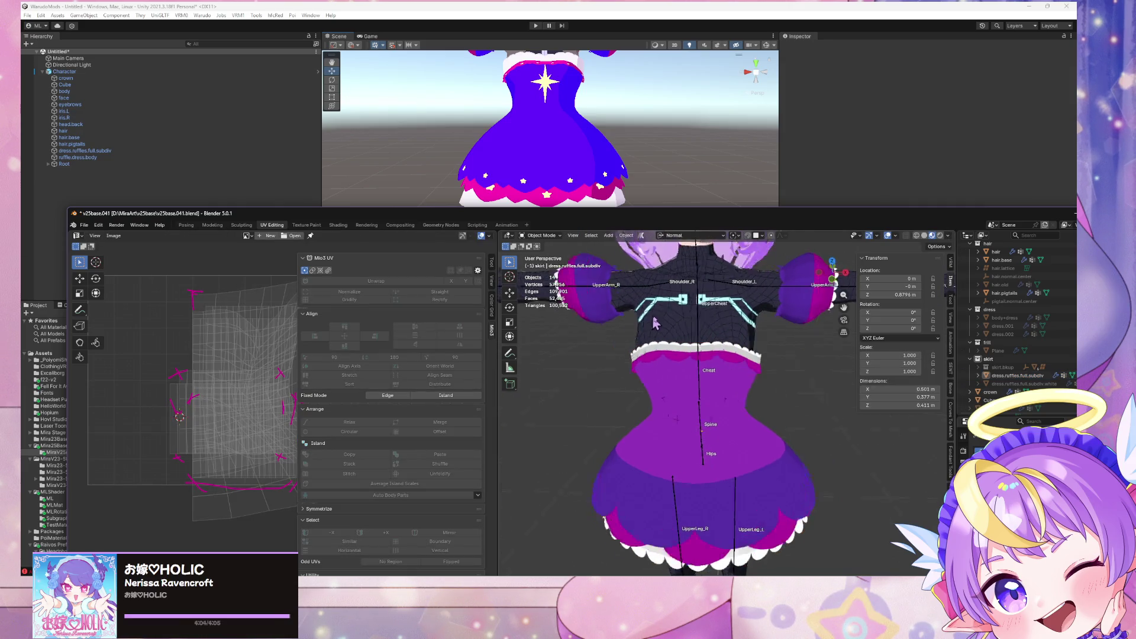
scroll(710, 355, "up", 4)
mouse_move(764, 372)
middle_mouse_down()
mouse_move(771, 400)
mouse_move(735, 381)
mouse_move(694, 383)
mouse_move(713, 381)
middle_mouse_up()
scroll(736, 380, "up", 3)
Step: Export the avatar as glTF 2.0 over the existing .glb file and view it in Unity
scroll(728, 379, "down", 2)
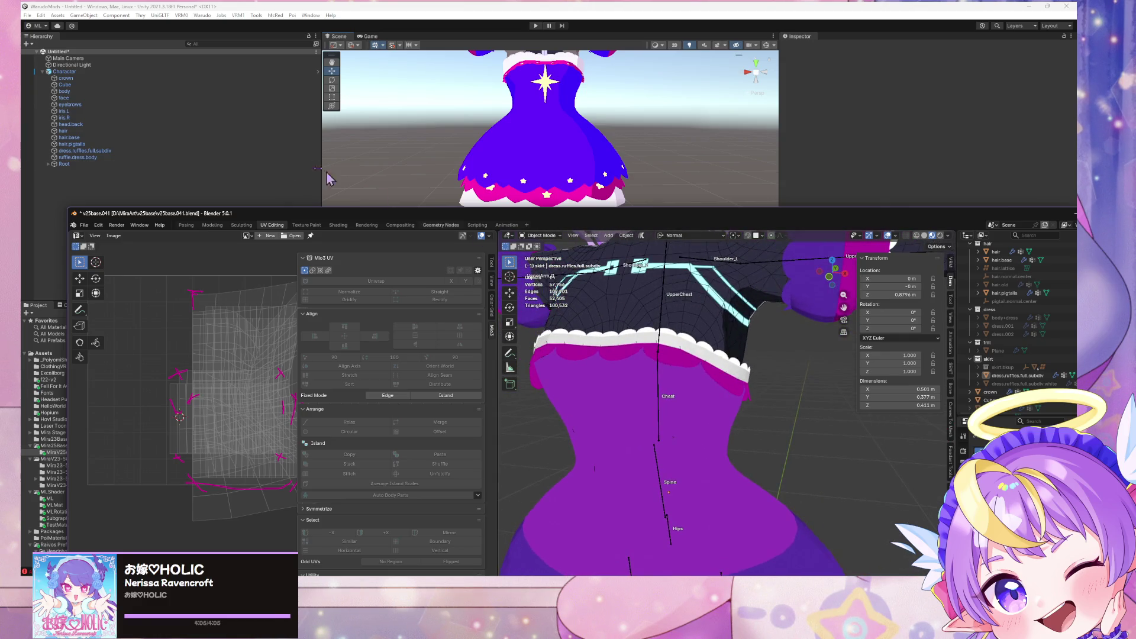
left_click(85, 225)
mouse_move(101, 351)
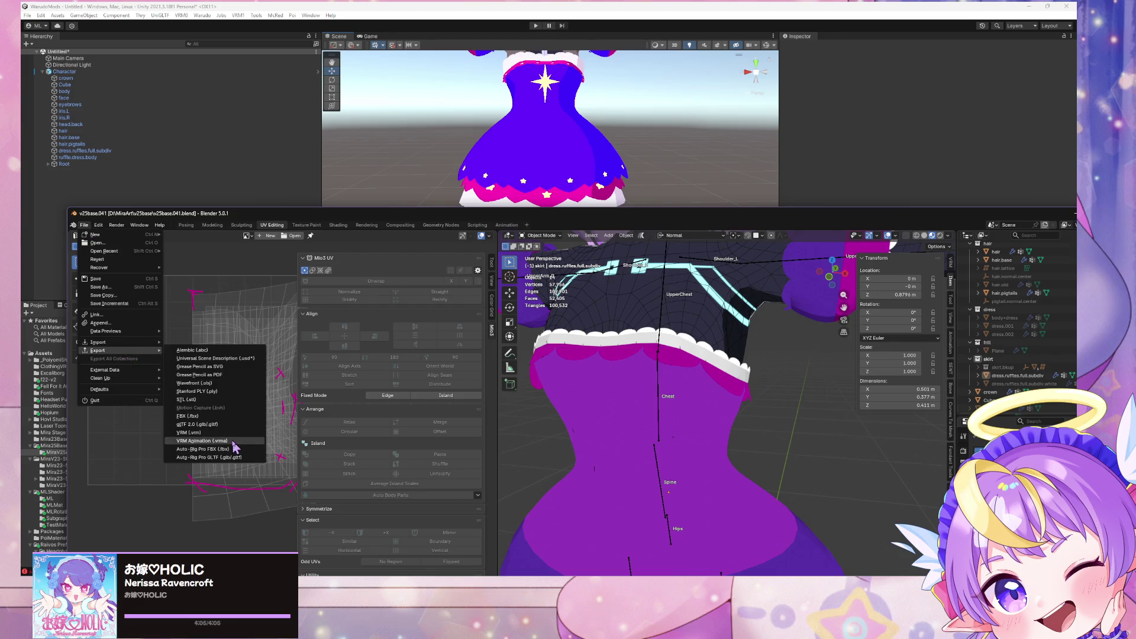
left_click(231, 429)
double_click(346, 228)
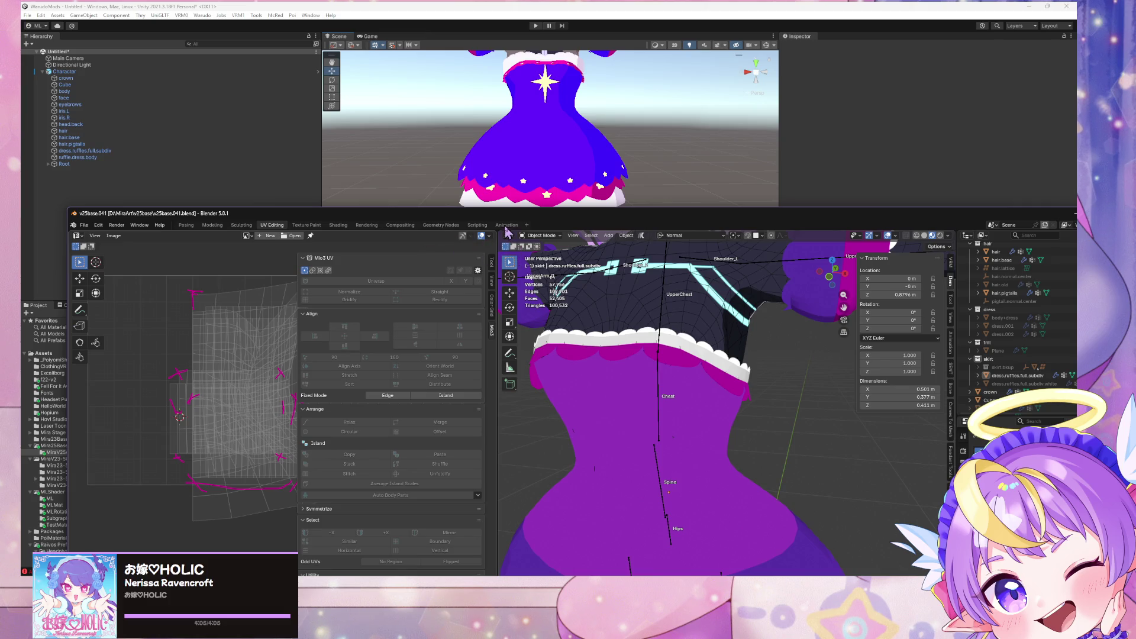
left_click(562, 116)
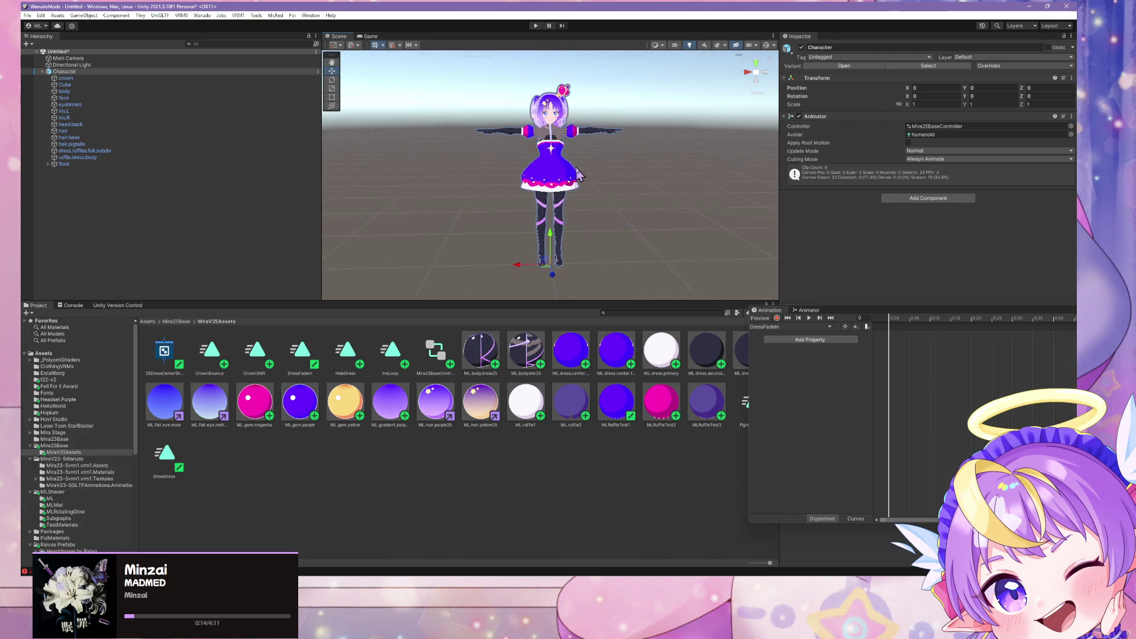
Step: Zoom Unity's Scene view onto the avatar's torso ruffle, then return to Blender
scroll(587, 155, "up", 8)
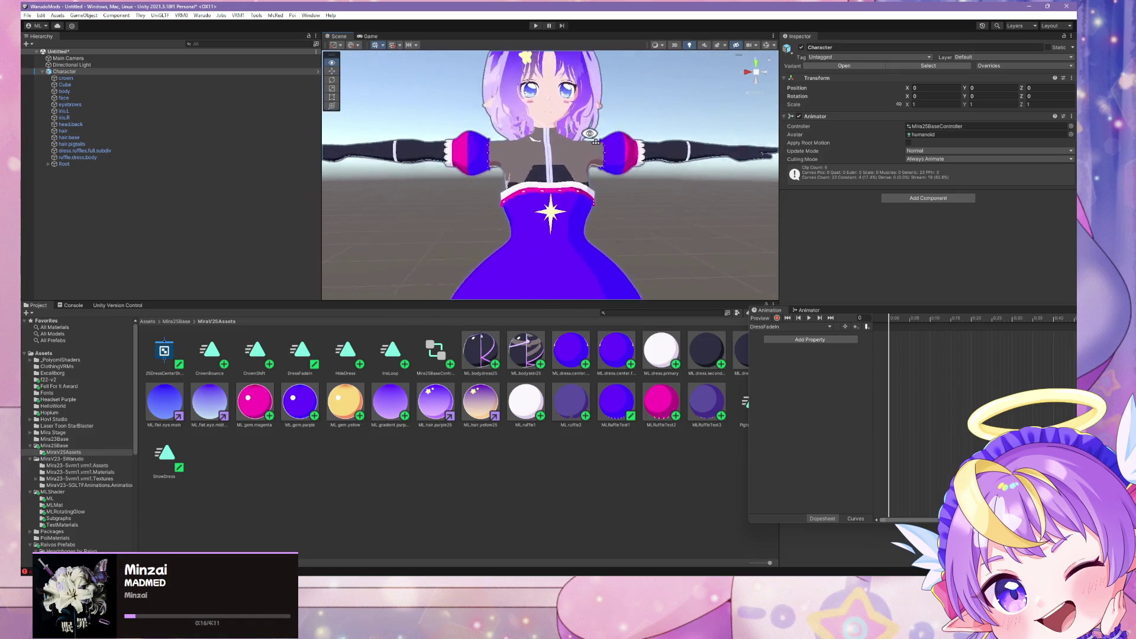
scroll(592, 154, "down", 3)
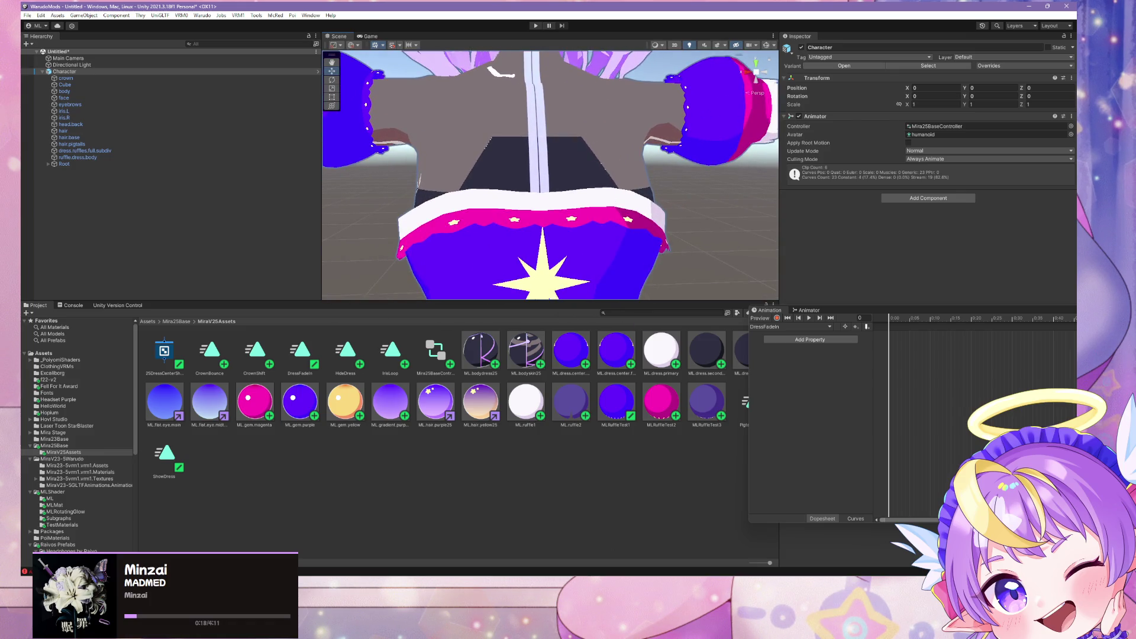
key("alt+Tab")
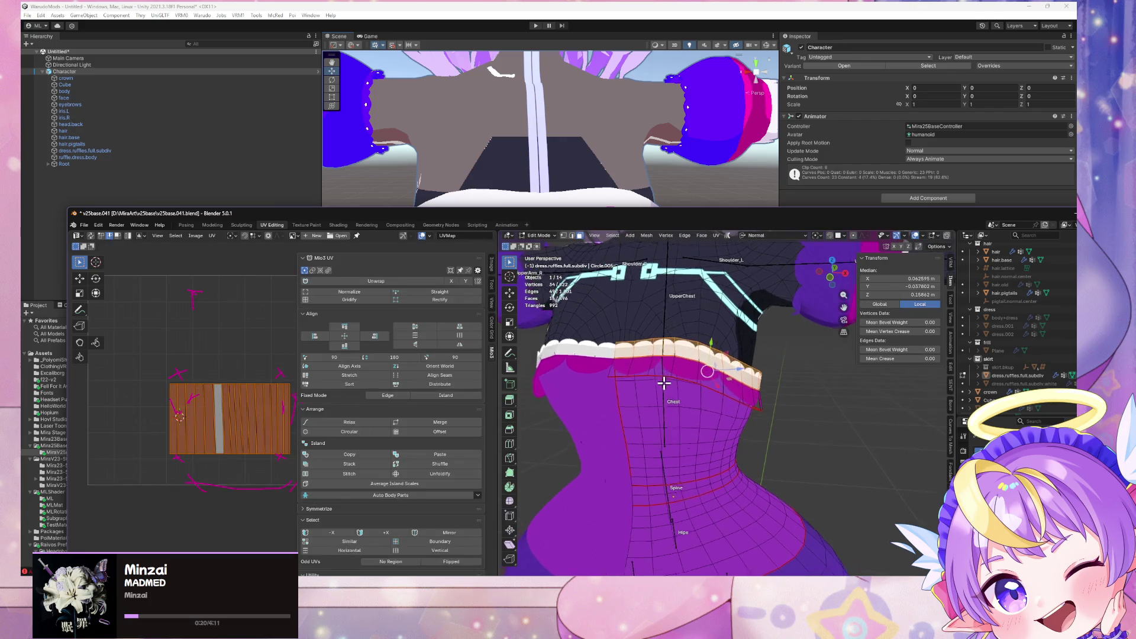
Step: Nudge the collar ruffle UVs down along Y, save, and overwrite v25baseGLTF.glb via glTF 2.0 export
key("y")
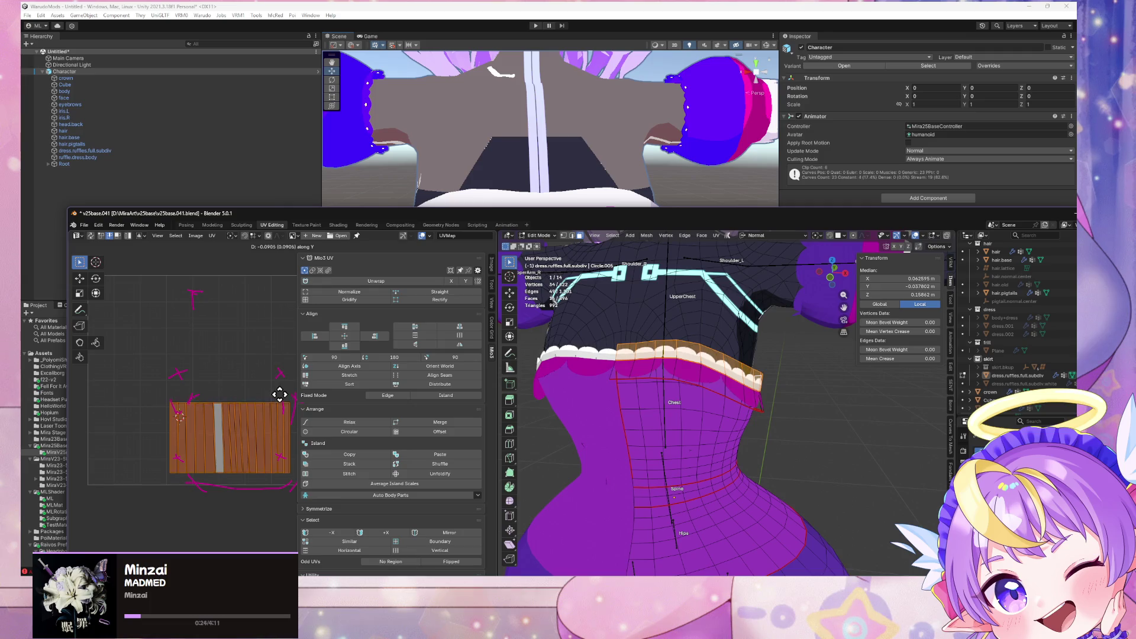
key("ctrl+s")
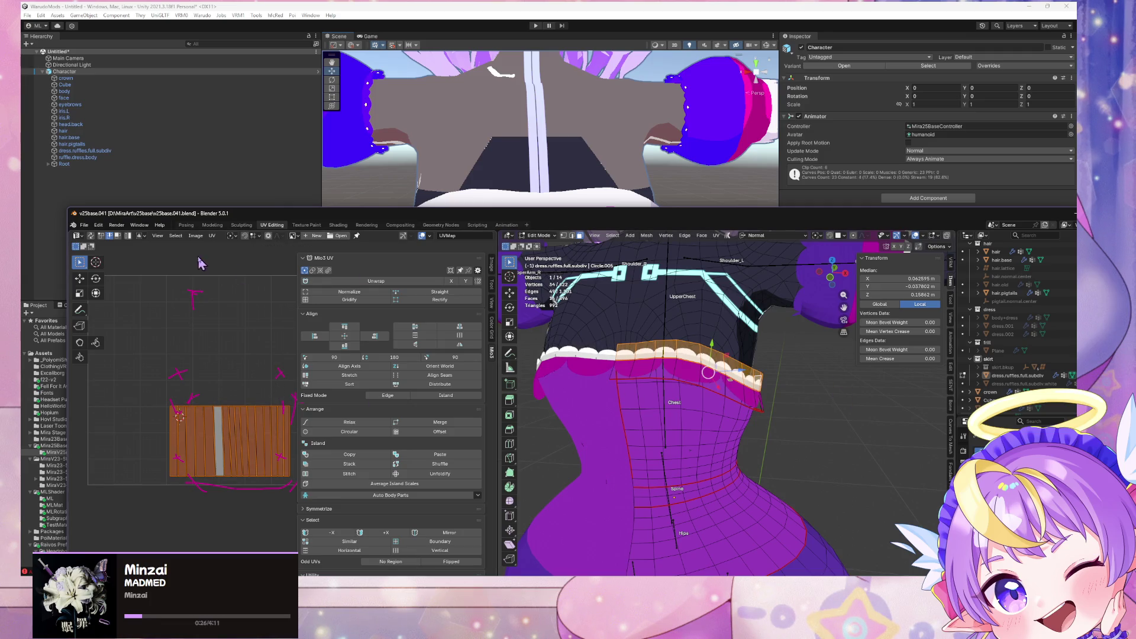
left_click(86, 226)
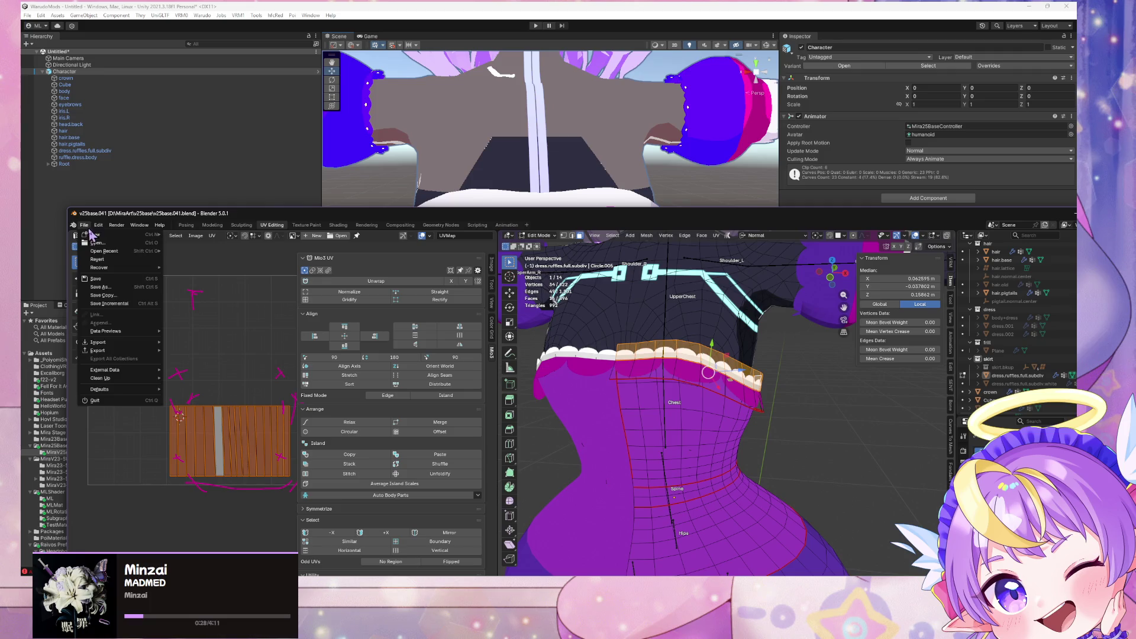
mouse_move(135, 350)
left_click(222, 430)
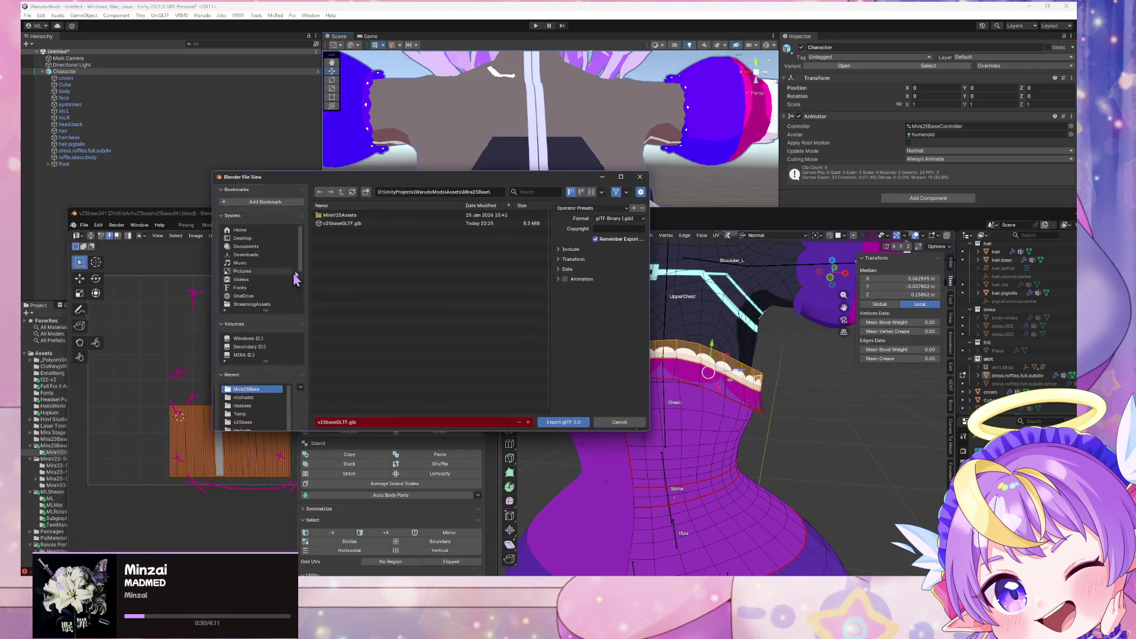
double_click(342, 225)
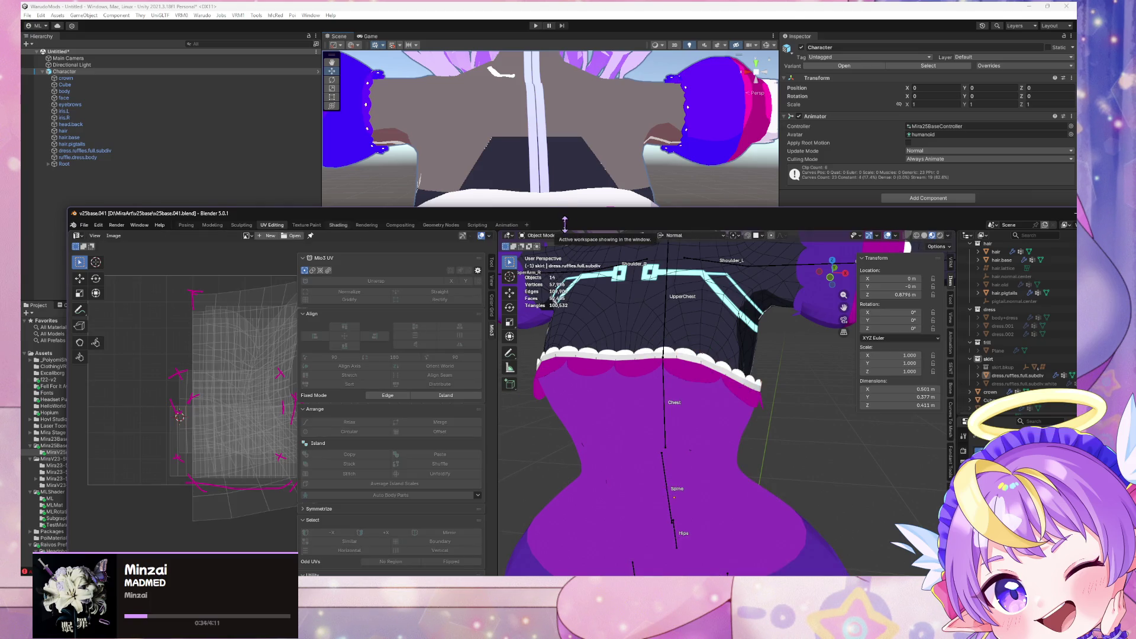
left_click_drag(567, 217, 584, 264)
left_click(595, 210)
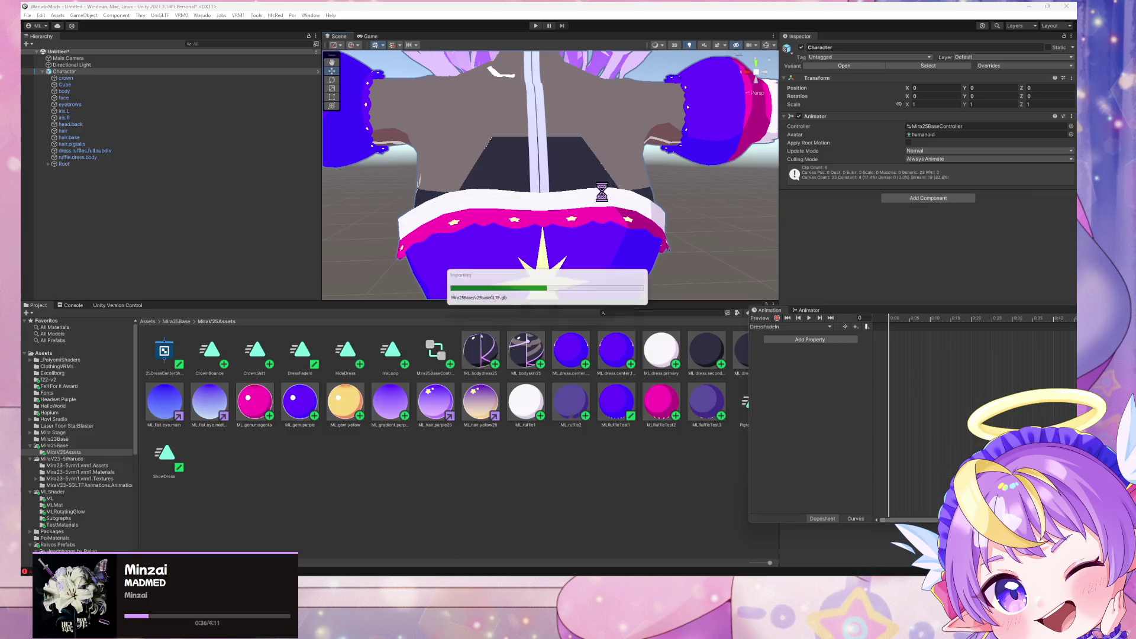
Step: In the ruffle's Edit Mode, stretch its UV island slightly taller, move it along Y, and save
key("alt+Tab")
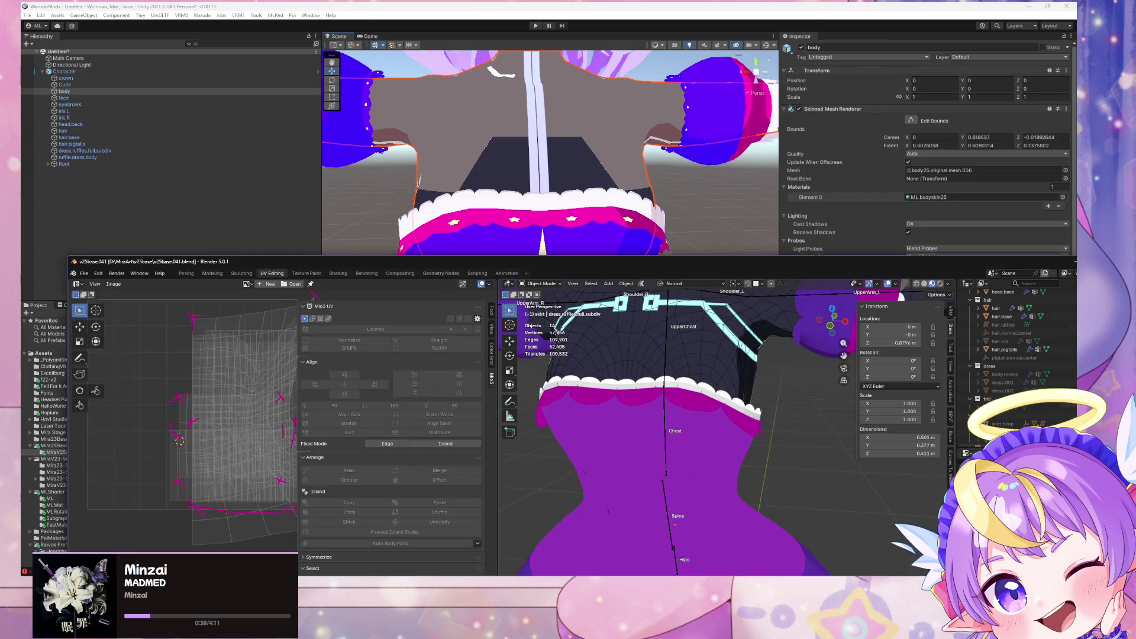
left_click(637, 386)
key("Tab")
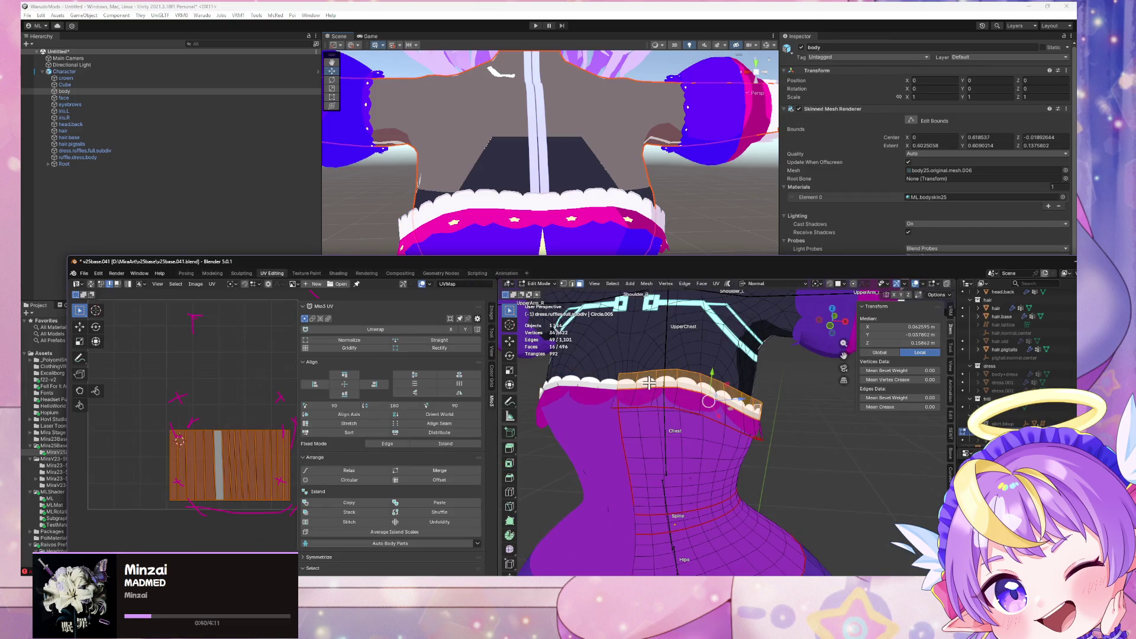
key("y")
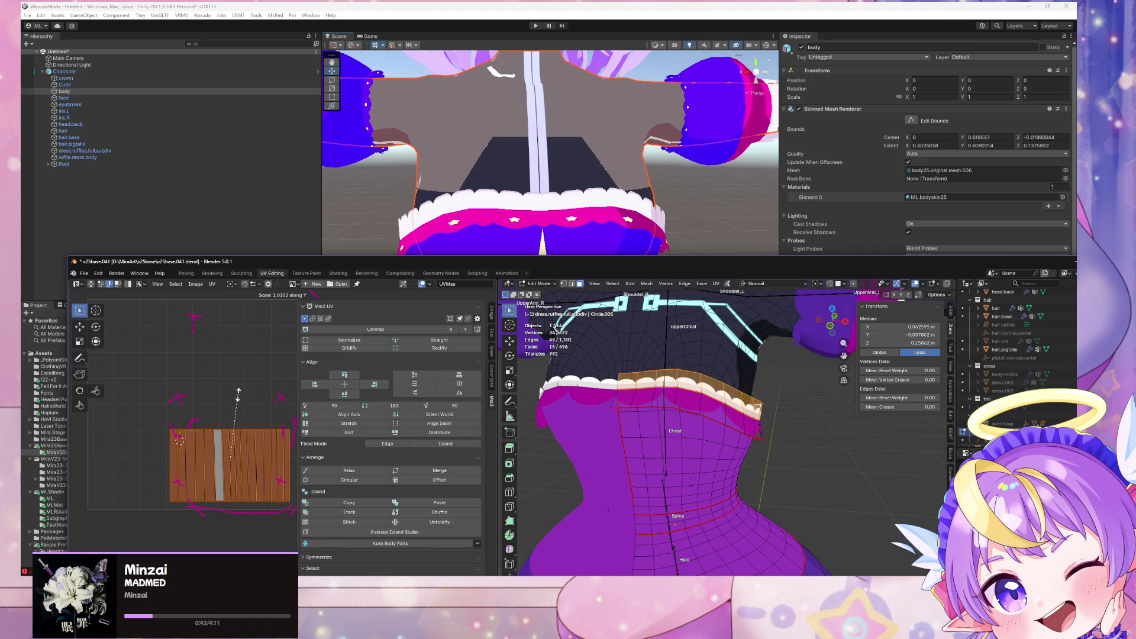
left_click(239, 407)
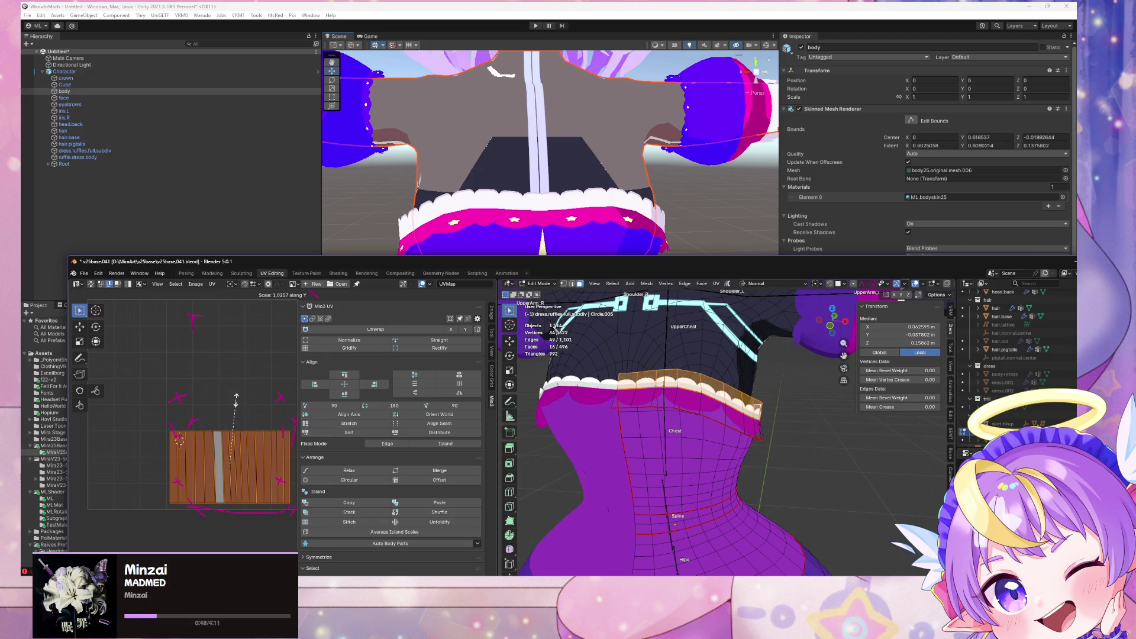
key("g")
key("y")
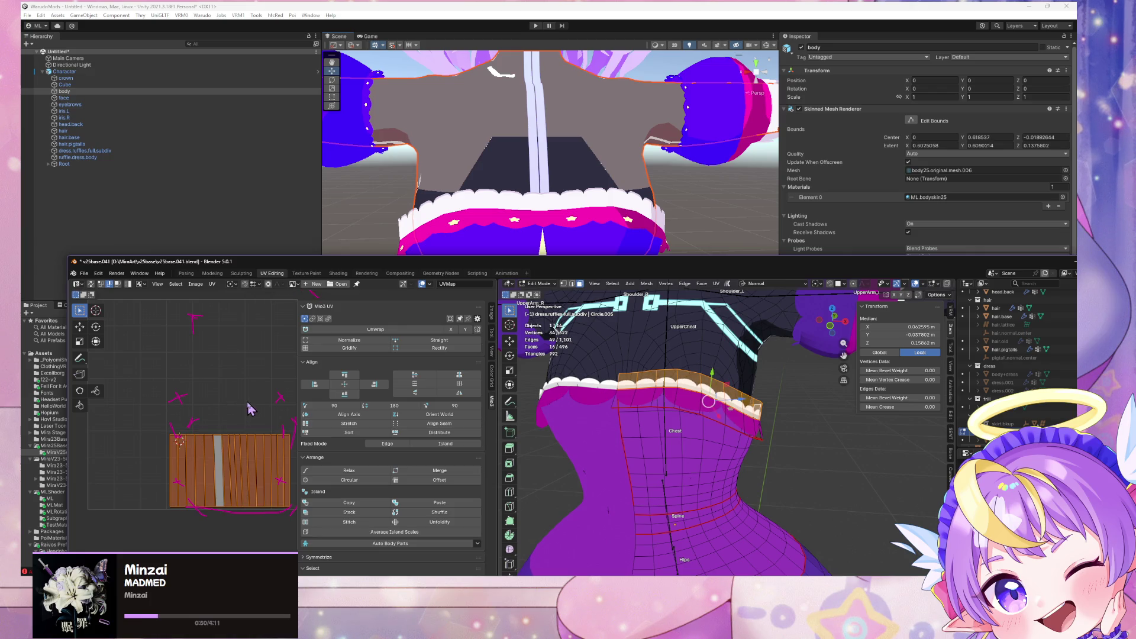
key("ctrl+s")
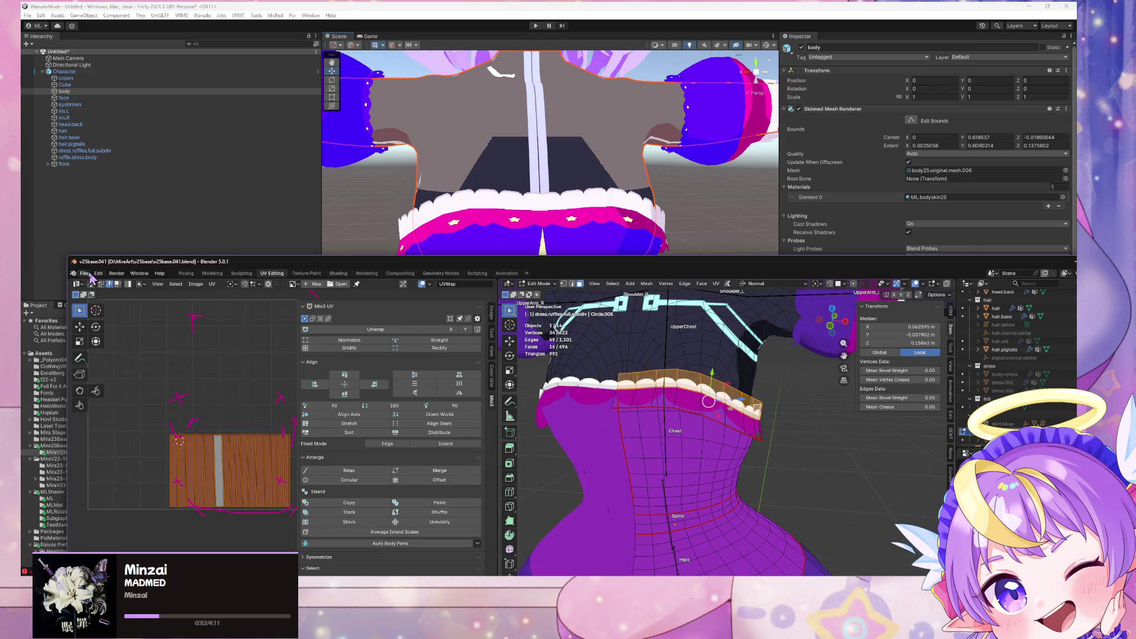
Step: Re-export to glTF 2.0 over the existing file and orbit Unity's scene to check the ruffle
left_click(84, 273)
mouse_move(133, 406)
left_click(243, 476)
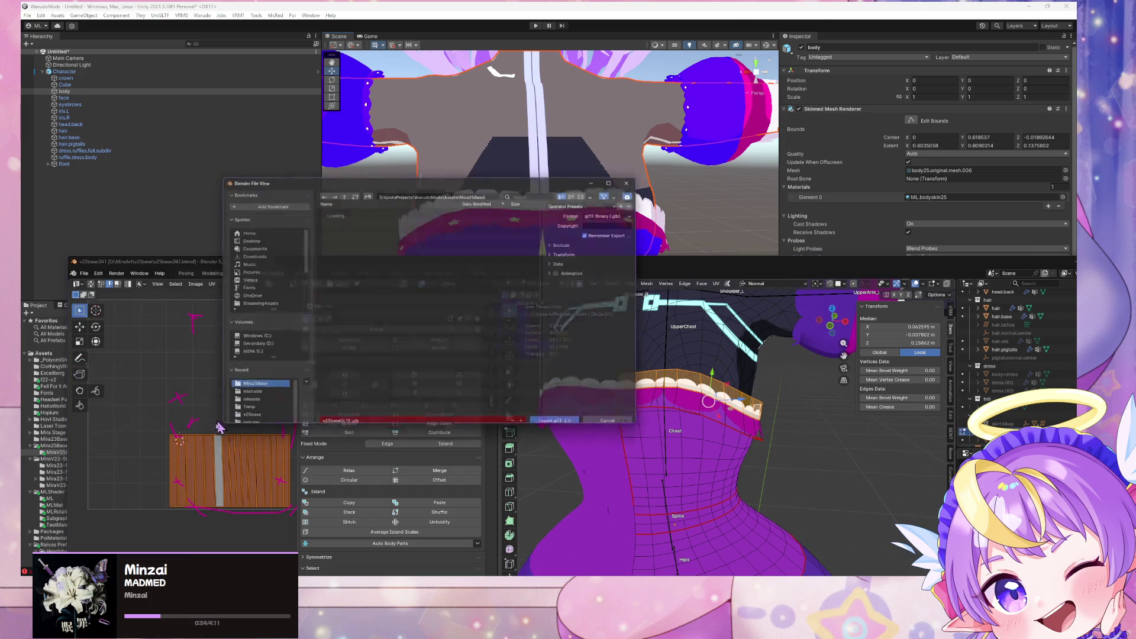
double_click(329, 227)
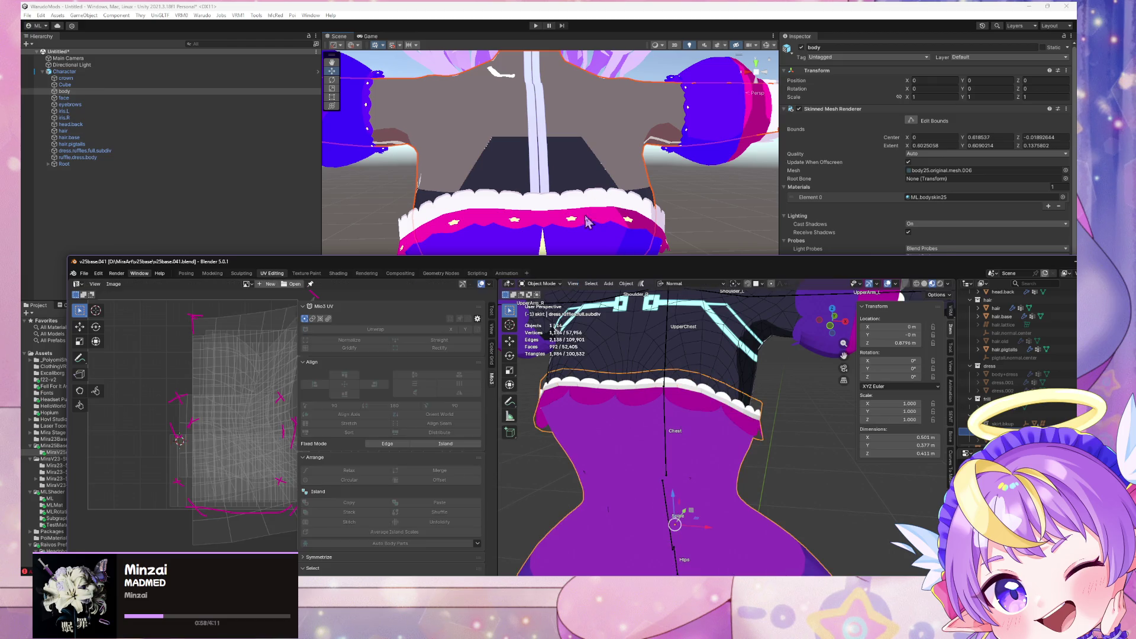
left_click(627, 218)
mouse_move(630, 214)
left_mouse_down("alt")
mouse_move(255, 217)
mouse_move(679, 212)
mouse_move(701, 260)
mouse_move(683, 264)
mouse_move(680, 291)
mouse_move(658, 208)
mouse_move(679, 279)
mouse_move(606, 272)
mouse_move(673, 251)
mouse_move(616, 251)
mouse_move(656, 250)
left_mouse_up("alt")
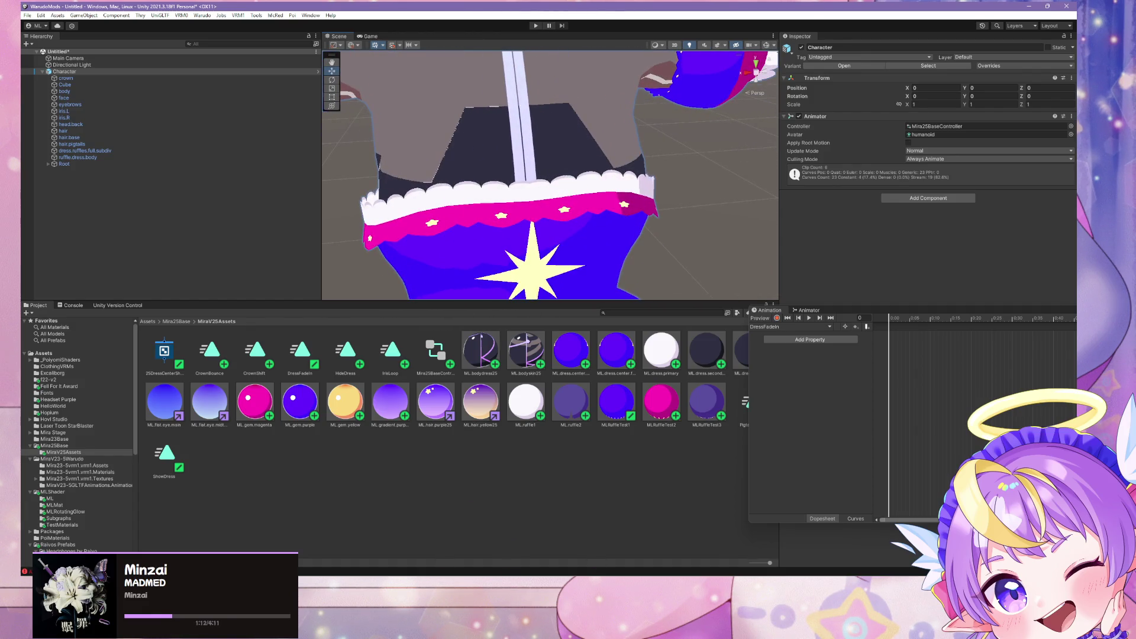
Step: Scale the ruffle ring's UV island down along Y to about half height and save
key("alt+Tab")
key("Tab")
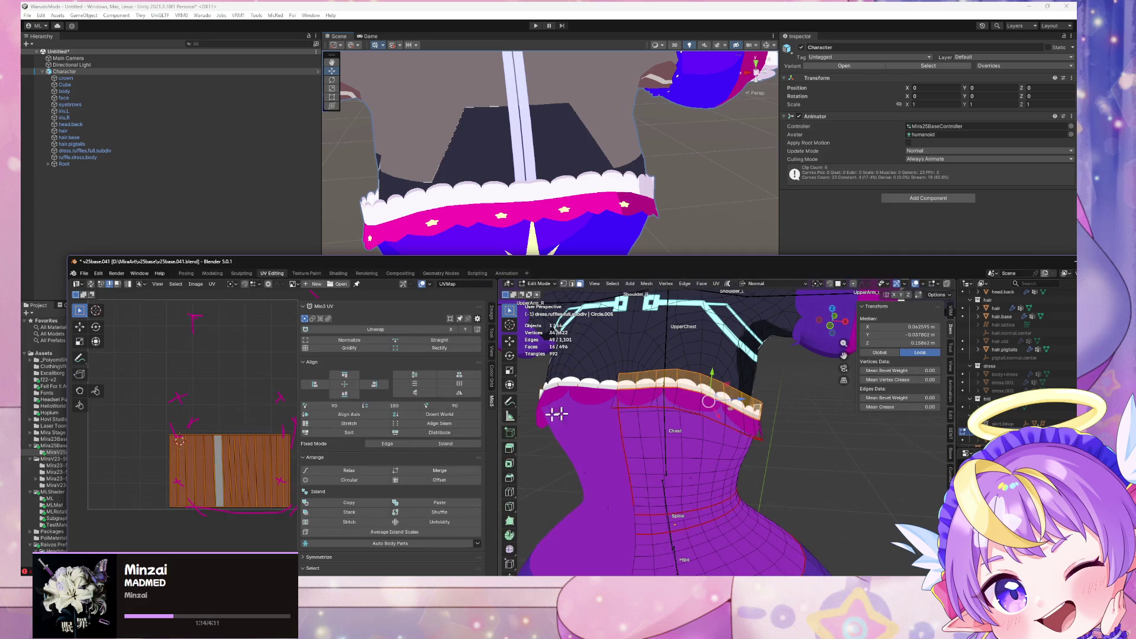
key("s")
key("y")
key("Escape")
key("Escape")
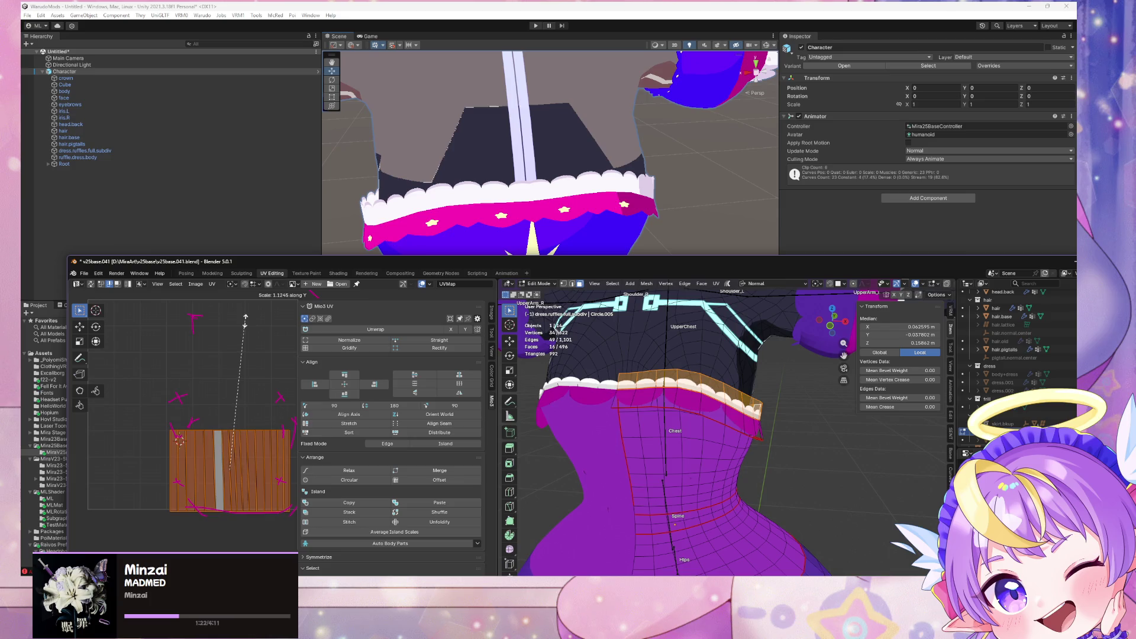
key("Escape")
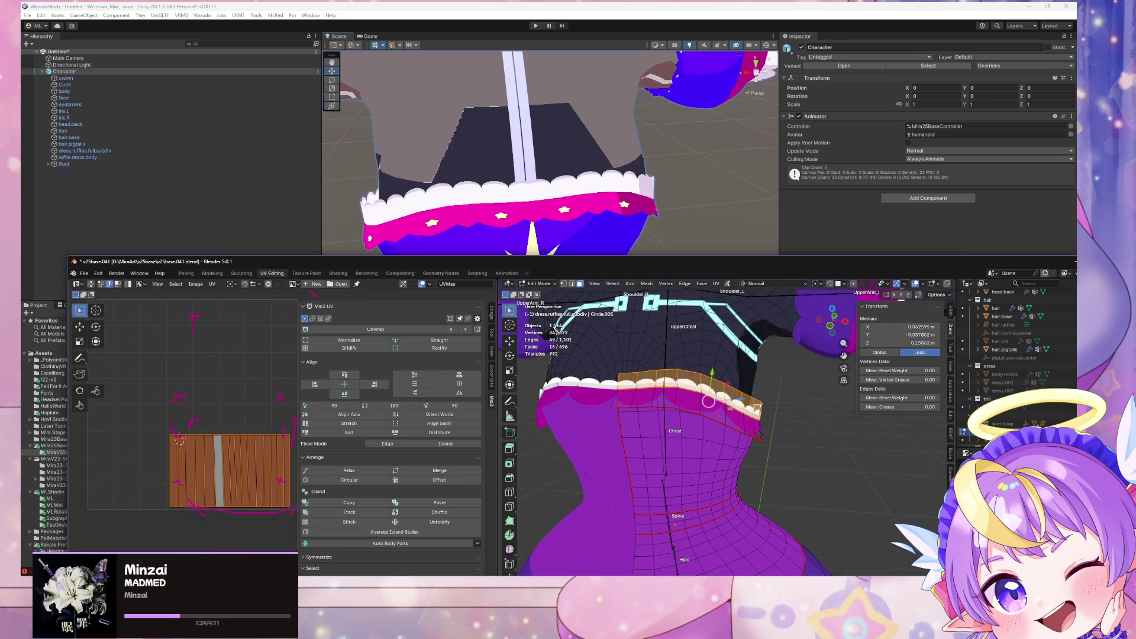
key("s")
key("y")
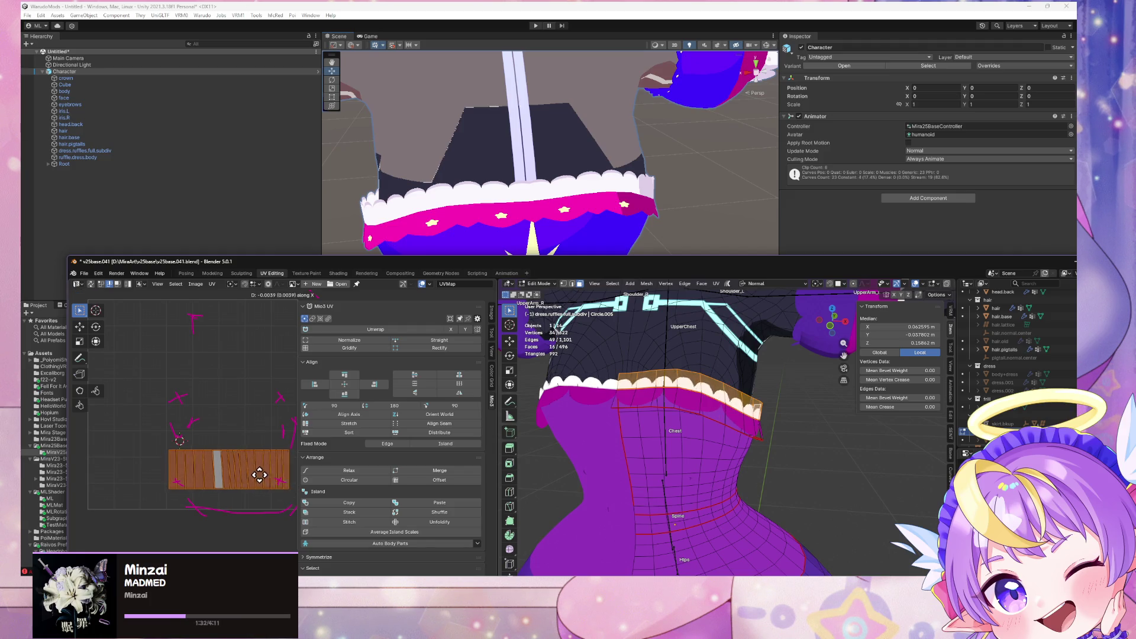
mouse_move(724, 473)
middle_mouse_down()
mouse_move(774, 464)
mouse_move(705, 474)
mouse_move(699, 459)
mouse_move(713, 499)
mouse_move(720, 489)
mouse_move(695, 486)
middle_mouse_up()
key("ctrl+s")
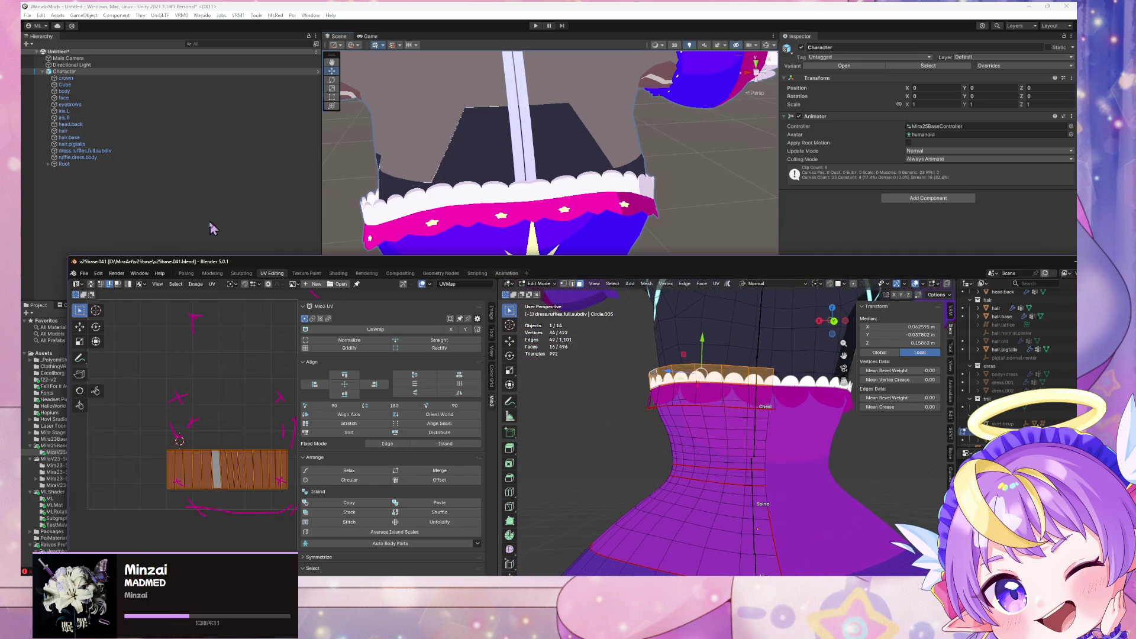
Step: Export glTF 2.0 over v25baseGLTF.glb and bring Unity forward to inspect the ruffle
left_click(84, 274)
mouse_move(142, 407)
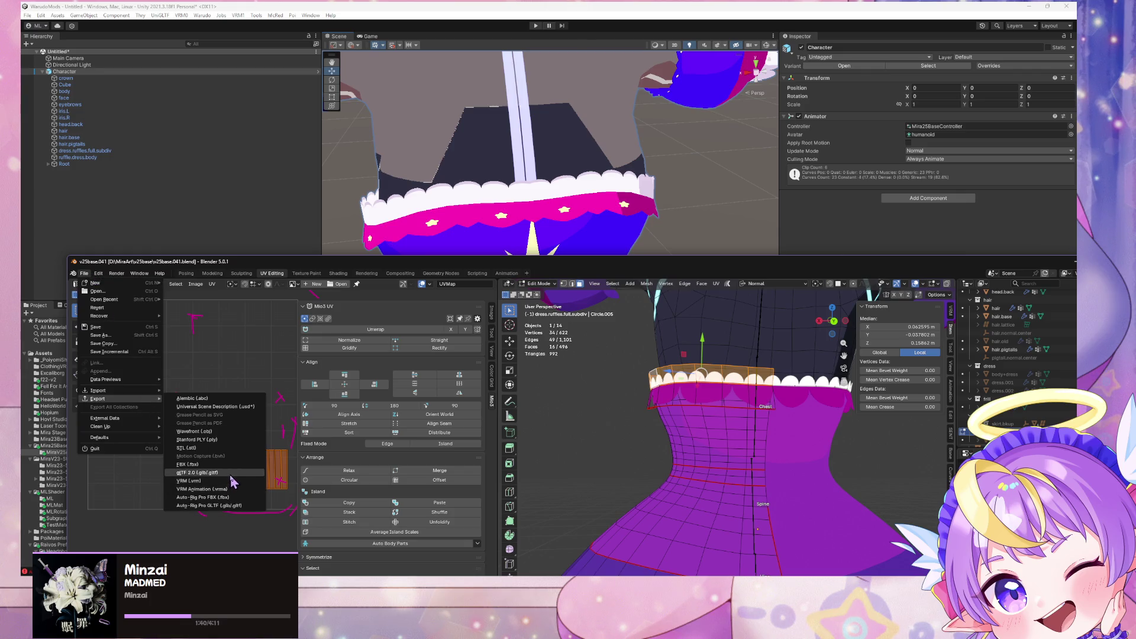
left_click(213, 481)
double_click(347, 223)
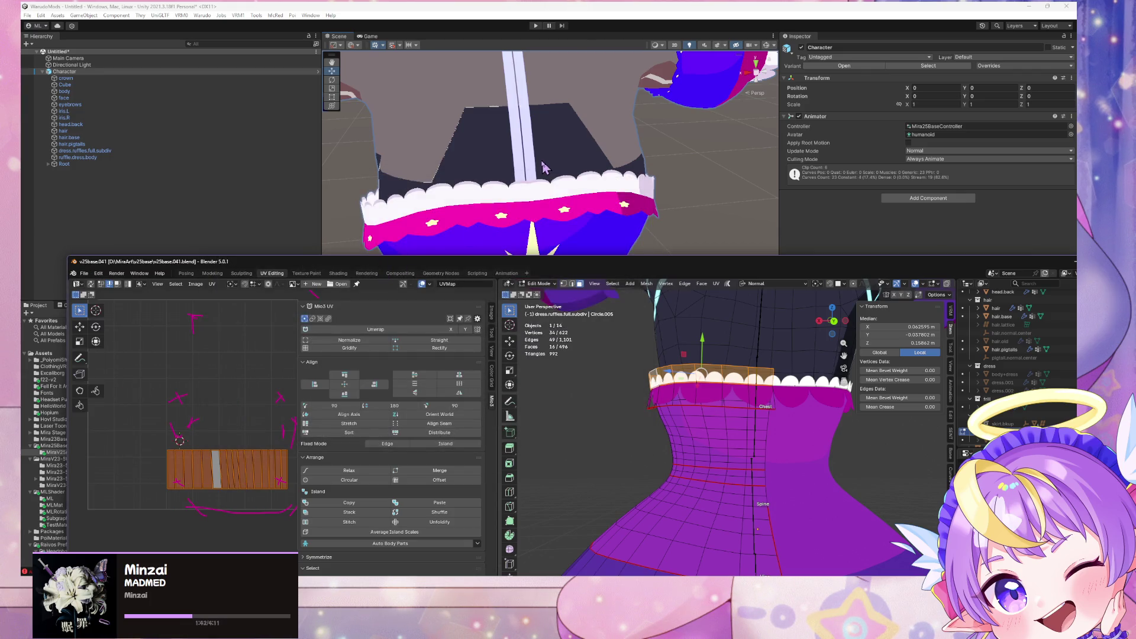
left_click(678, 182)
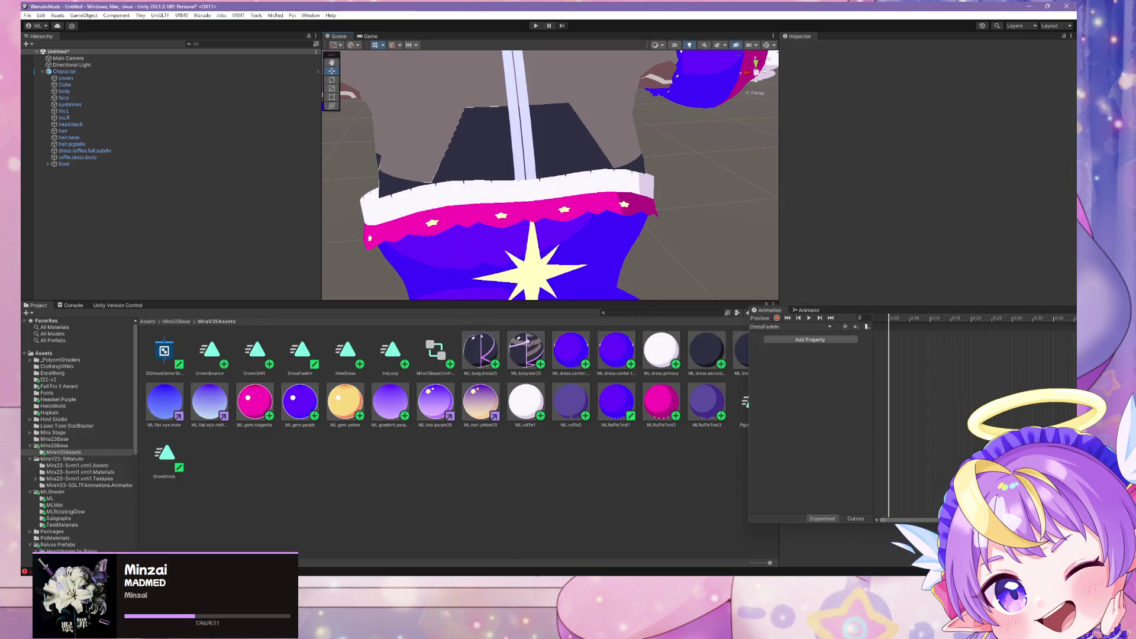
Step: Make Circle.005 active in Blender's Edit Mode and apply a slight vertical UV rescale
mouse_move(537, 554)
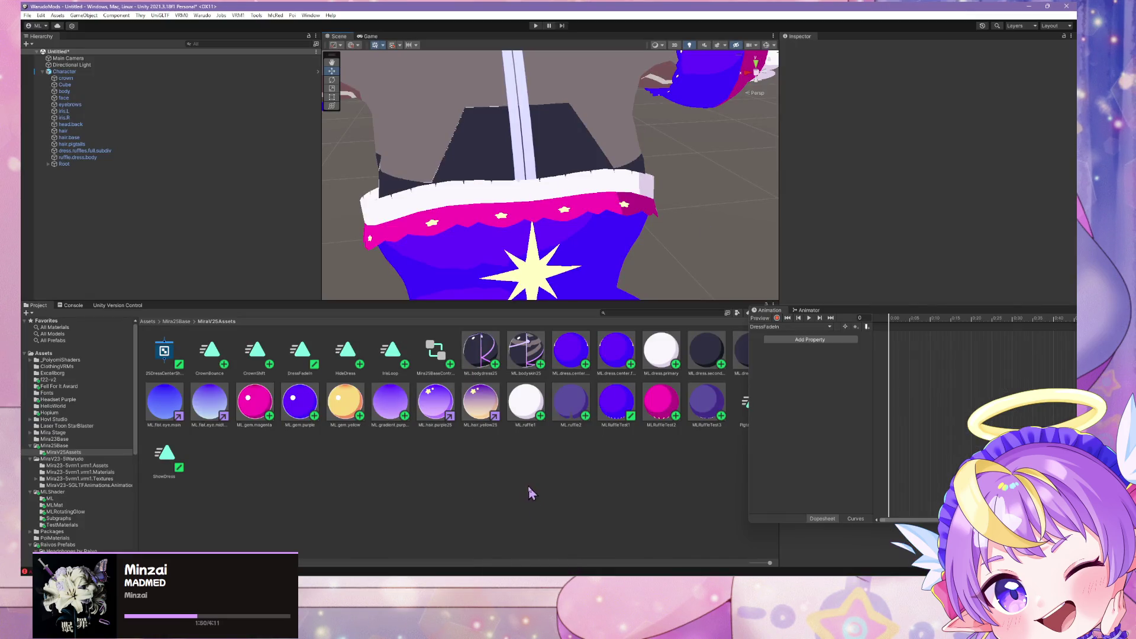
key("alt+Tab")
left_click(717, 374)
key("Tab")
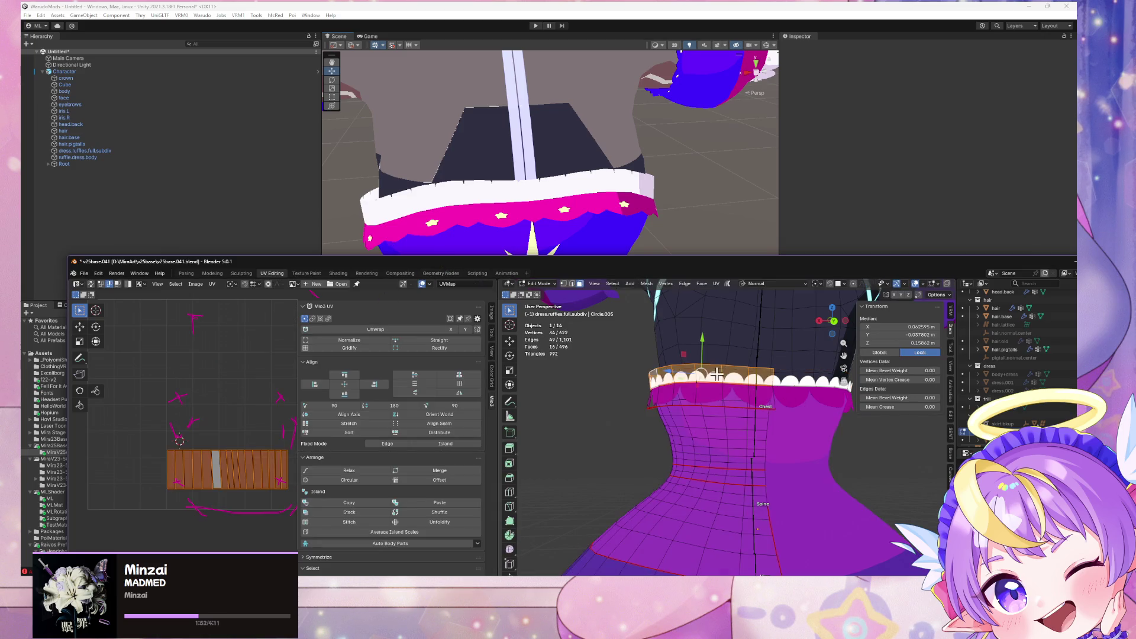
left_click(226, 390)
scroll(596, 396, "down", 2)
scroll(680, 401, "up", 5)
mouse_move(577, 265)
left_mouse_down()
mouse_move(672, 479)
mouse_move(663, 456)
mouse_move(586, 463)
mouse_move(459, 445)
left_mouse_up()
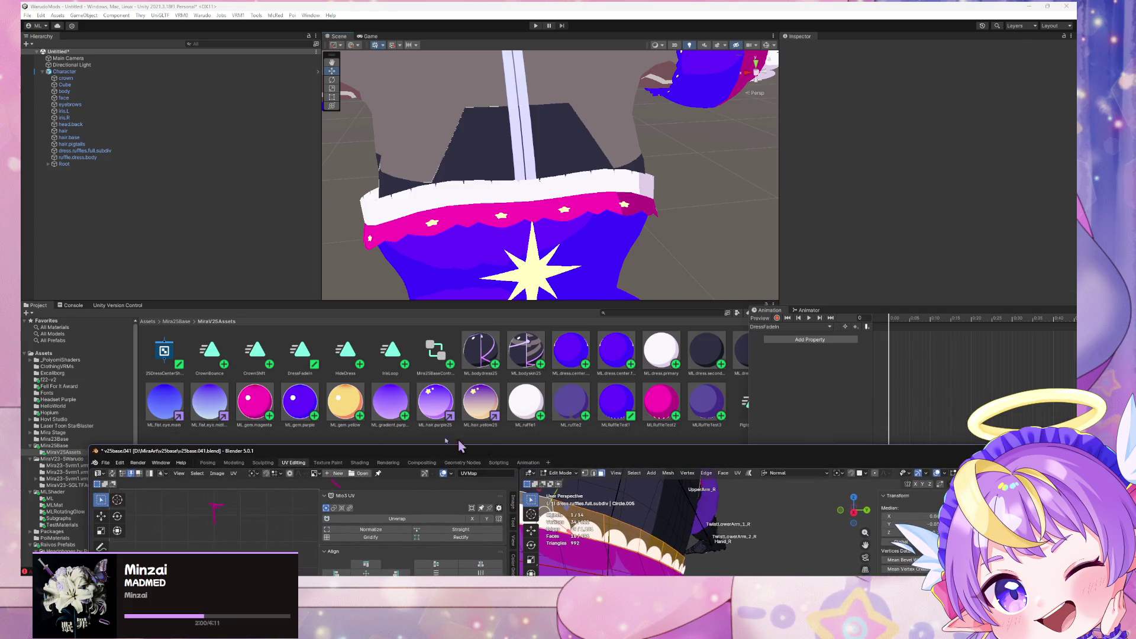
Step: Open the ML.ruffle1 material and try Pattern Tiling Y values 1, 2, then about 1.92
left_click(537, 409)
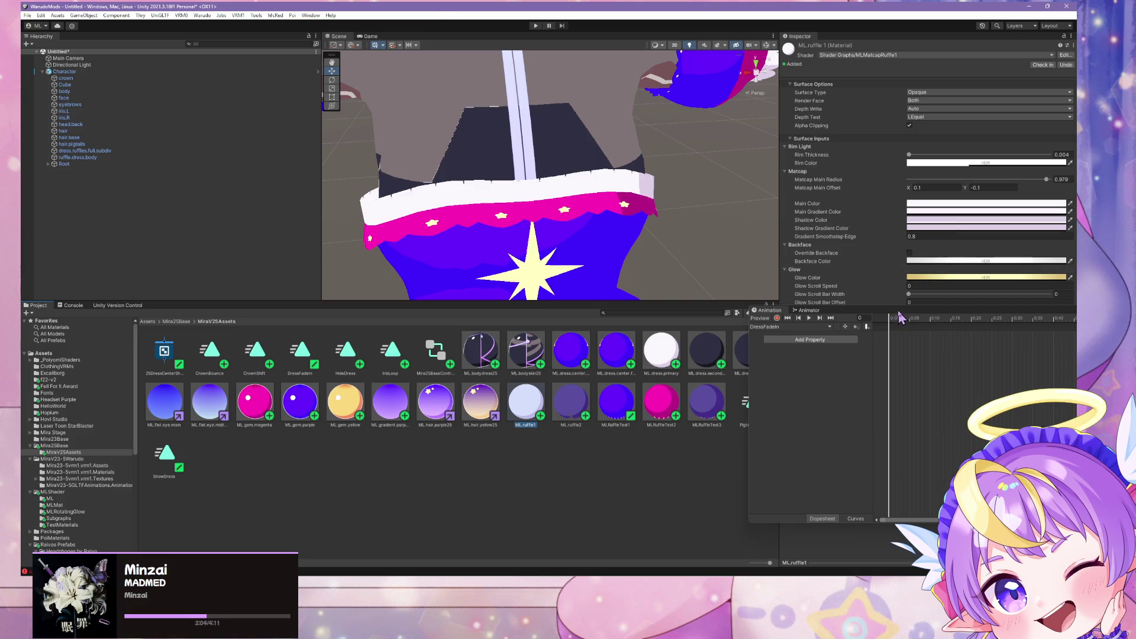
left_click_drag(899, 314, 367, 410)
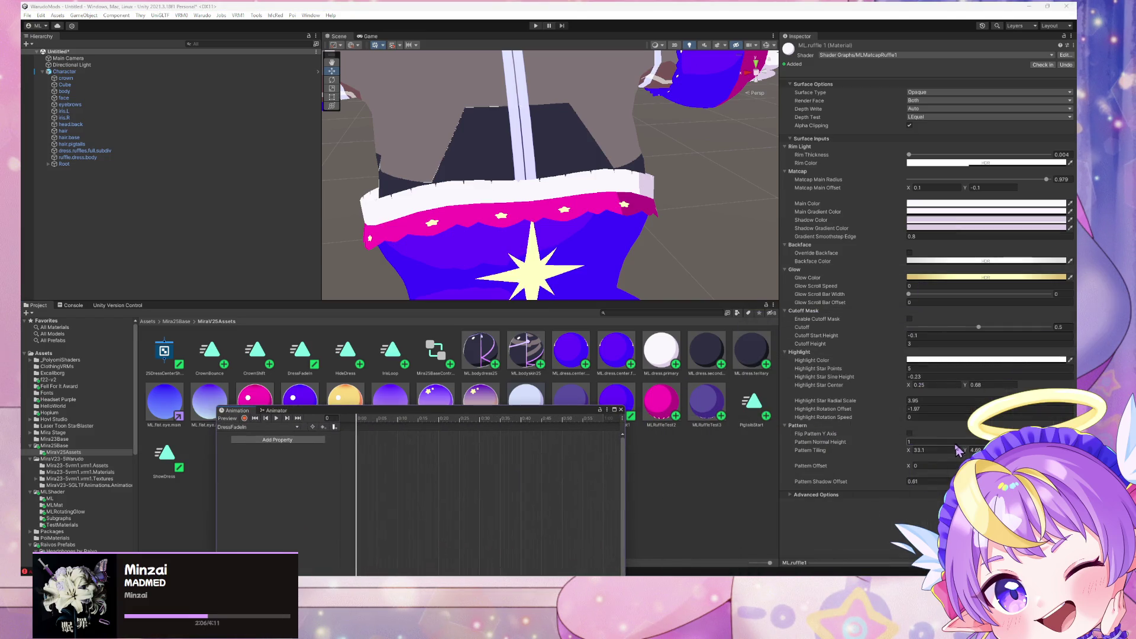
key("Tab")
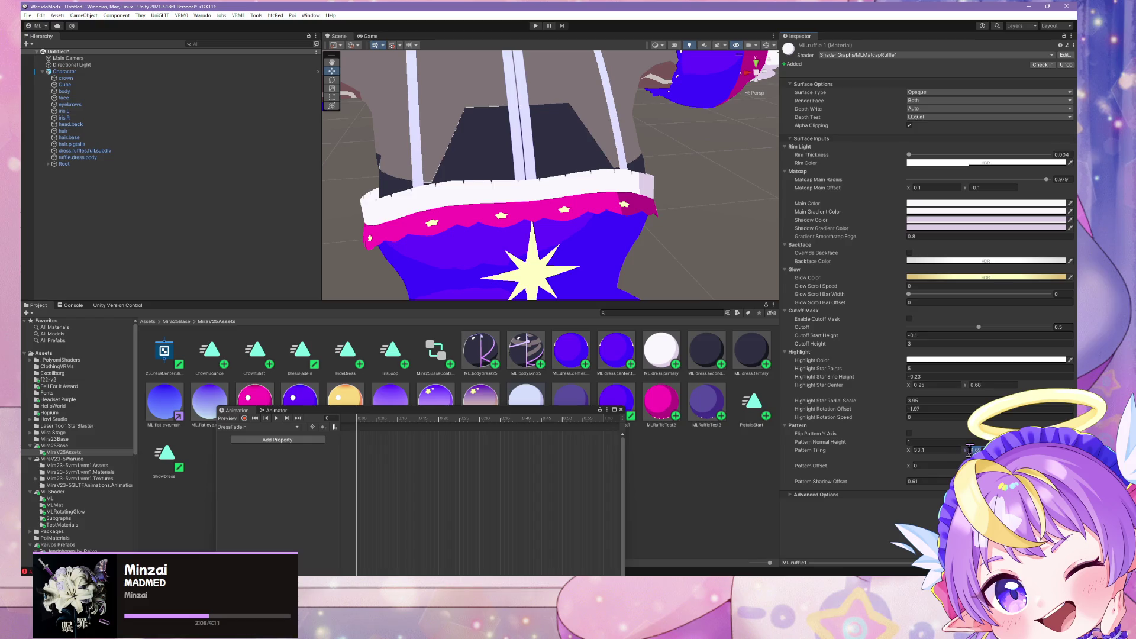
type("1")
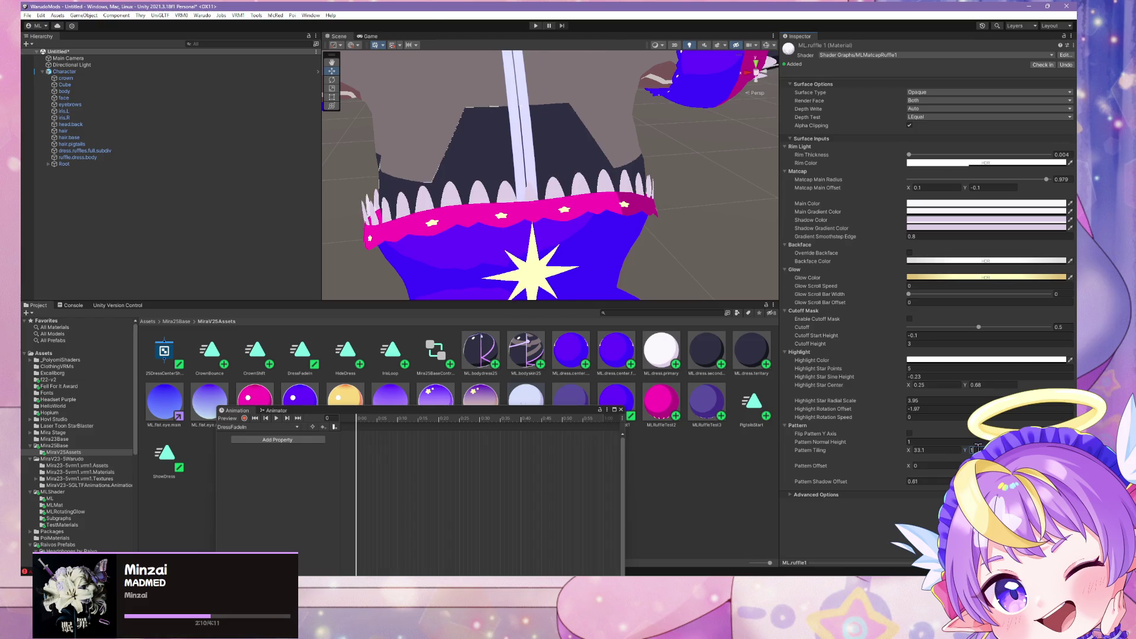
key("BackSpace")
type("2")
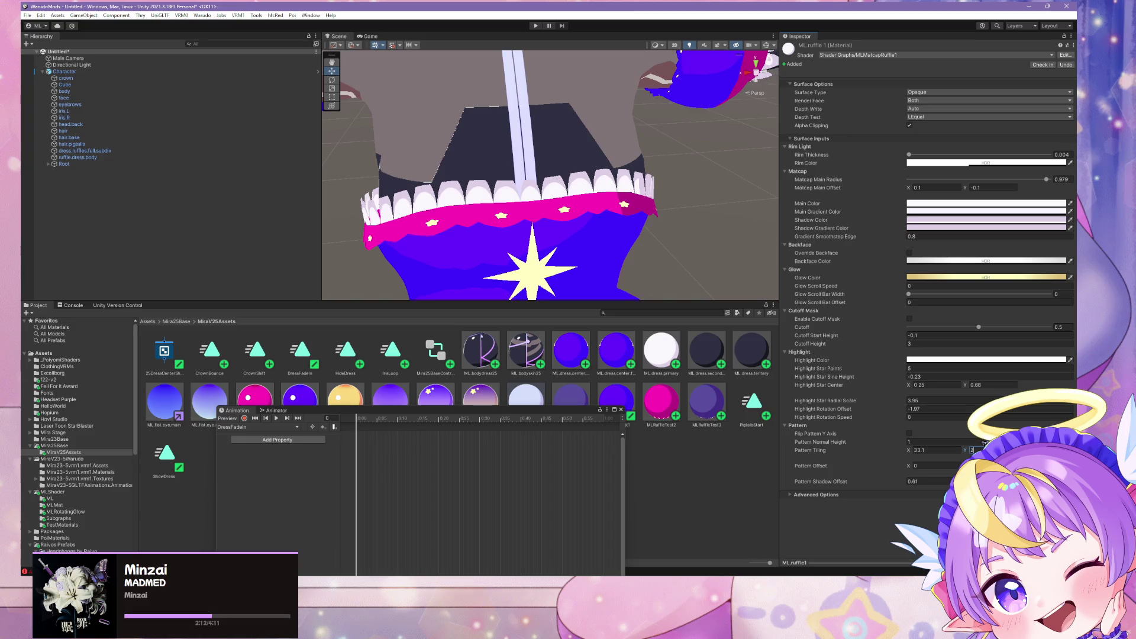
key("BackSpace")
type("1")
mouse_move(963, 450)
left_mouse_down()
mouse_move(979, 450)
mouse_move(937, 450)
left_mouse_up()
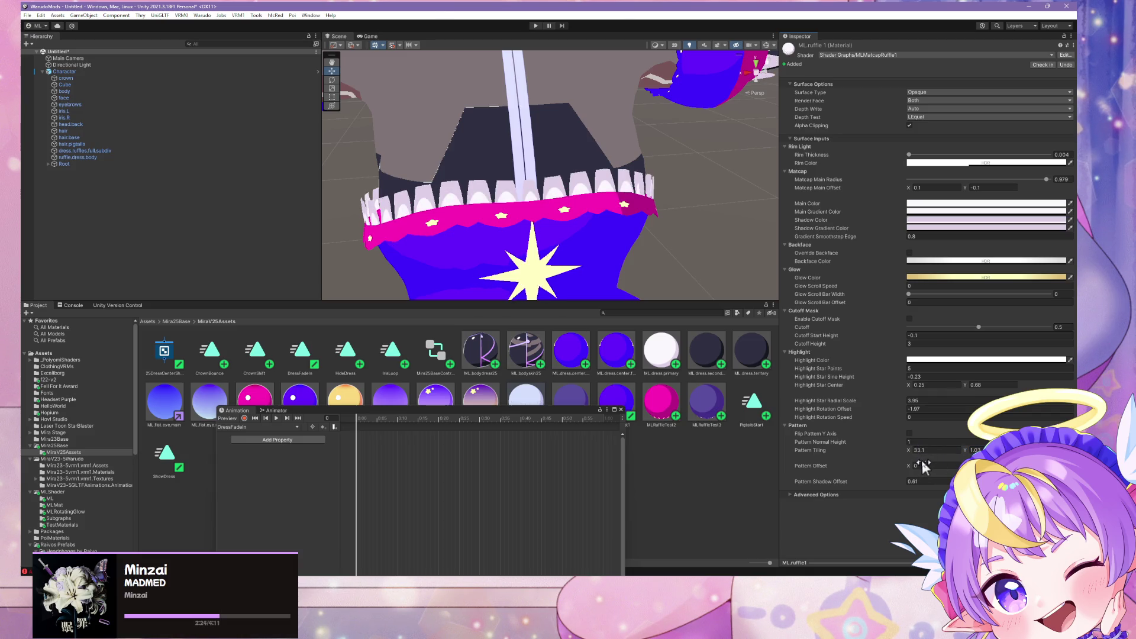
Step: Settle Pattern Tiling Y at 4.69, then return to Blender
key("ctrl+z")
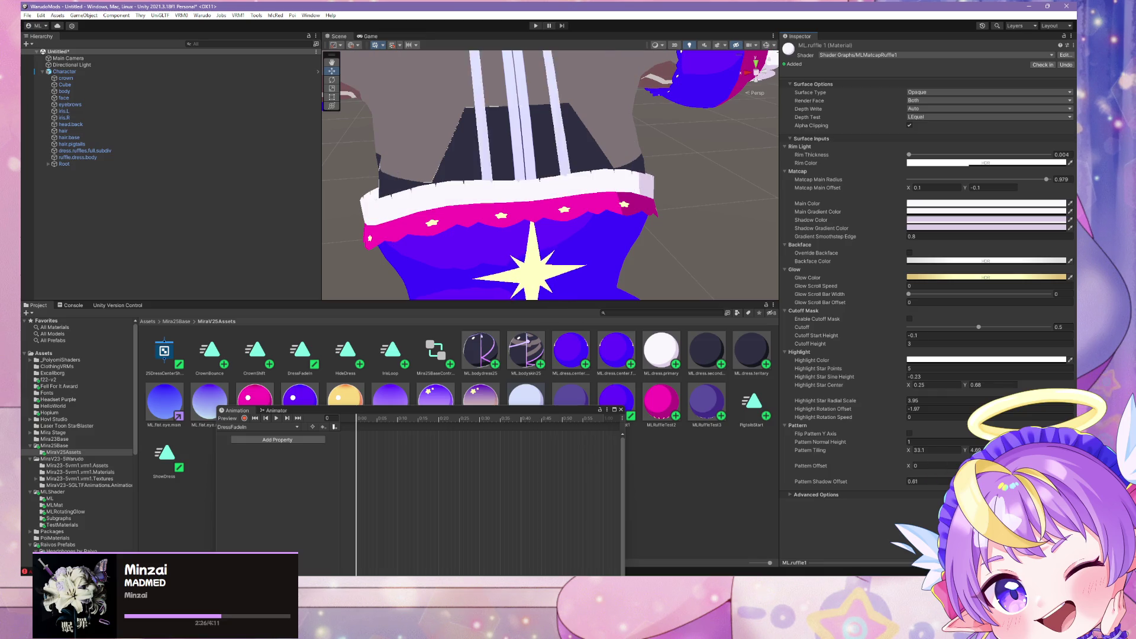
key("ctrl+y")
key("ctrl+z")
key("ctrl+y")
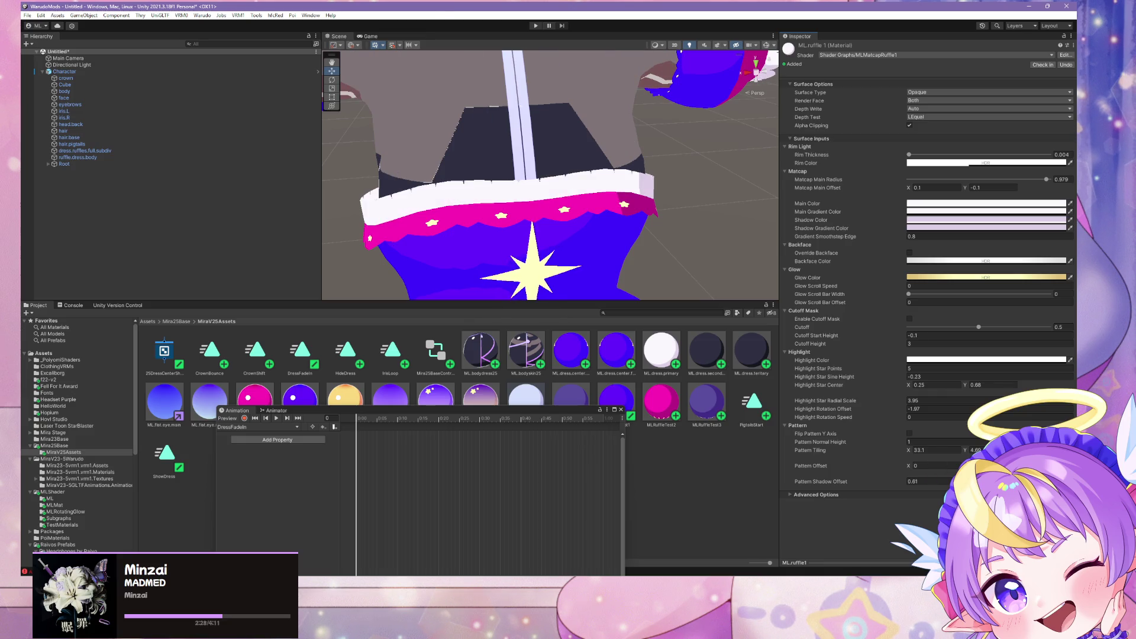
key("ctrl+z")
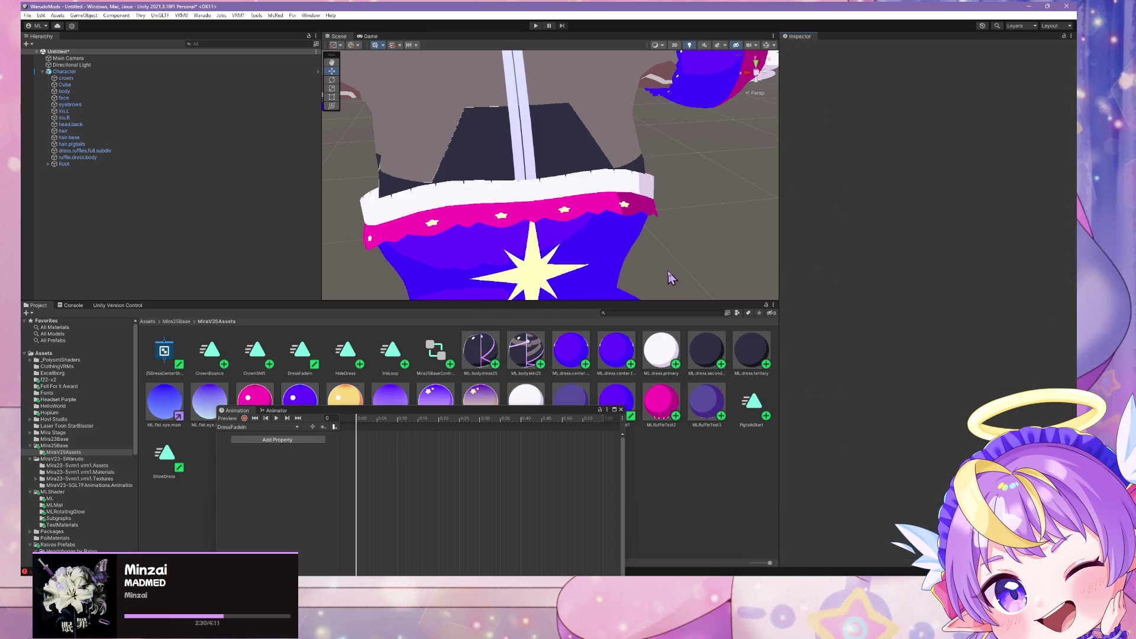
key("alt+Tab")
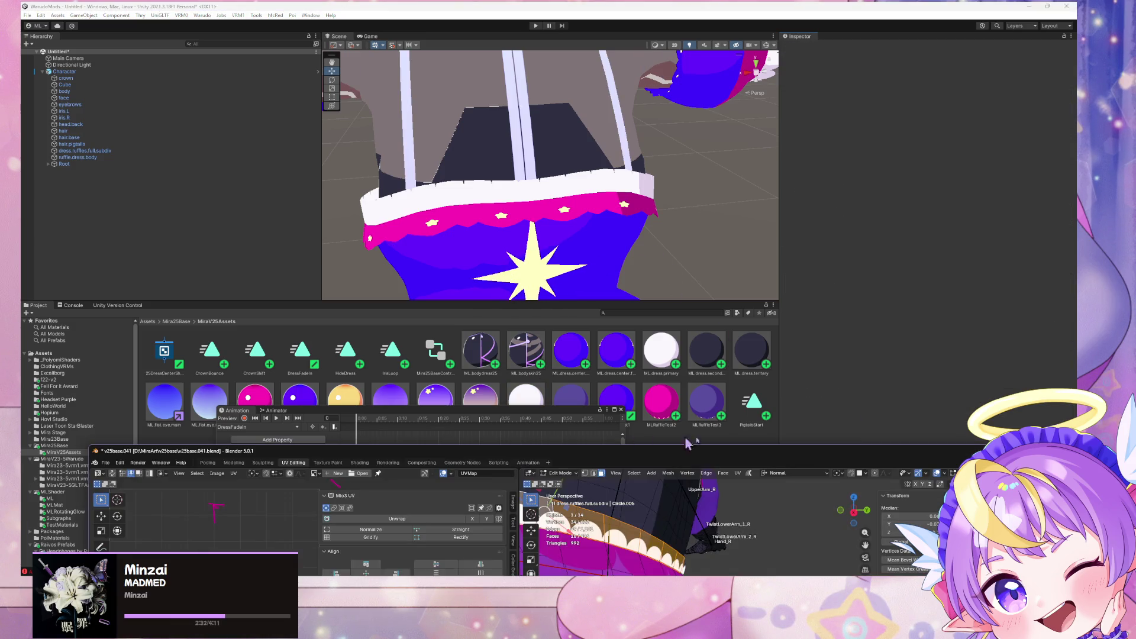
Step: Clear the ruffle ring selection with Alt+A, return Blender to Object Mode, and pan Unity onto the dress
left_click_drag(704, 452, 843, 292)
mouse_move(852, 414)
middle_mouse_down()
mouse_move(875, 432)
mouse_move(904, 425)
mouse_move(853, 403)
mouse_move(876, 385)
mouse_move(1011, 424)
middle_mouse_up()
scroll(718, 187, "down", 3)
key("alt+a")
middle_click_drag(935, 457, 913, 426)
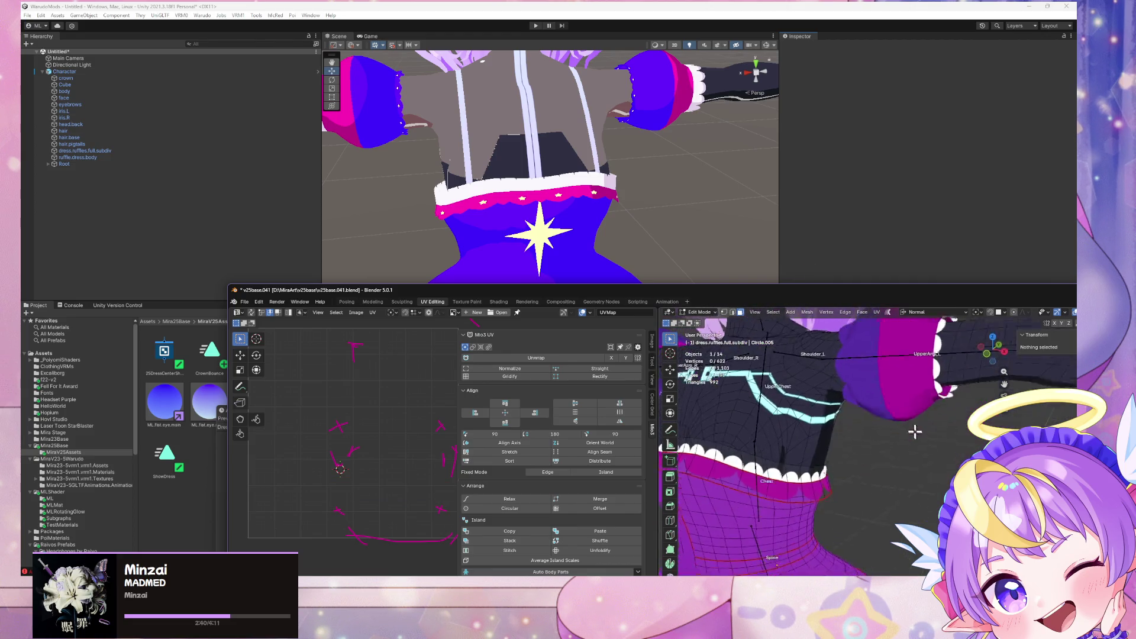
key("Tab")
middle_click_drag(789, 443, 759, 379)
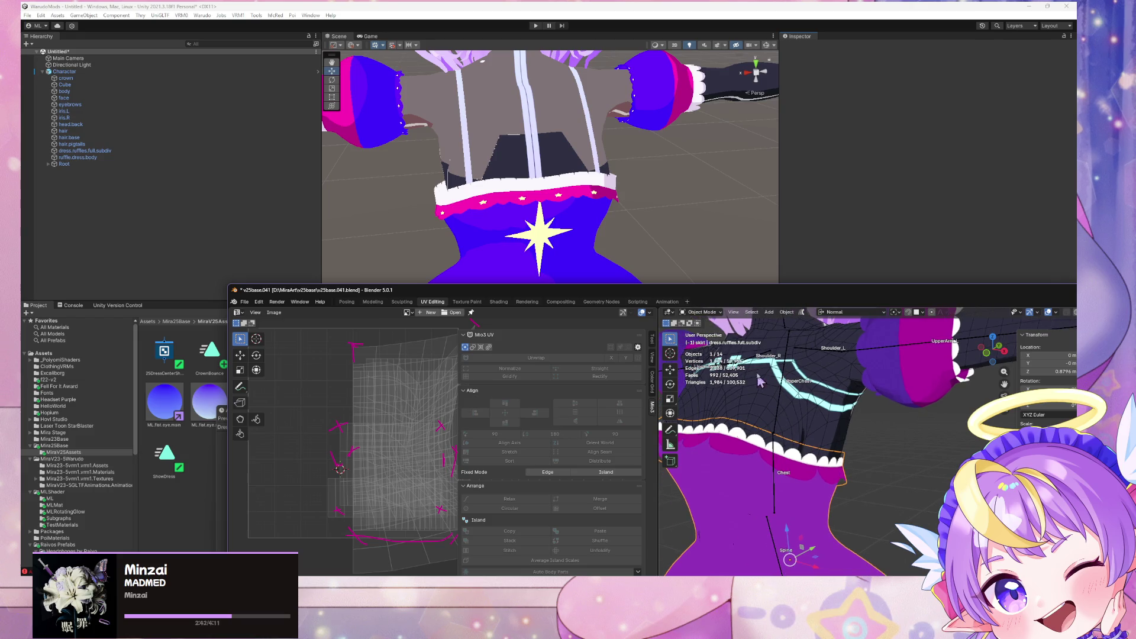
middle_click_drag(758, 213, 707, 211)
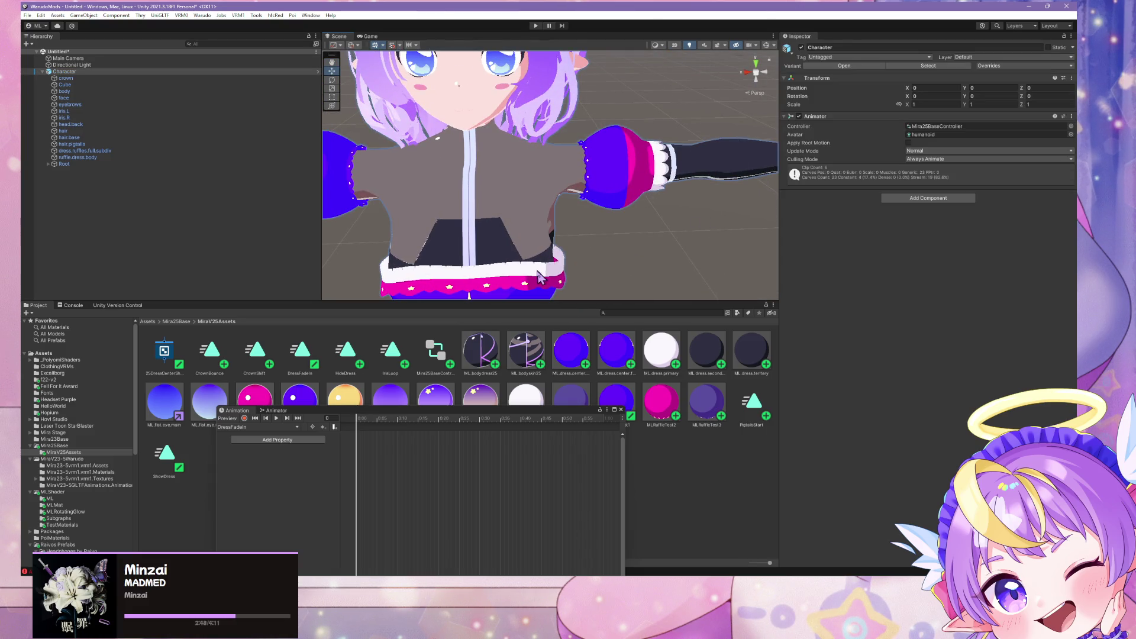
Step: In ML.ruffle1, lower Pattern Tiling Y to about 3.26 and shift its Pattern Offset
left_click_drag(237, 410, 204, 465)
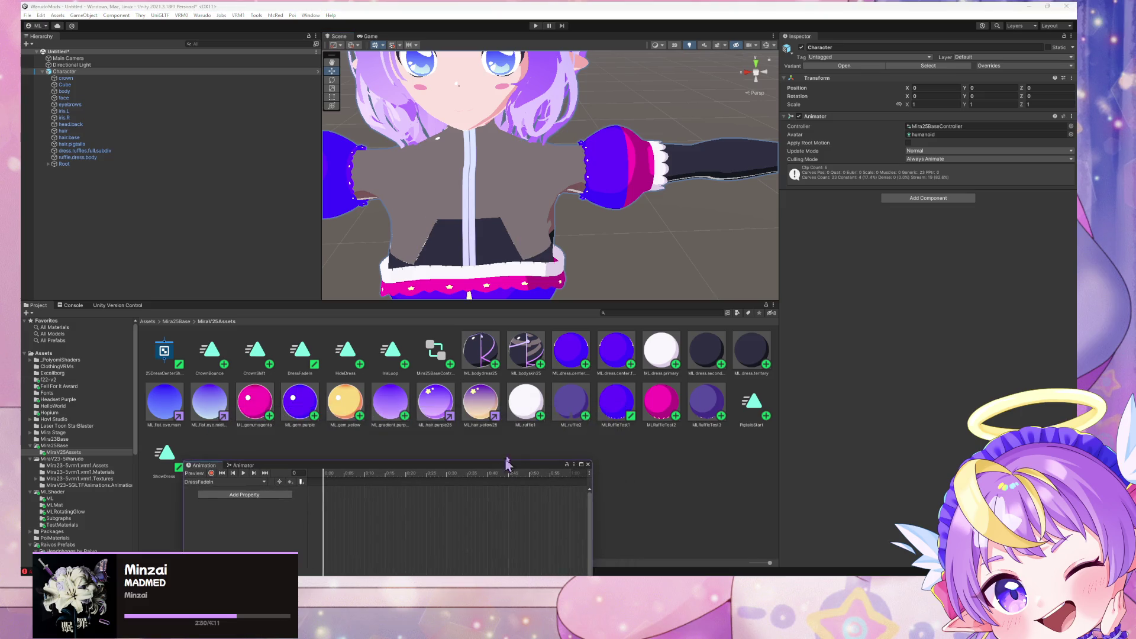
left_click(525, 403)
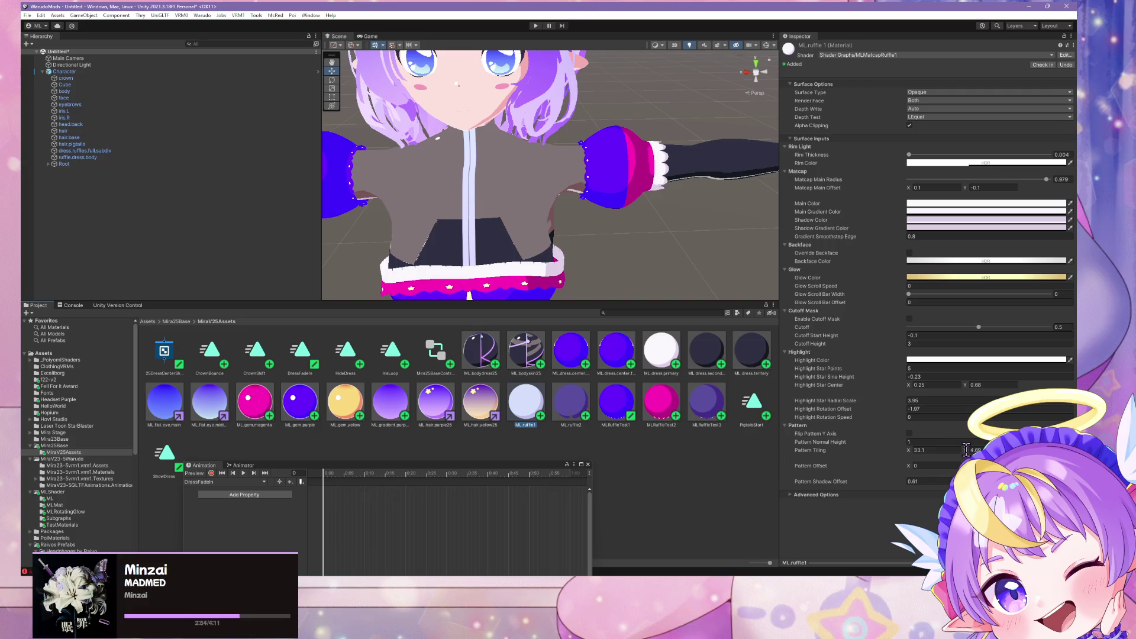
mouse_move(963, 452)
left_mouse_down()
mouse_move(942, 444)
mouse_move(961, 453)
left_mouse_up()
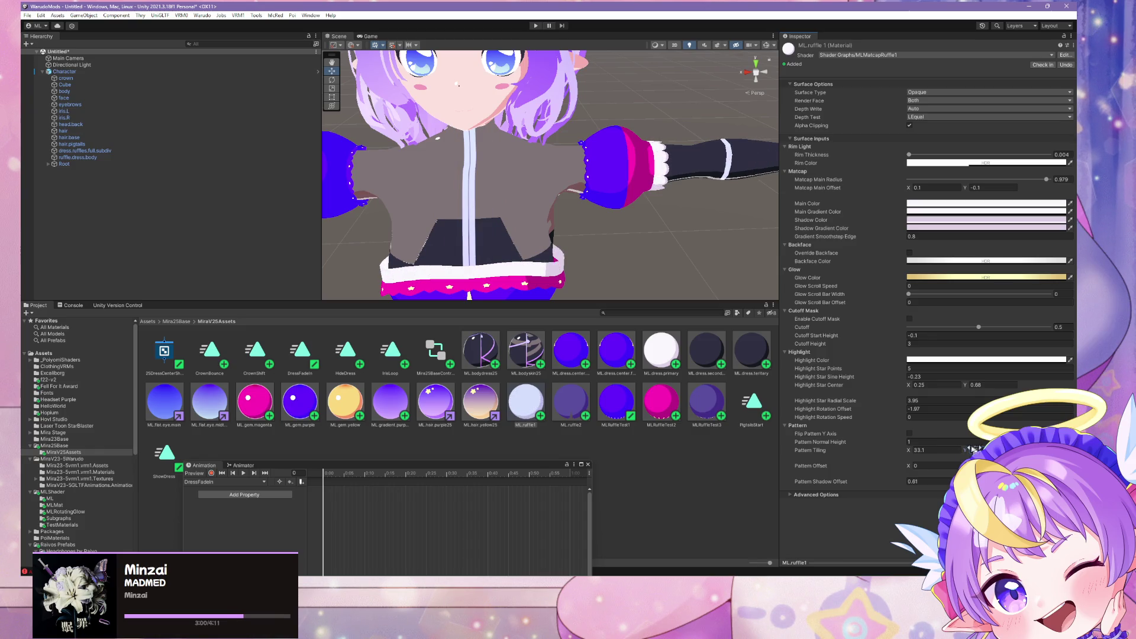
mouse_move(964, 465)
left_mouse_down()
mouse_move(977, 466)
mouse_move(957, 465)
left_mouse_up()
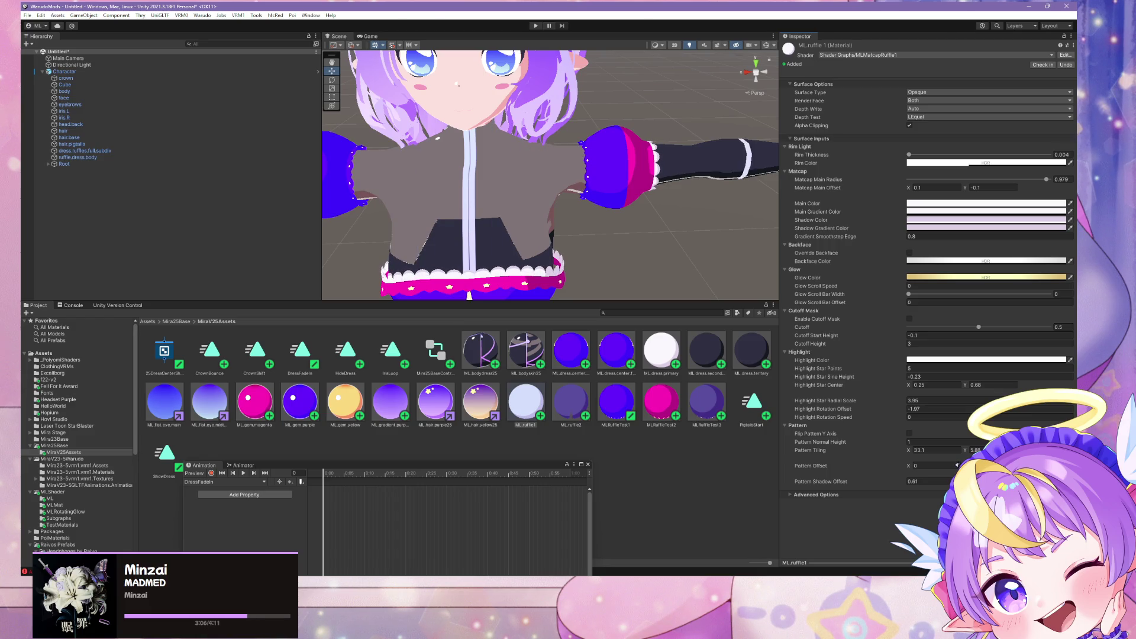
Step: Zoom in and out on the skirt to check the ruffles with the new offset
scroll(669, 266, "down", 5)
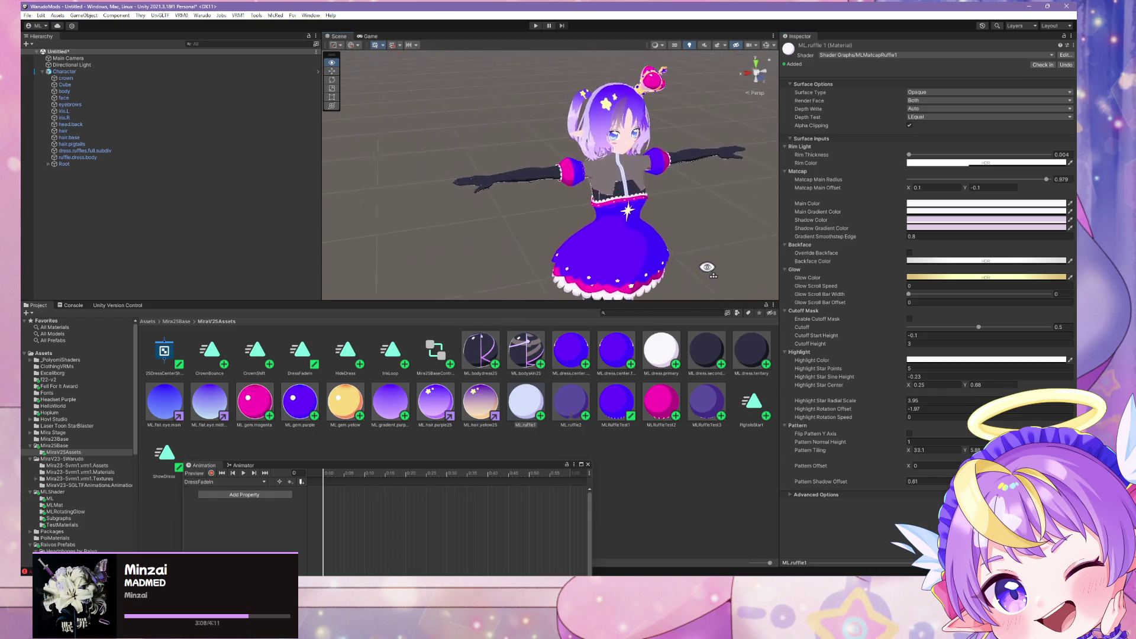
scroll(660, 269, "up", 3)
scroll(650, 272, "down", 3)
scroll(642, 274, "up", 3)
scroll(640, 278, "down", 2)
scroll(636, 304, "up", 5)
scroll(686, 278, "down", 4)
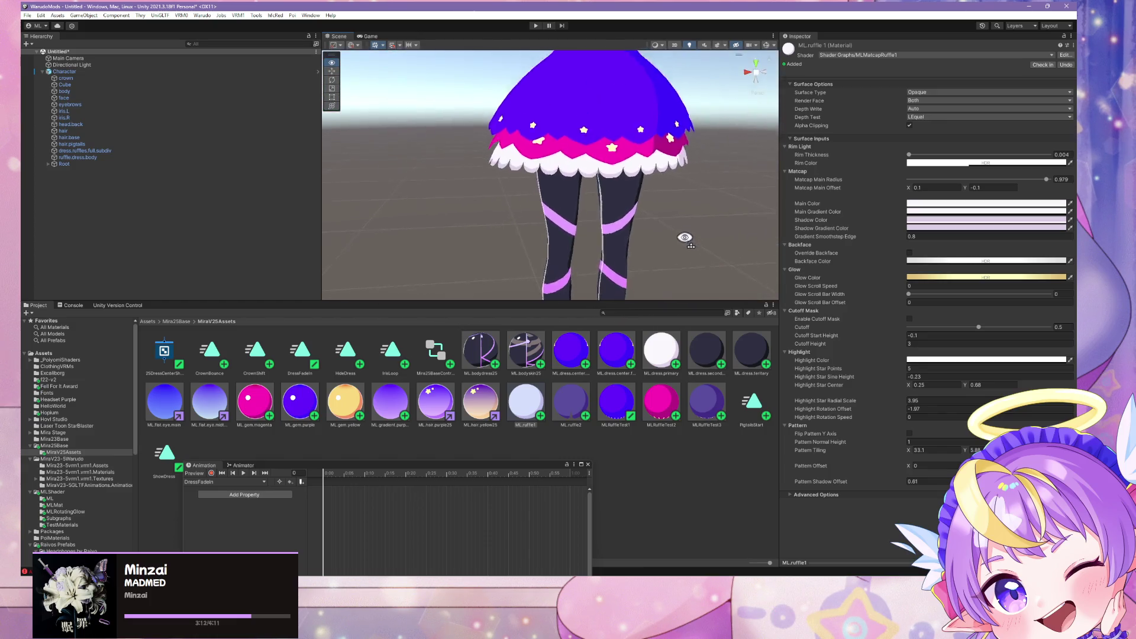
scroll(699, 229, "up", 2)
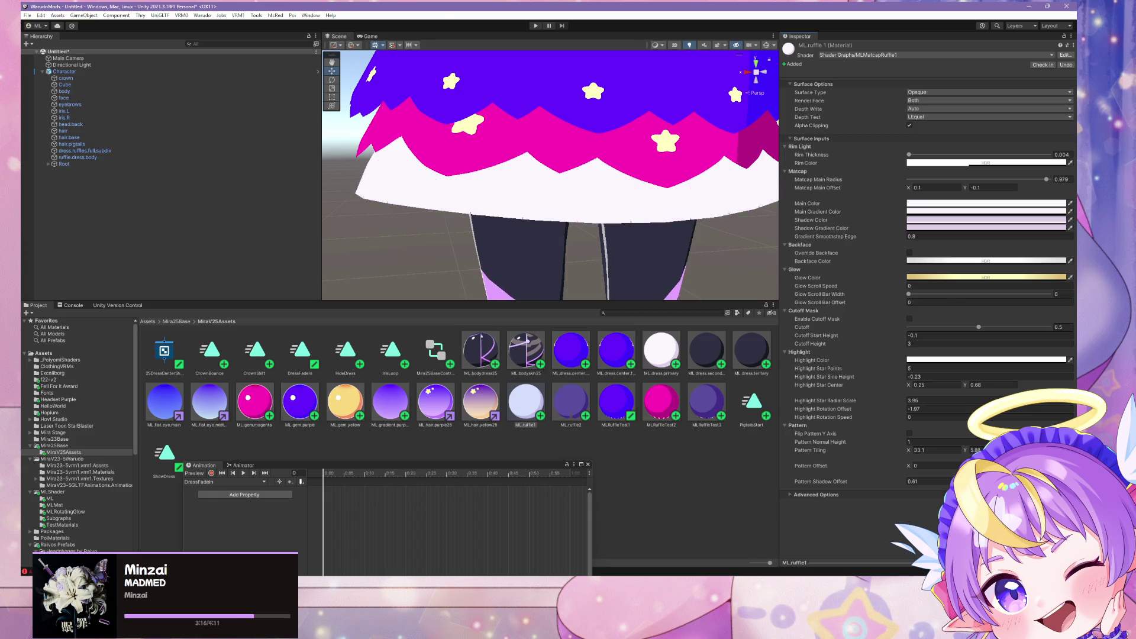
Step: Frame the character and view the skirt and chest from lower angles, then return to Blender
key("f")
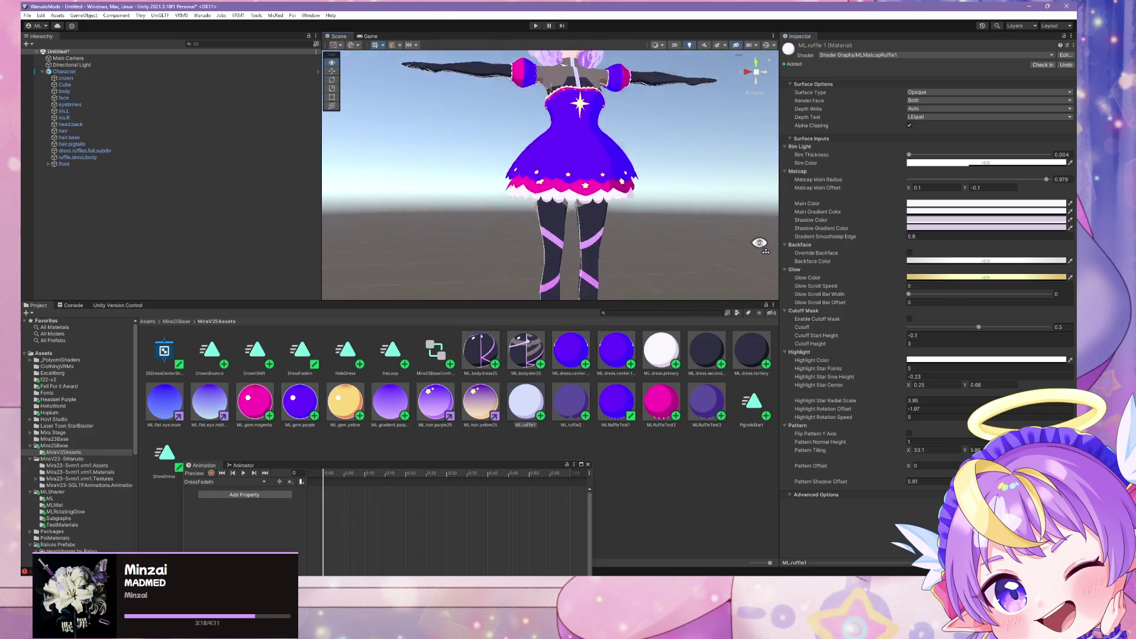
scroll(551, 177, "up", 5)
scroll(747, 256, "down", 2)
scroll(748, 256, "up", 5)
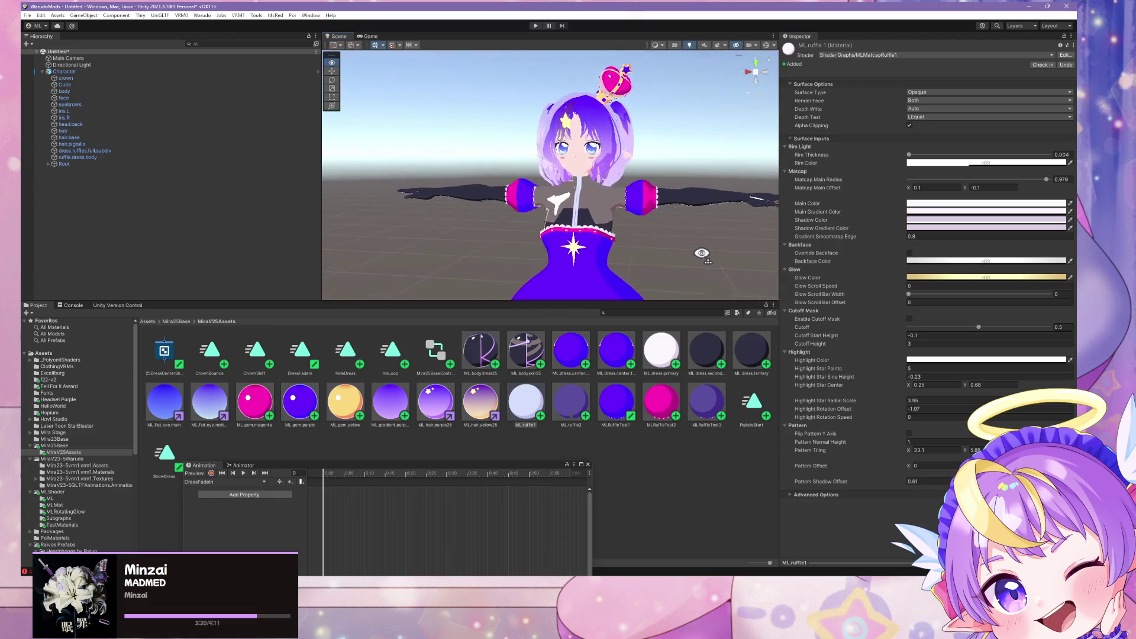
mouse_move(729, 264)
right_mouse_down()
mouse_move(655, 256)
mouse_move(703, 259)
mouse_move(638, 289)
mouse_move(753, 249)
right_mouse_up()
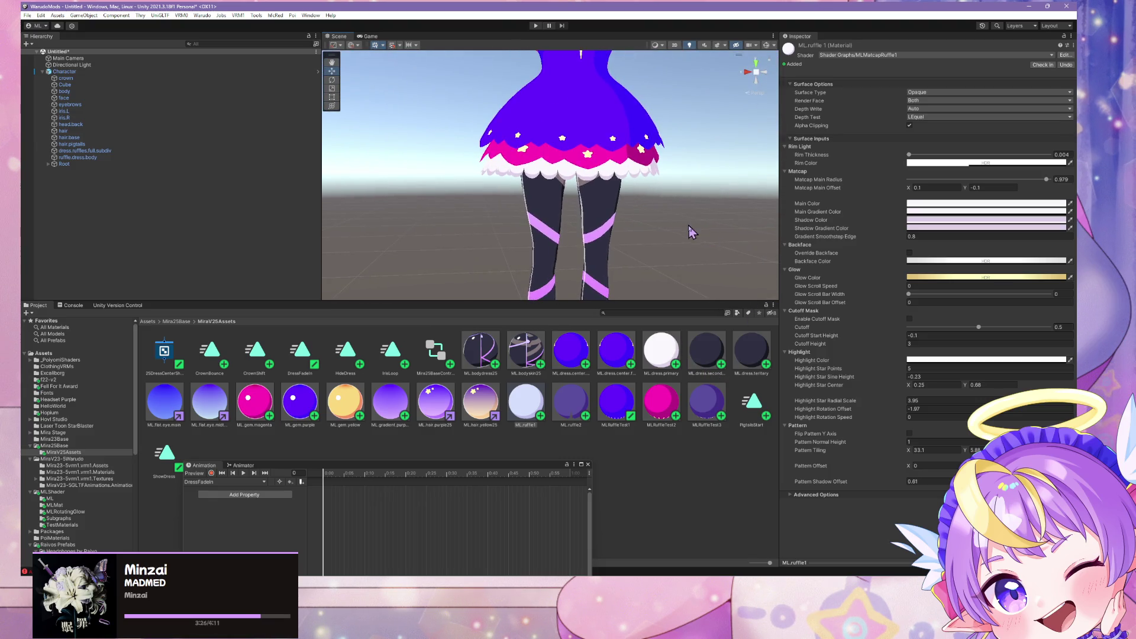
scroll(654, 252, "down", 5)
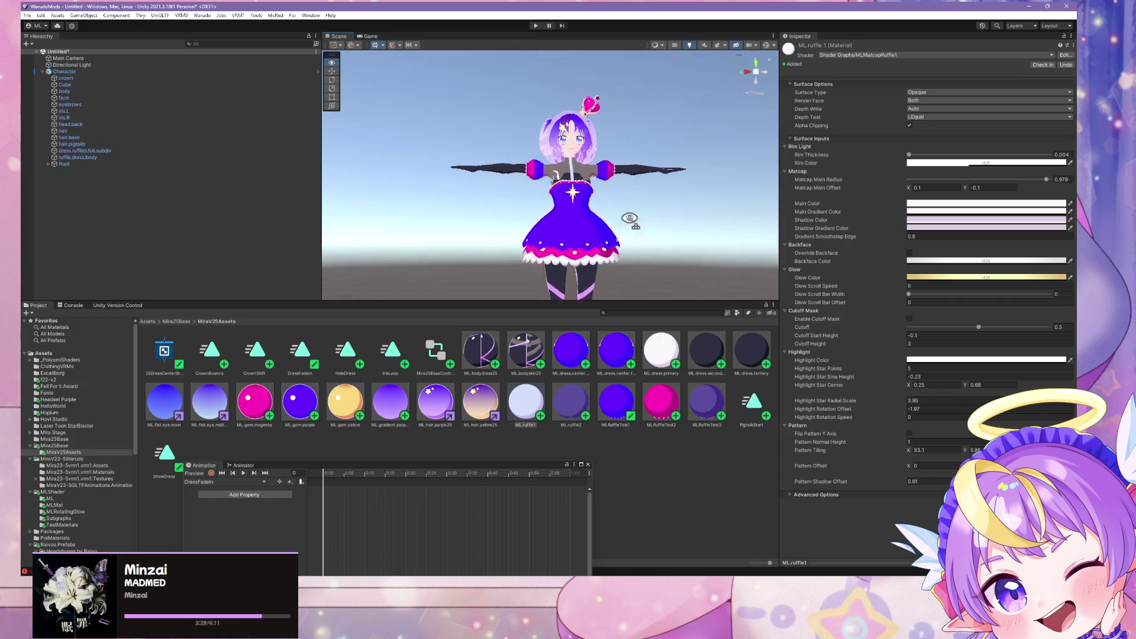
scroll(655, 252, "up", 6)
scroll(654, 252, "down", 2)
mouse_move(654, 252)
right_mouse_down()
mouse_move(618, 296)
mouse_move(416, 269)
mouse_move(186, 274)
mouse_move(631, 279)
mouse_move(629, 254)
mouse_move(239, 291)
mouse_move(165, 286)
mouse_move(538, 259)
mouse_move(642, 281)
mouse_move(601, 241)
mouse_move(621, 254)
right_mouse_up()
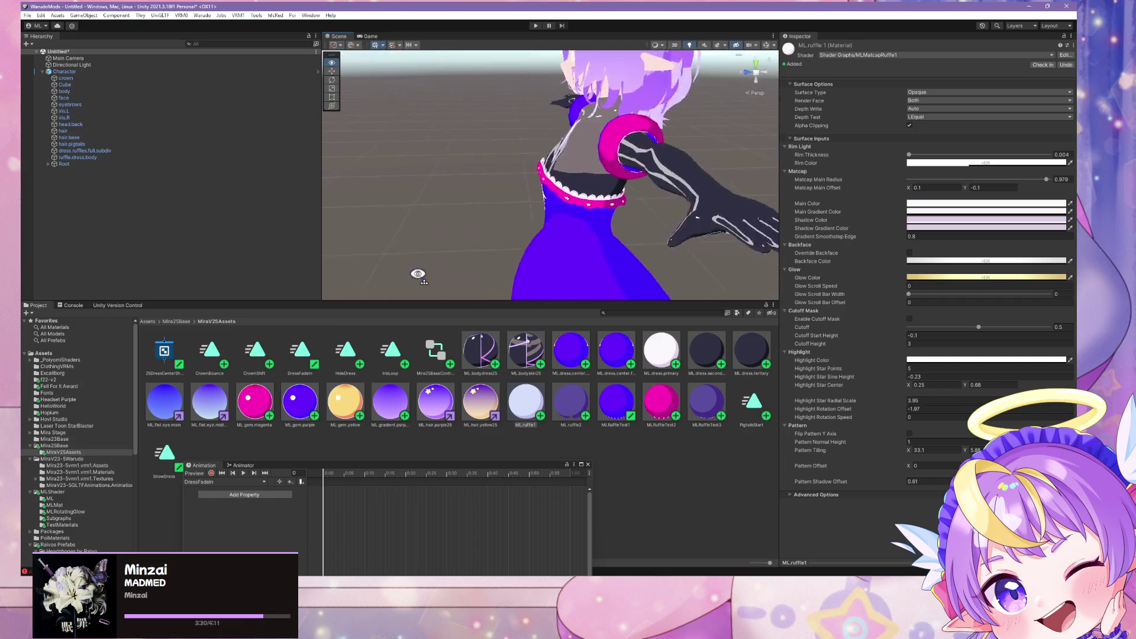
key("alt+Tab")
Step: Select a four-face ring on the arm-puff cube and move its UVs vertically
middle_click_drag(876, 450, 935, 422)
left_click(934, 421)
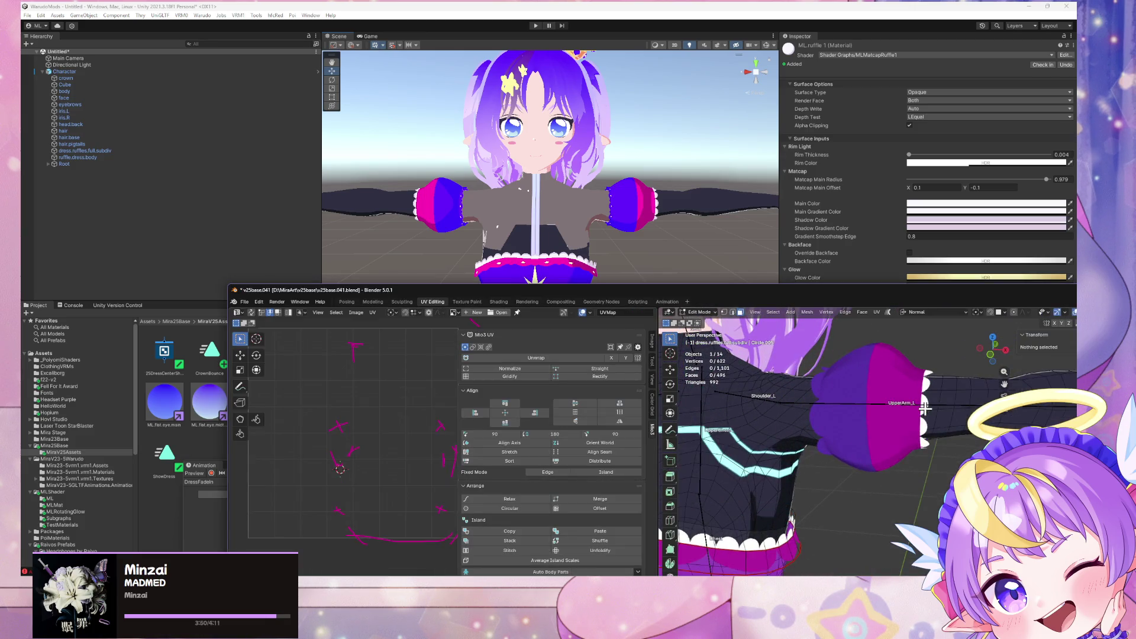
key("Tab")
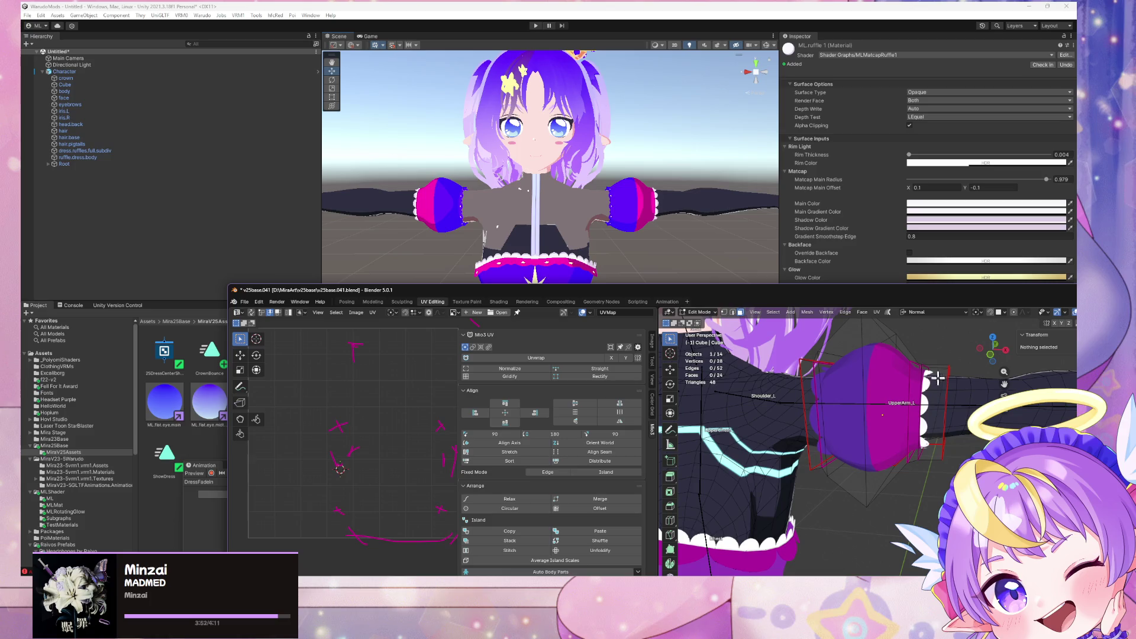
left_click(934, 368, "alt")
middle_click_drag(396, 451, 428, 408)
key("g")
key("y")
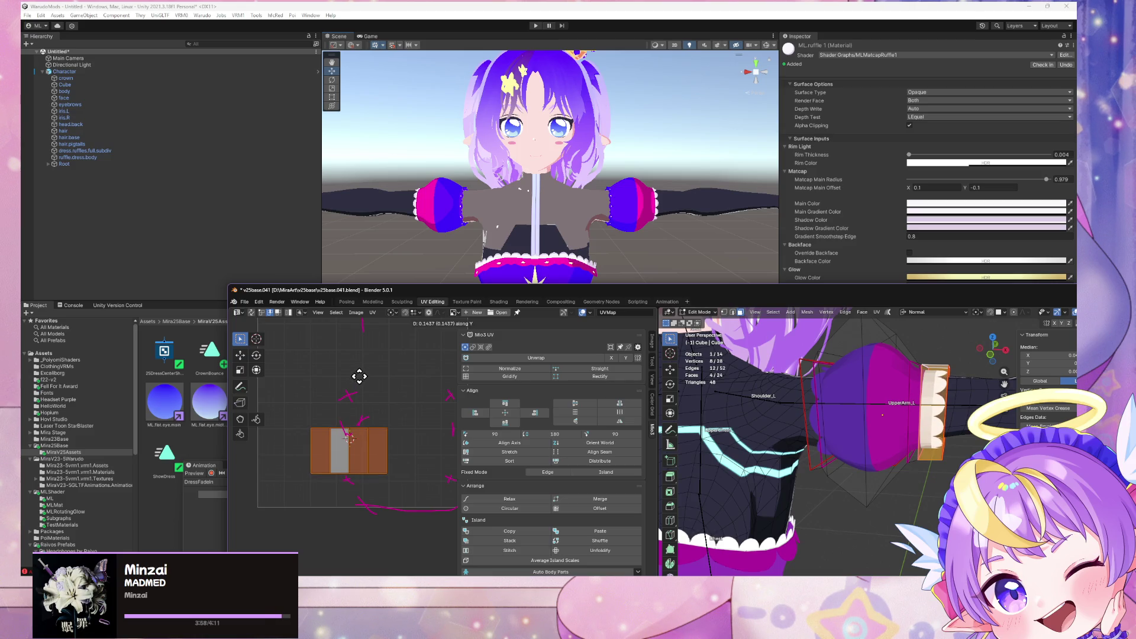
Step: Check Unity, then switch to the skirt ruffles and move a ruffle strip's UV island upward
left_click(600, 221)
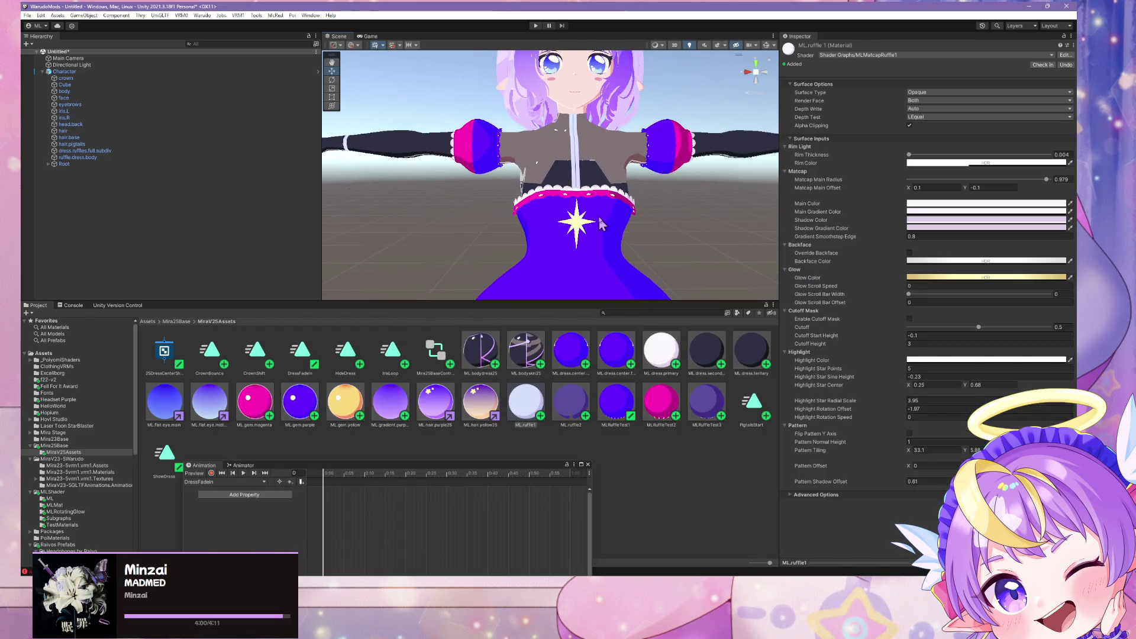
key("alt+Tab")
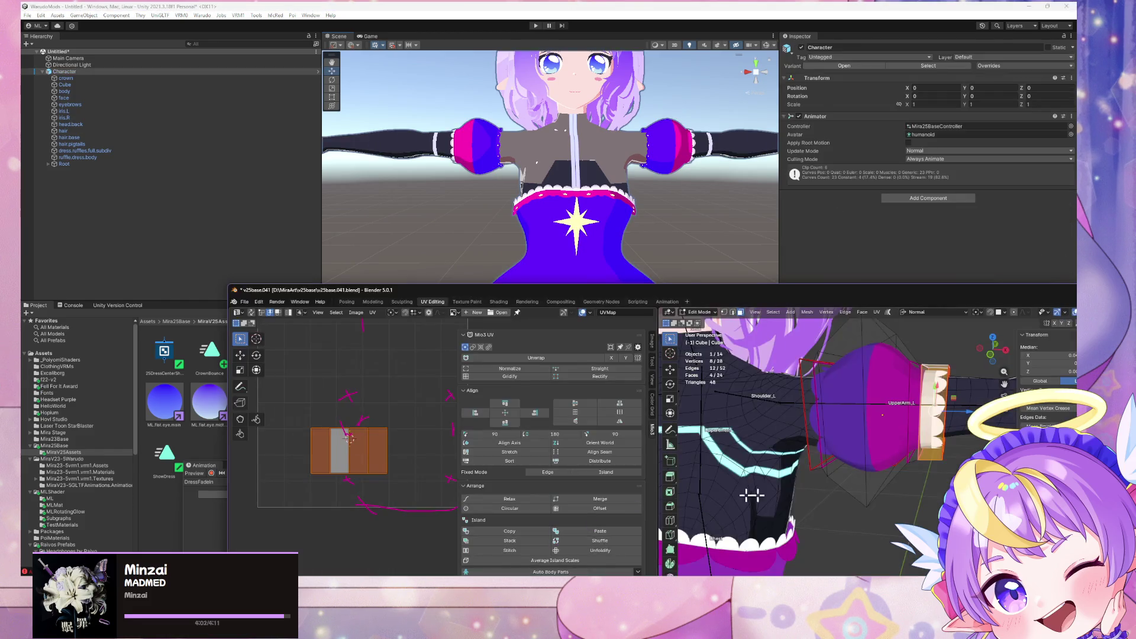
key("alt+q")
key("l")
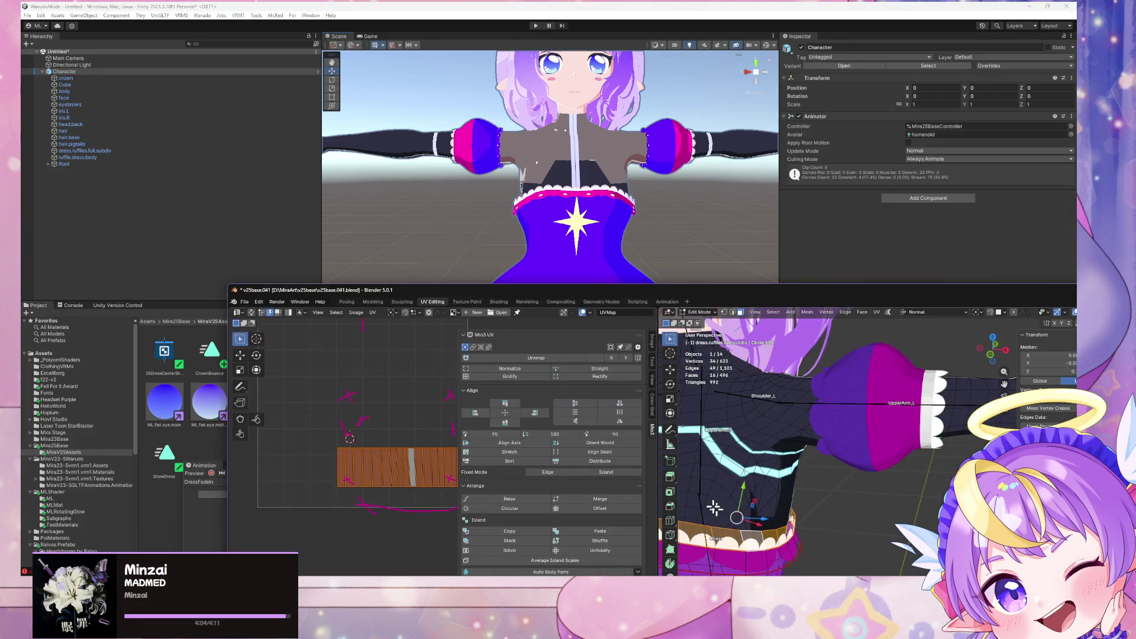
key("g")
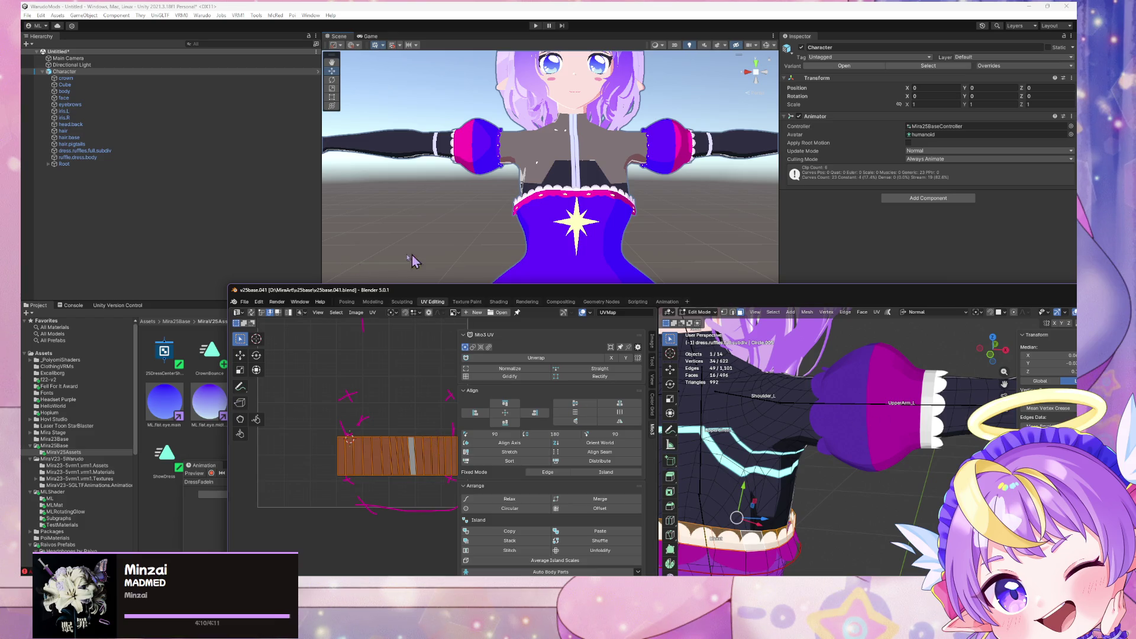
Step: Export the model as glTF into the Unity Assets folder and view the reimport in Unity
left_click(245, 309)
mouse_move(302, 428)
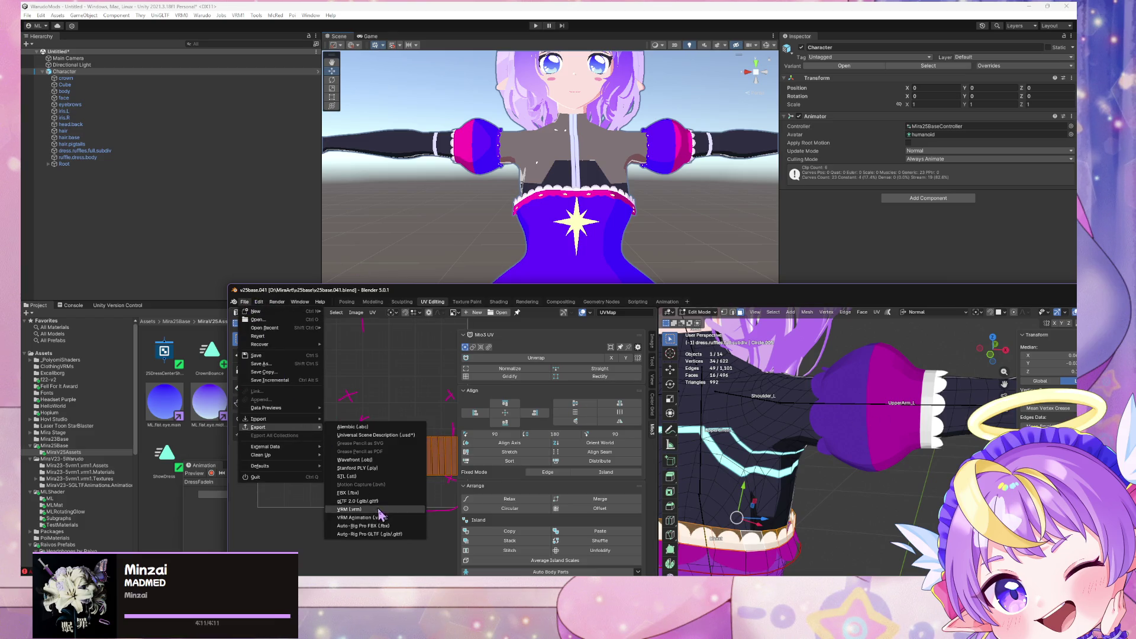
left_click(391, 519)
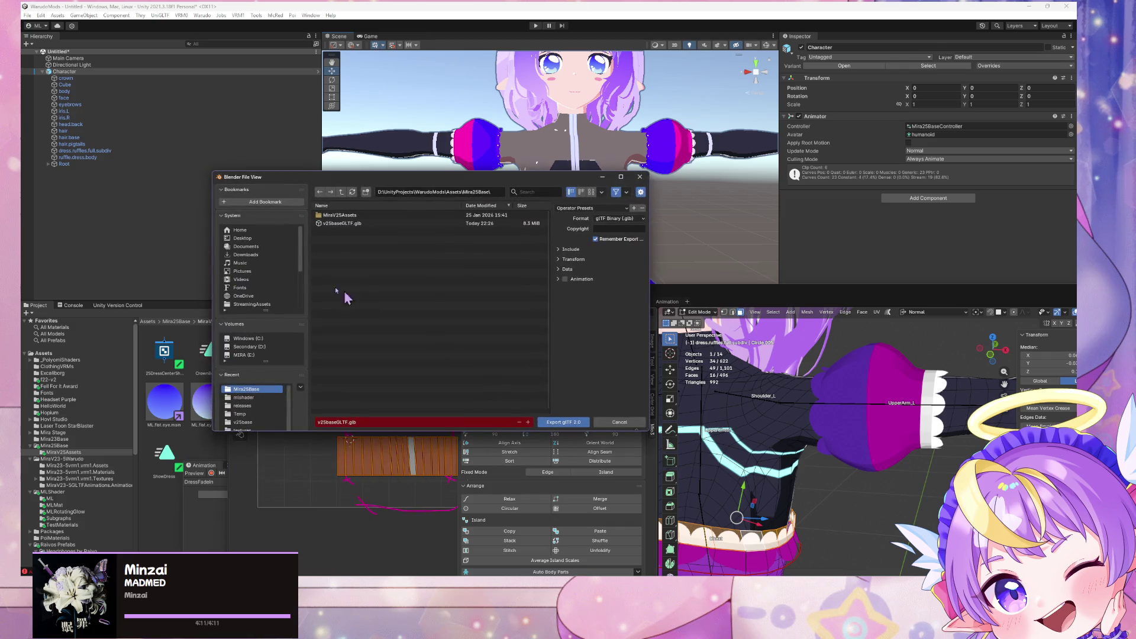
double_click(352, 230)
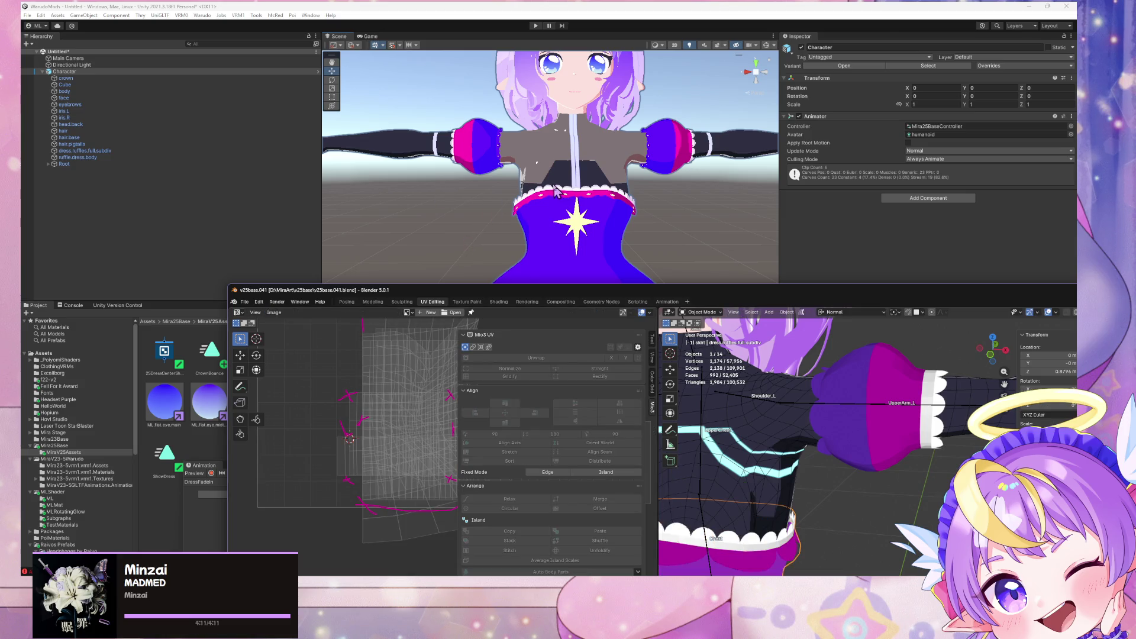
left_click(658, 178)
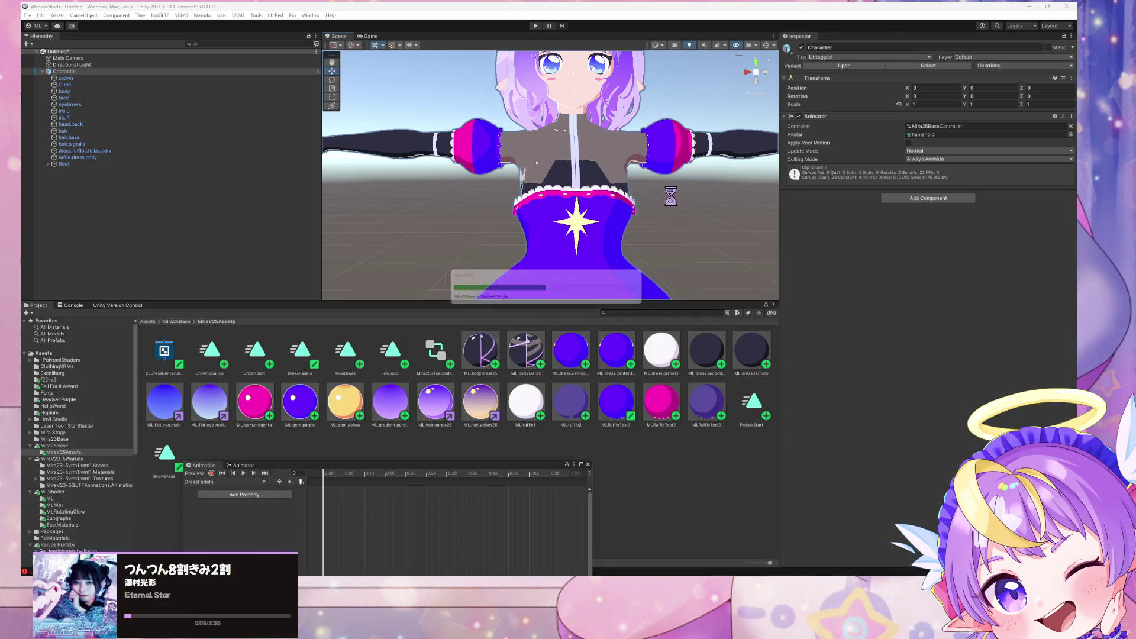
Step: Move Unity's view down to the skirt hem and legs, then zoom Blender's viewport on the dress
mouse_move(659, 195)
right_mouse_down()
mouse_move(670, 271)
mouse_move(646, 171)
mouse_move(337, 169)
mouse_move(226, 183)
mouse_move(500, 183)
mouse_move(649, 168)
mouse_move(651, 183)
mouse_move(677, 177)
mouse_move(658, 185)
right_mouse_up()
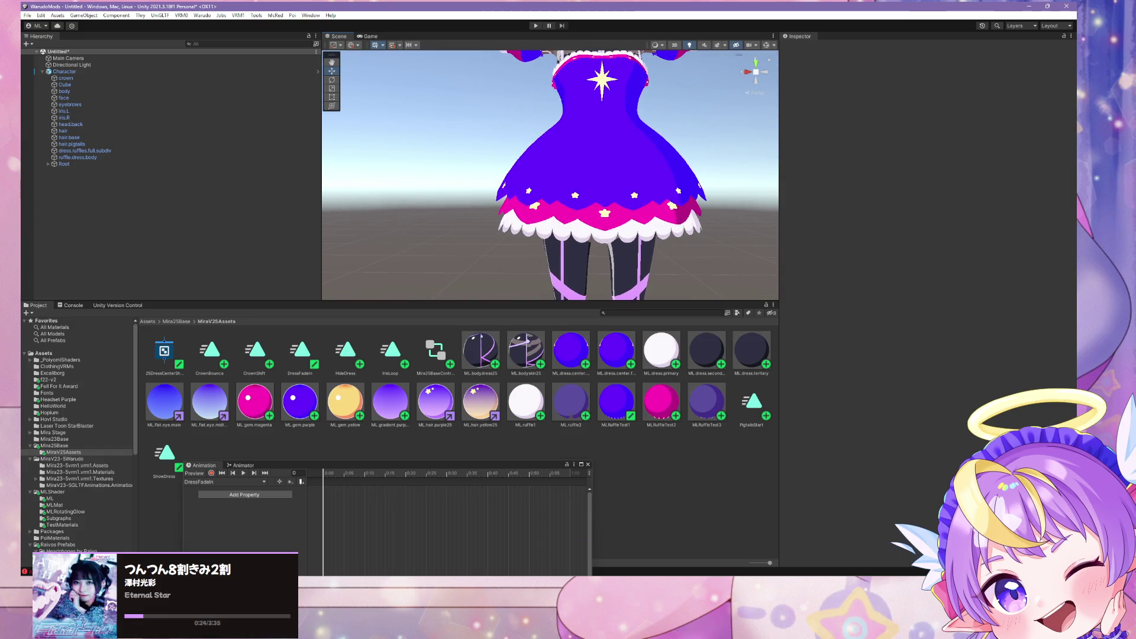
left_click(561, 553)
scroll(795, 342, "up", 5)
scroll(794, 342, "down", 4)
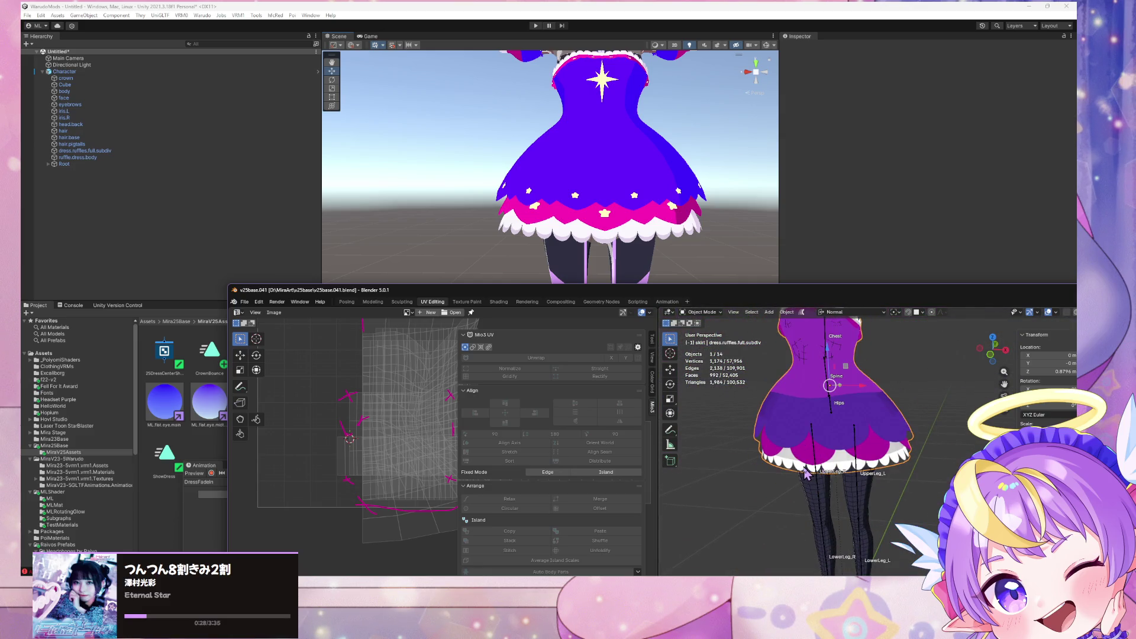
Step: Select the whole hem ruffle, snap the 2D cursor to the island's right edge, and pivot on it
key("Tab")
left_click(872, 473, "alt+shift")
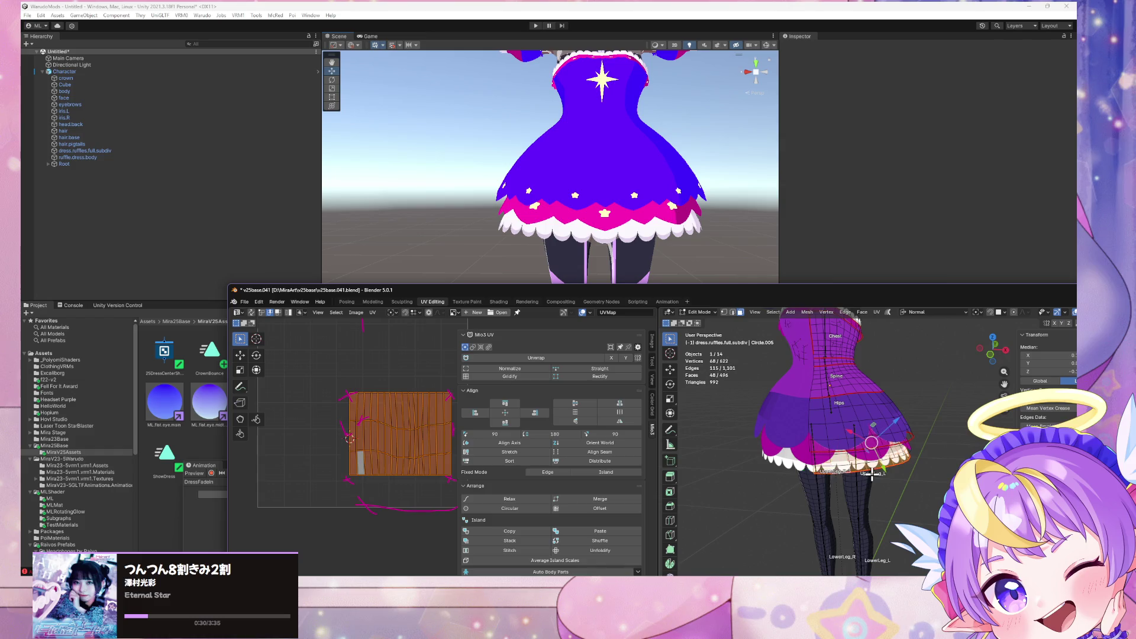
mouse_move(884, 499)
middle_mouse_down()
mouse_move(880, 476)
mouse_move(896, 477)
mouse_move(891, 488)
middle_mouse_up()
scroll(891, 488, "up", 2)
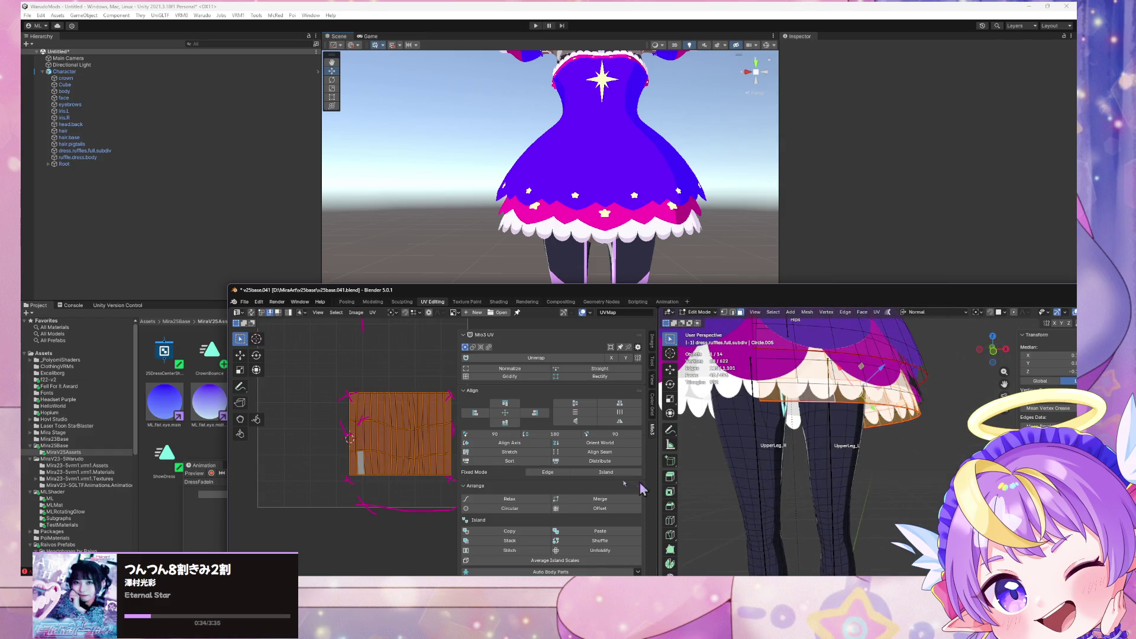
left_click(449, 447)
key("shift+s")
left_click(426, 464)
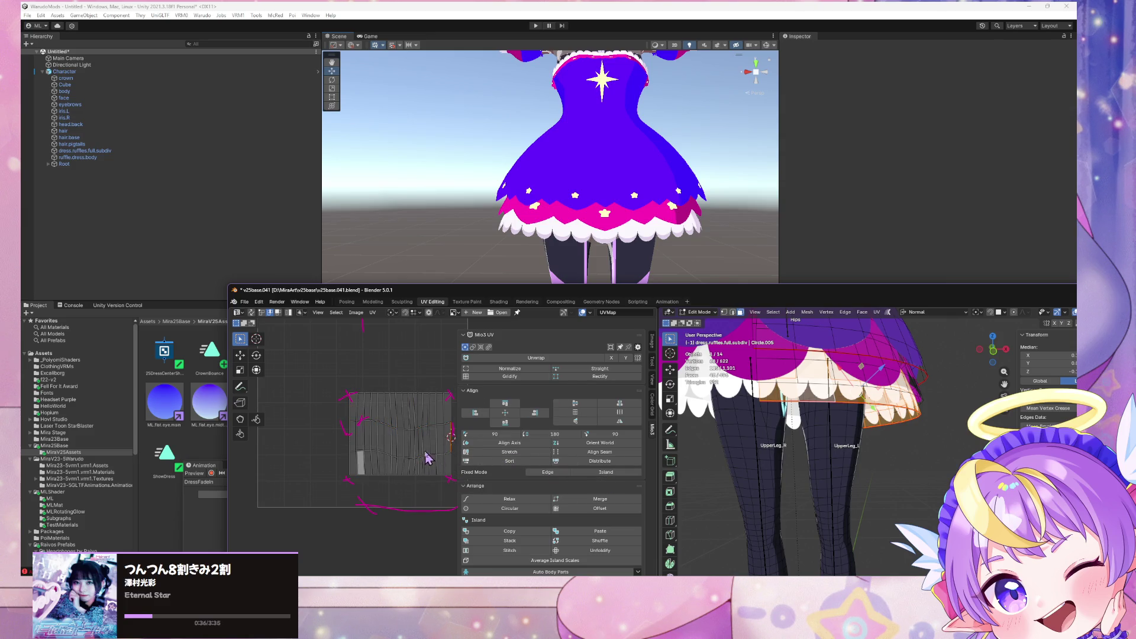
key("a")
left_click(393, 313)
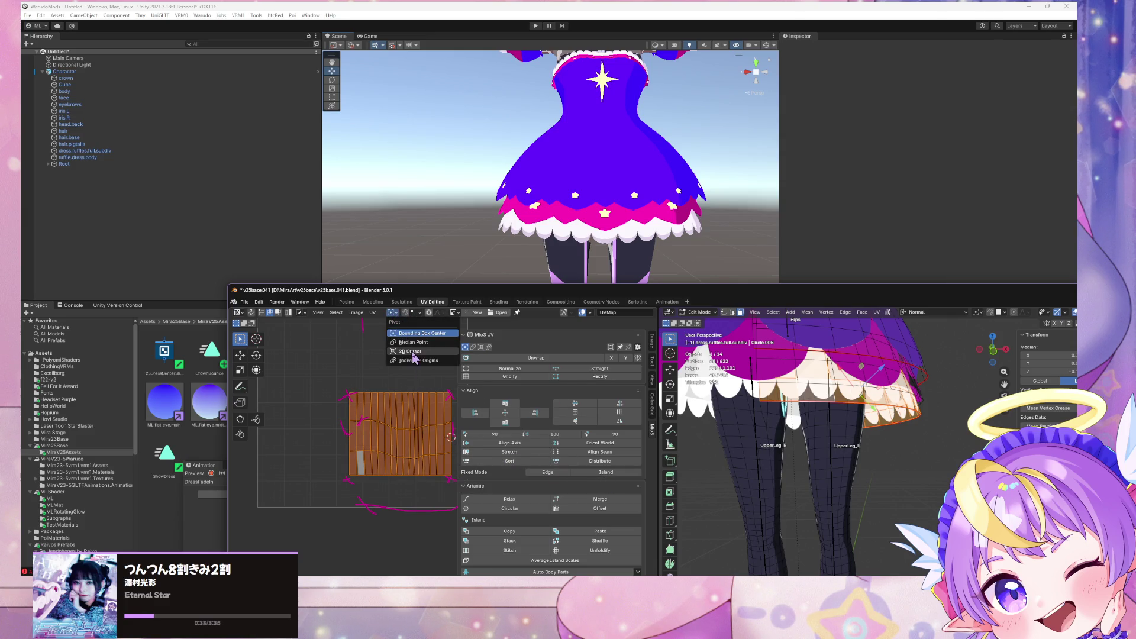
left_click(411, 352)
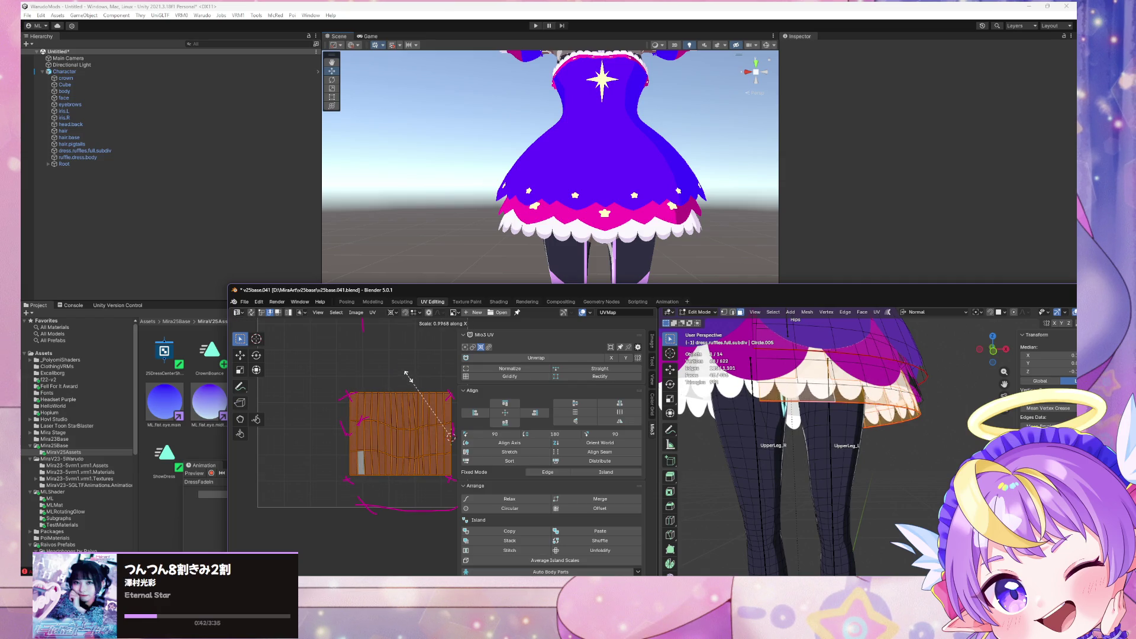
Step: Re-export the model as glTF, overwriting the previous file, and load it in Unity
left_click(253, 303)
mouse_move(289, 428)
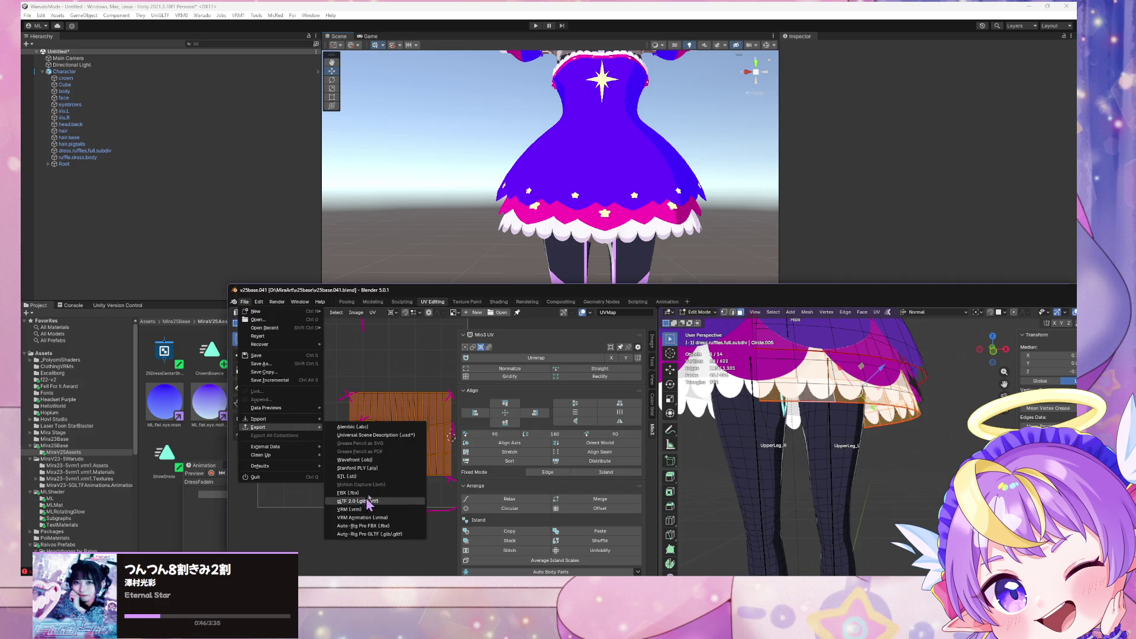
left_click(365, 496)
double_click(333, 222)
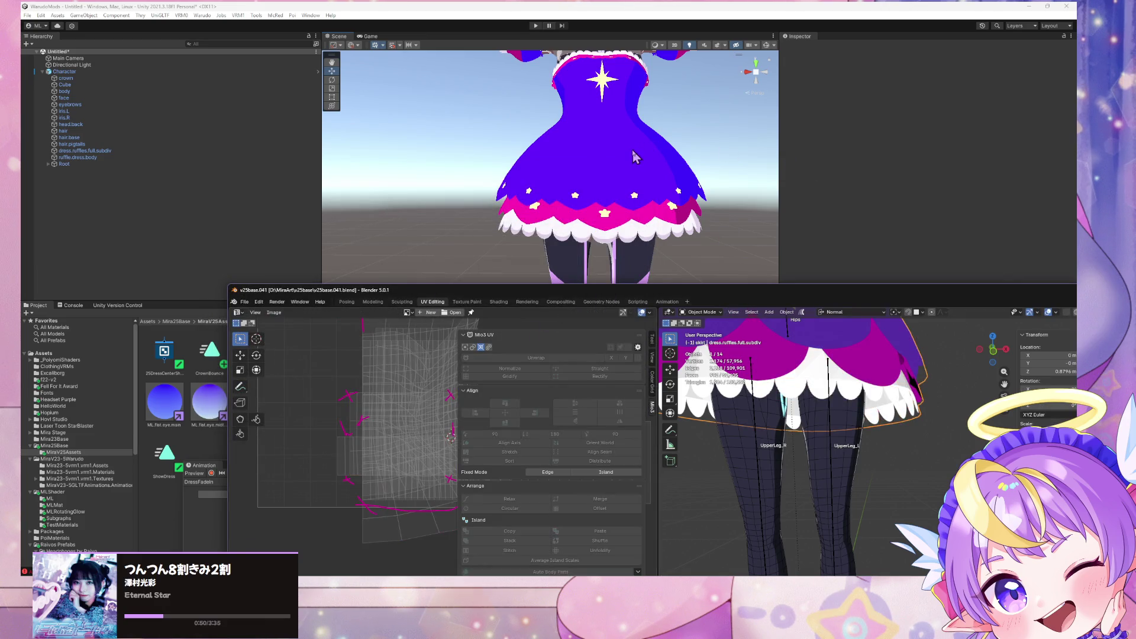
left_click(639, 172)
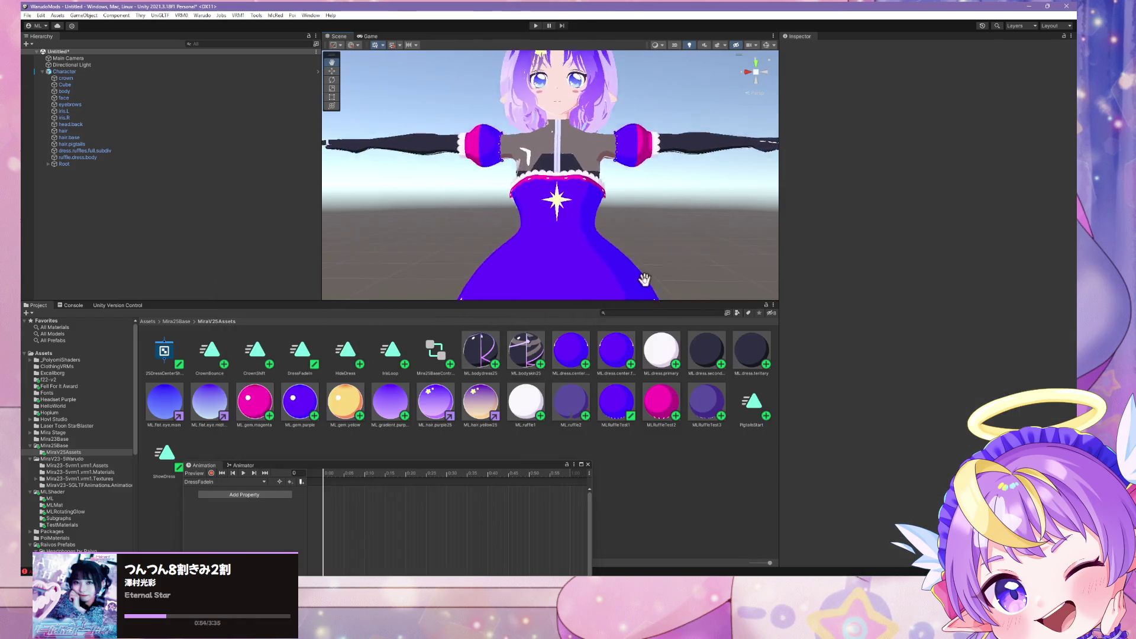
Step: Frame the avatar and fly around its torso, skirt and legs to review the white tier
mouse_move(626, 222)
right_mouse_down()
mouse_move(664, 223)
mouse_move(664, 247)
mouse_move(370, 246)
mouse_move(403, 264)
mouse_move(349, 233)
mouse_move(610, 240)
mouse_move(615, 196)
mouse_move(619, 288)
mouse_move(292, 287)
mouse_move(179, 300)
right_mouse_up()
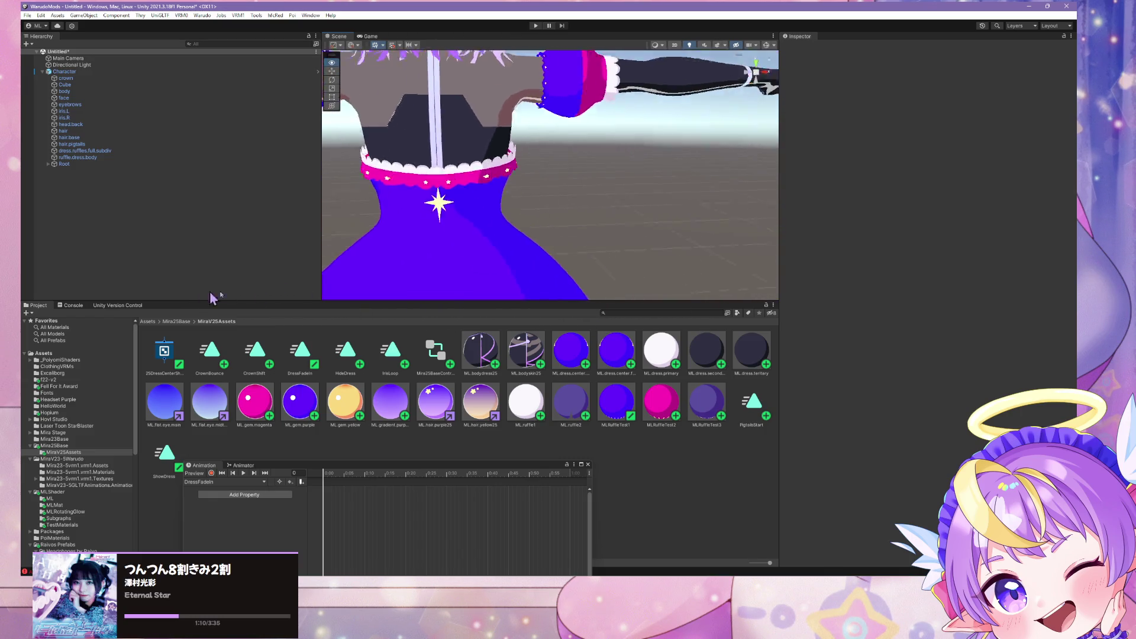
key("f")
mouse_move(639, 310)
right_mouse_down()
mouse_move(641, 236)
mouse_move(634, 292)
mouse_move(598, 214)
right_mouse_up()
mouse_move(624, 276)
right_mouse_down()
mouse_move(307, 279)
mouse_move(709, 304)
mouse_move(584, 274)
mouse_move(582, 285)
mouse_move(605, 284)
right_mouse_up()
key("w")
key("s")
key("w")
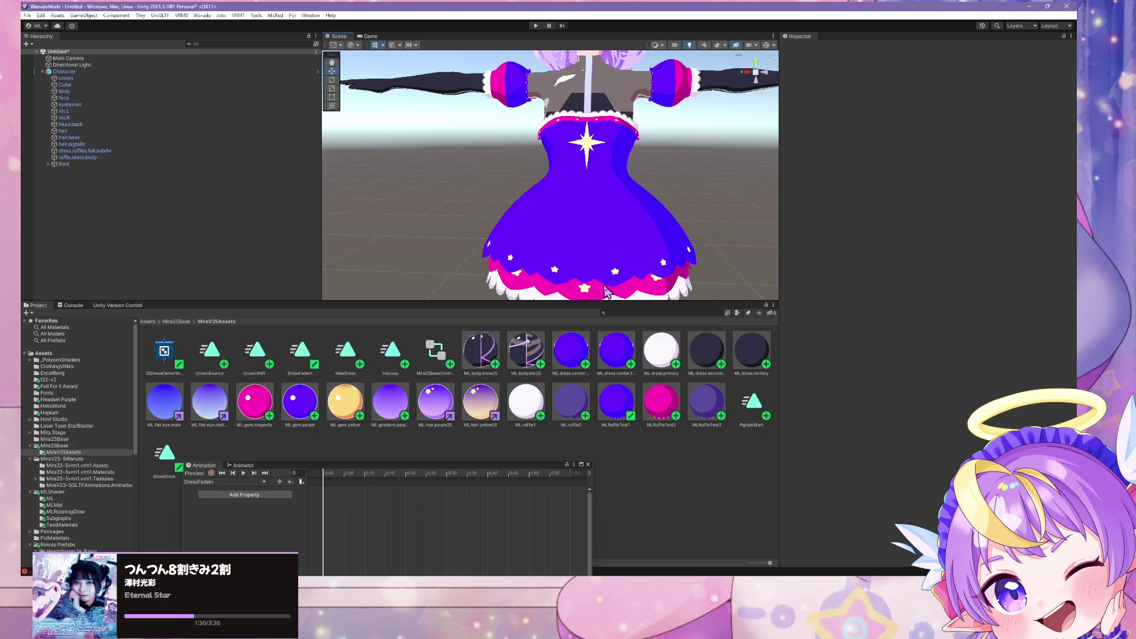
mouse_move(568, 280)
right_mouse_down()
mouse_move(631, 246)
mouse_move(644, 254)
mouse_move(639, 231)
mouse_move(585, 273)
mouse_move(607, 276)
mouse_move(597, 234)
right_mouse_up()
key("s")
key("w")
key("s")
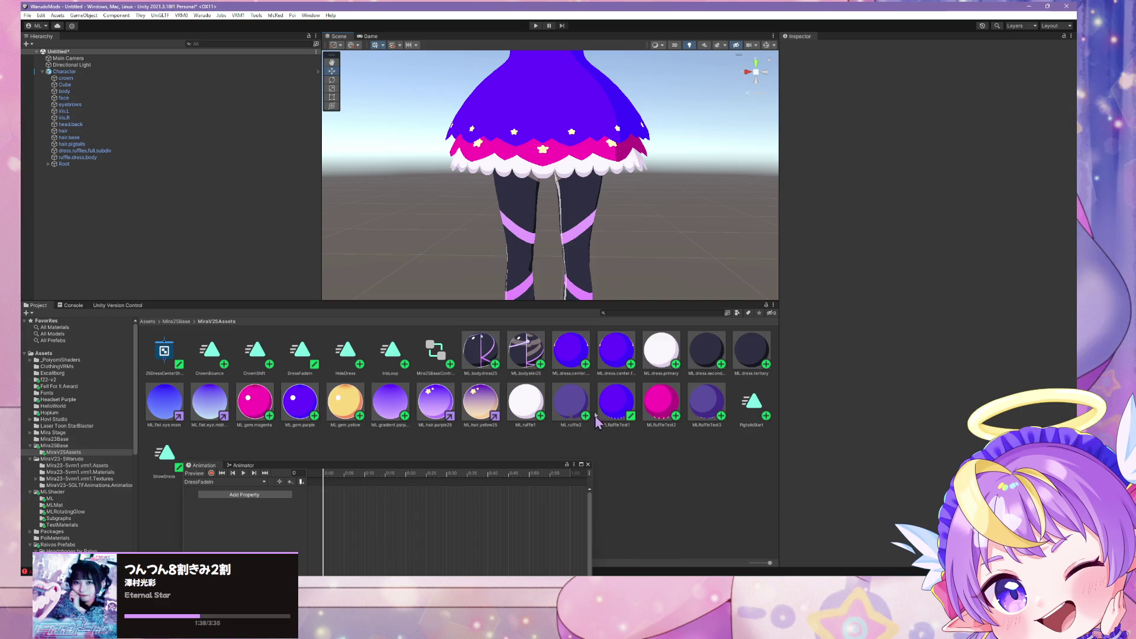
key("alt+Tab")
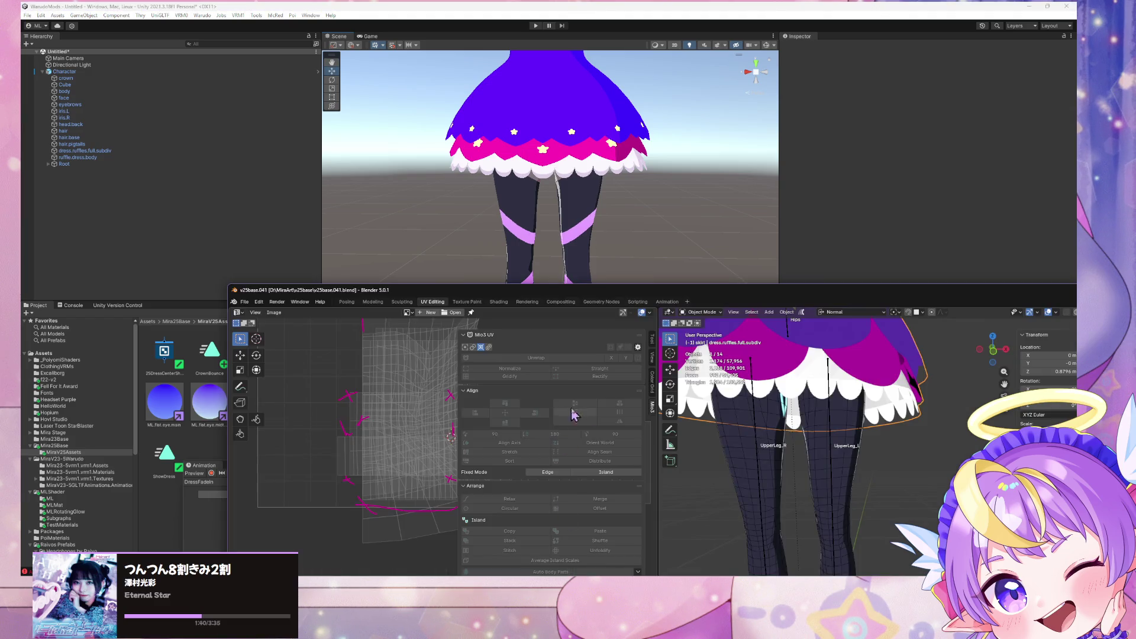
Step: Enter Edit Mode on the ruffle mesh and centre the skirt hem in the viewport
middle_click_drag(784, 471, 839, 453)
key("Tab")
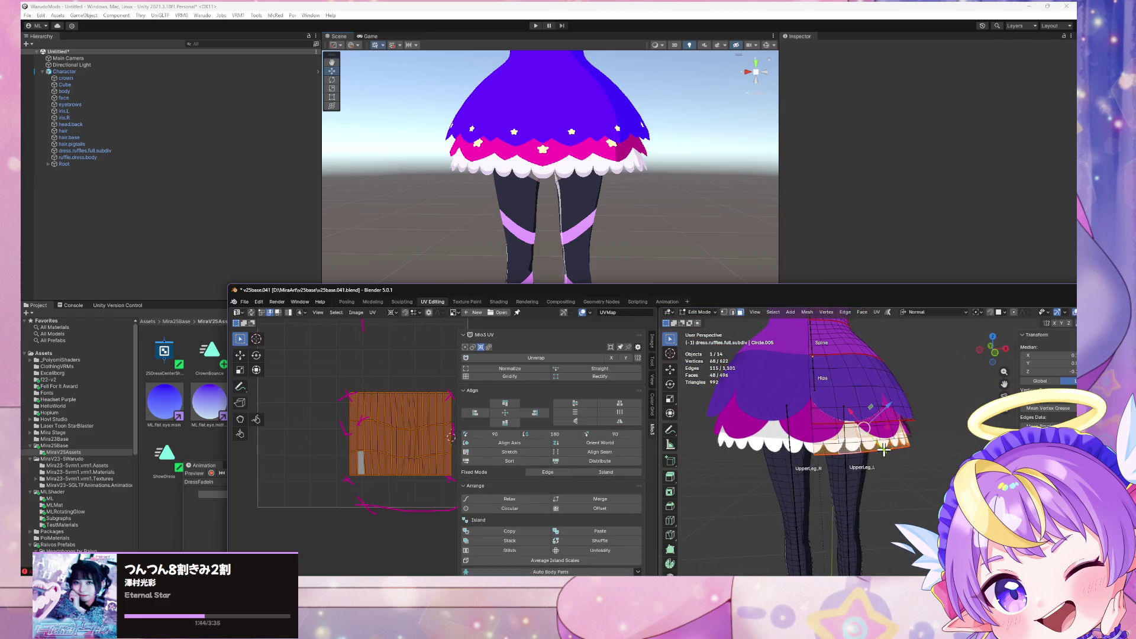
left_click_drag(795, 296, 705, 248)
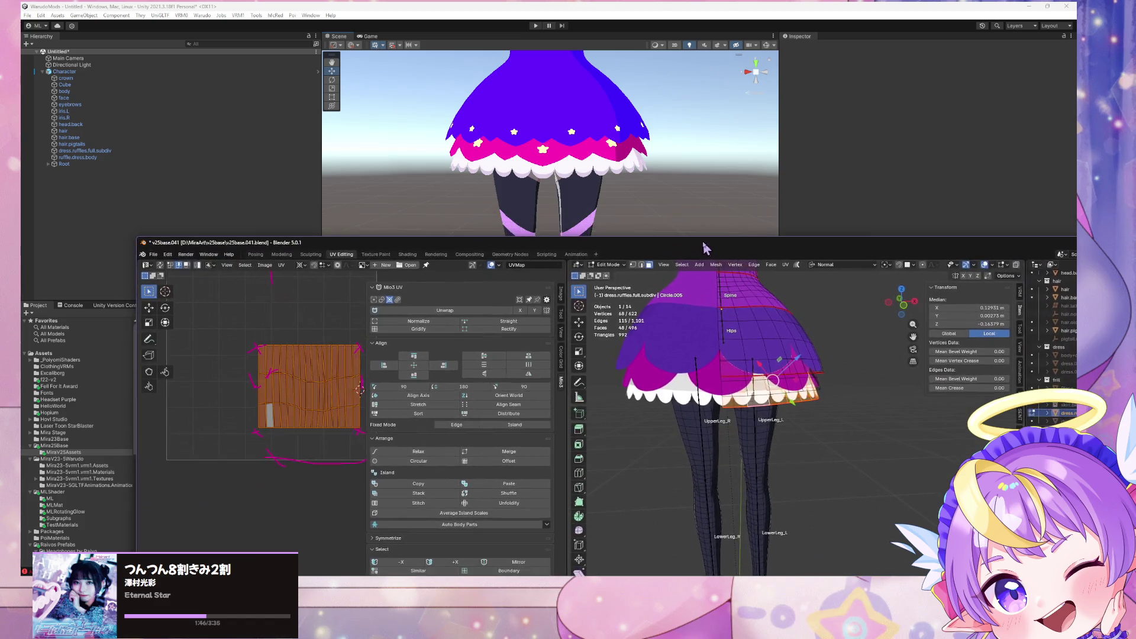
left_click_drag(922, 253, 778, 231)
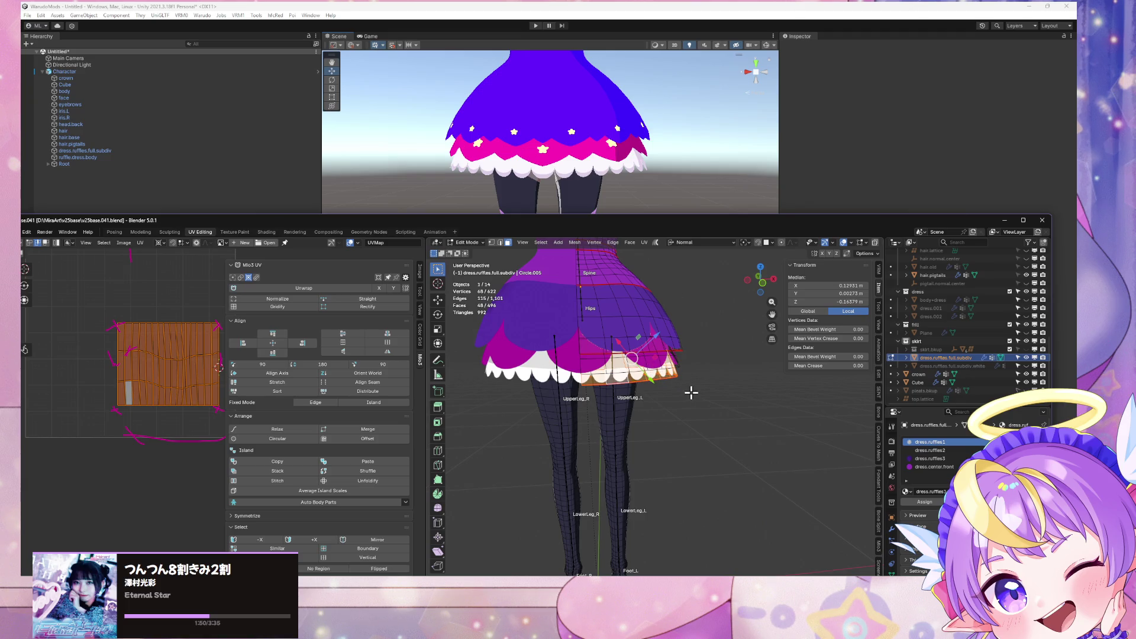
scroll(698, 370, "up", 2)
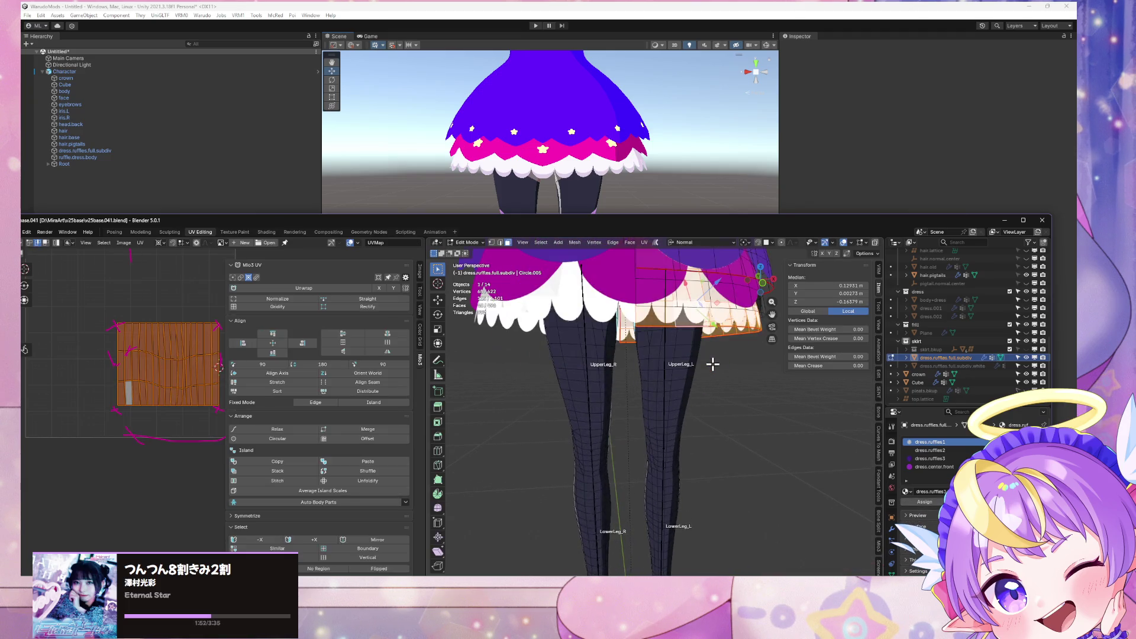
middle_click_drag(712, 364, 701, 398, "shift")
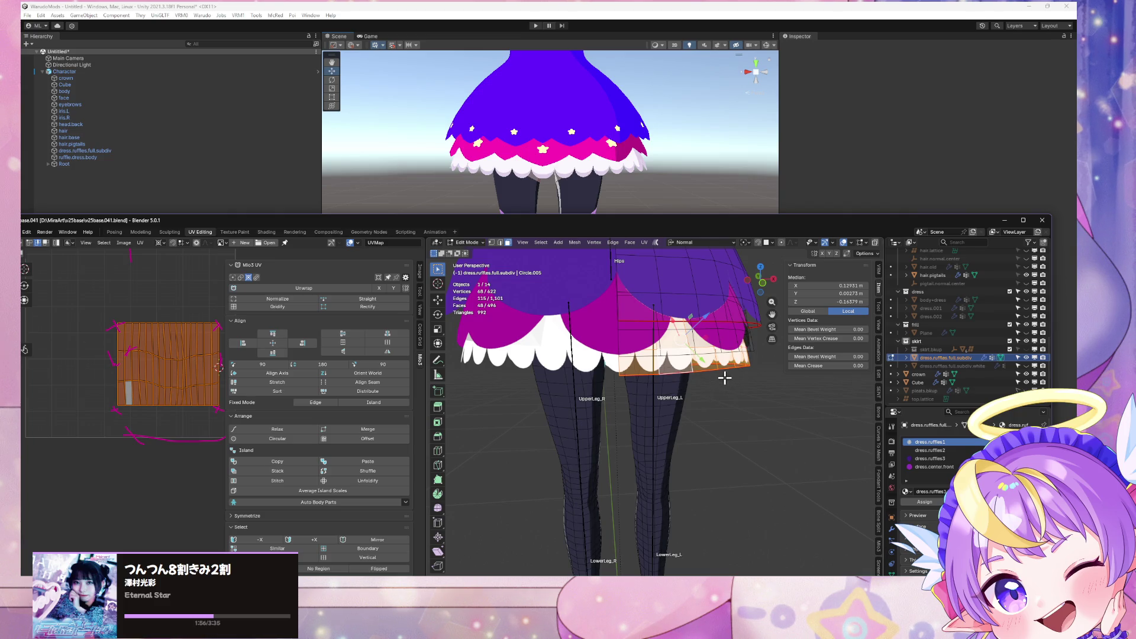
Step: Try moving the ruffle faces along their normal, cancel, and open the Undo History list
key("g")
key("y")
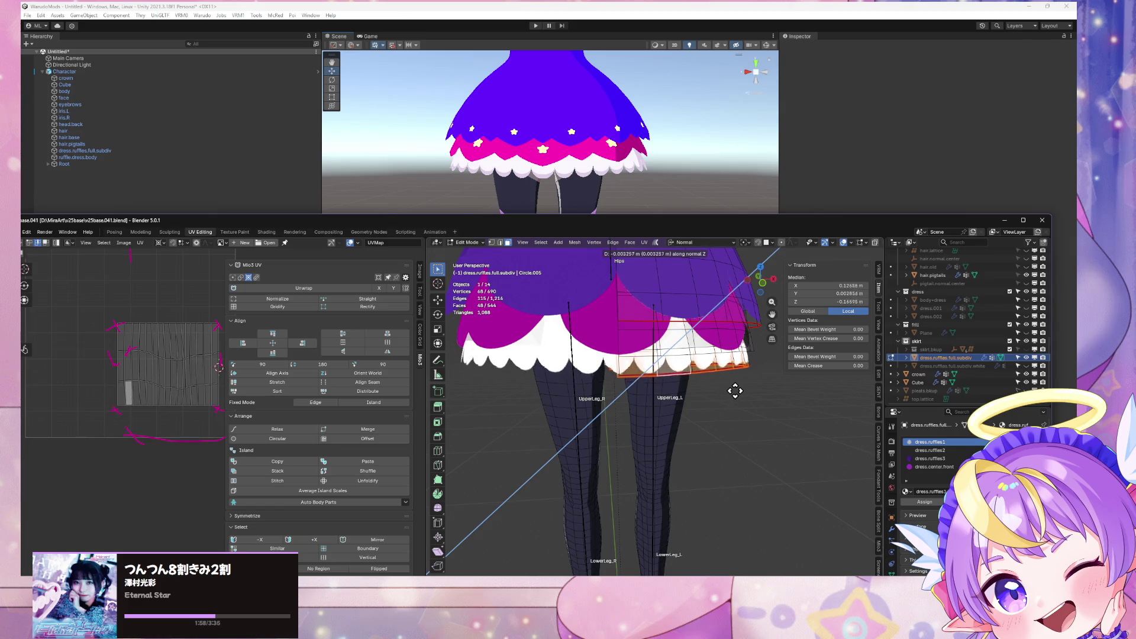
key("Escape")
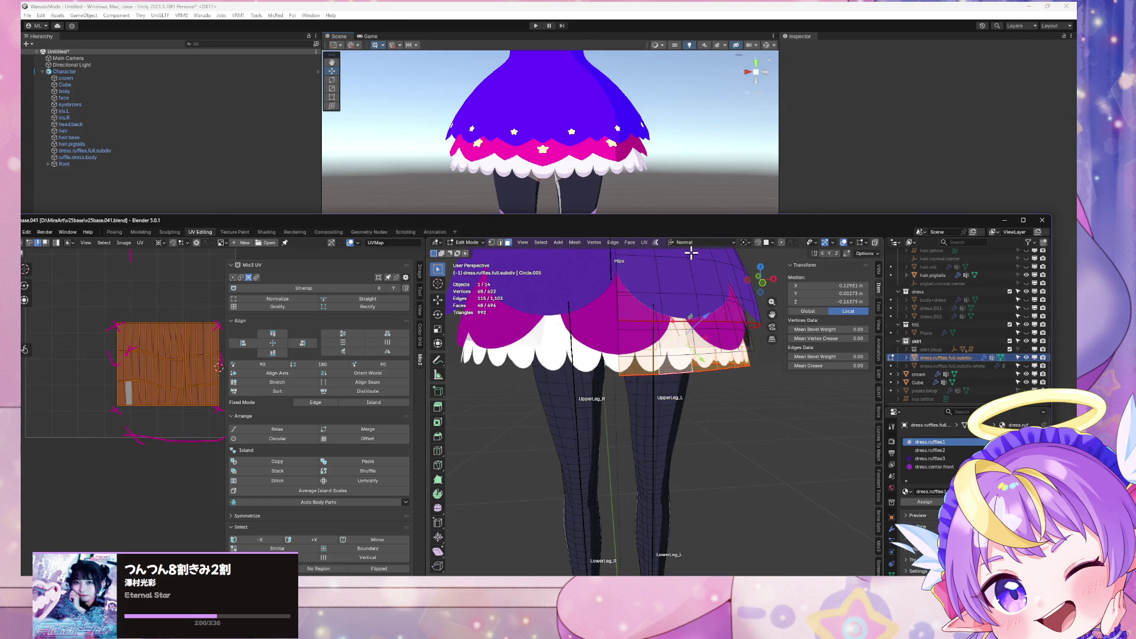
left_click_drag(72, 221, 120, 226)
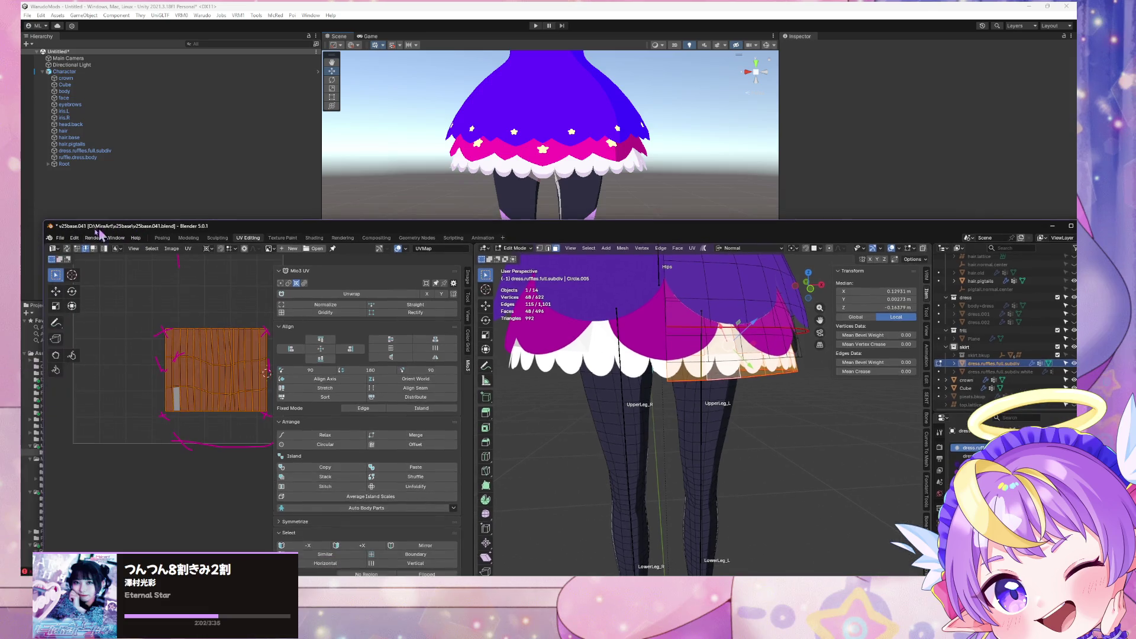
left_click(74, 238)
Step: Revert to an earlier undo step, then duplicate the bottom ruffle ring and separate it into a new object
mouse_move(144, 267)
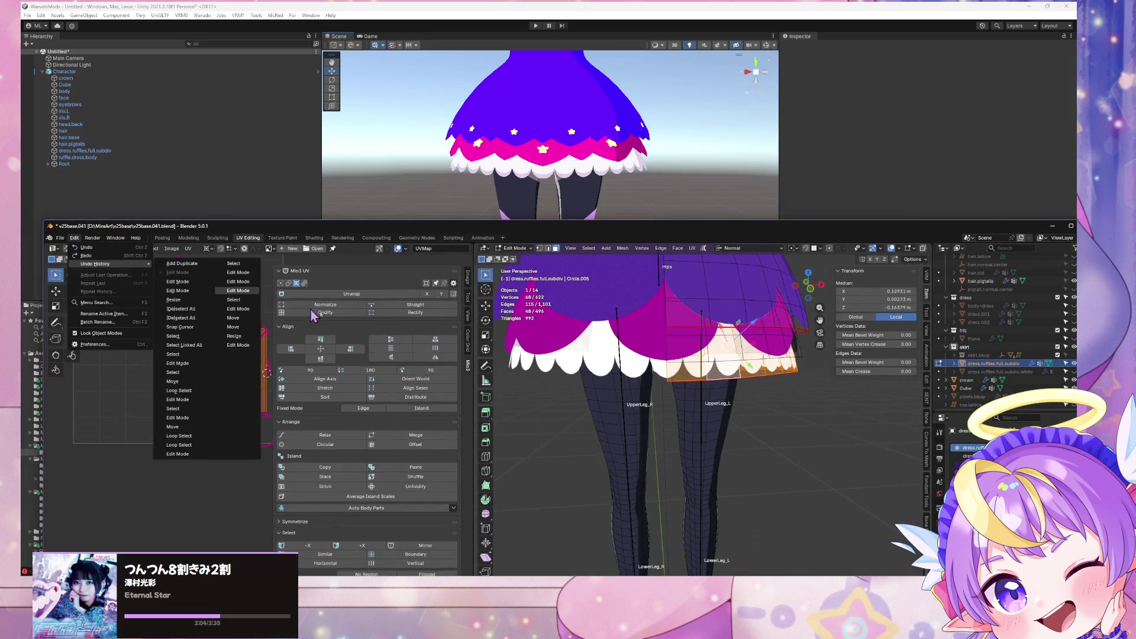
left_click(763, 384)
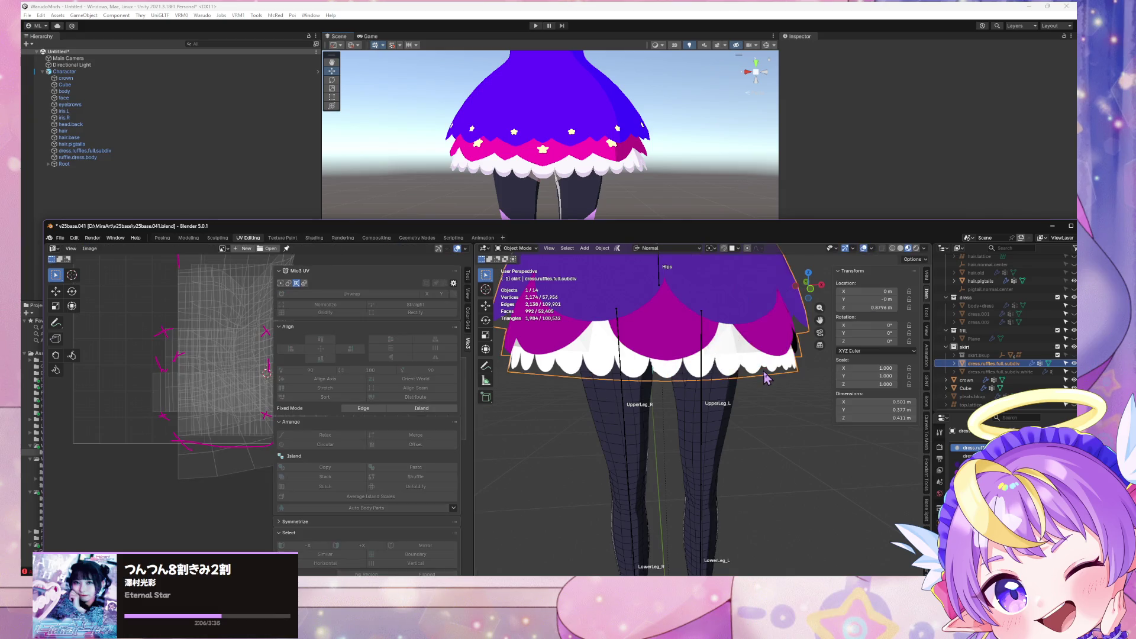
mouse_move(782, 371)
middle_mouse_down()
mouse_move(798, 376)
mouse_move(763, 371)
middle_mouse_up()
key("ctrl+z")
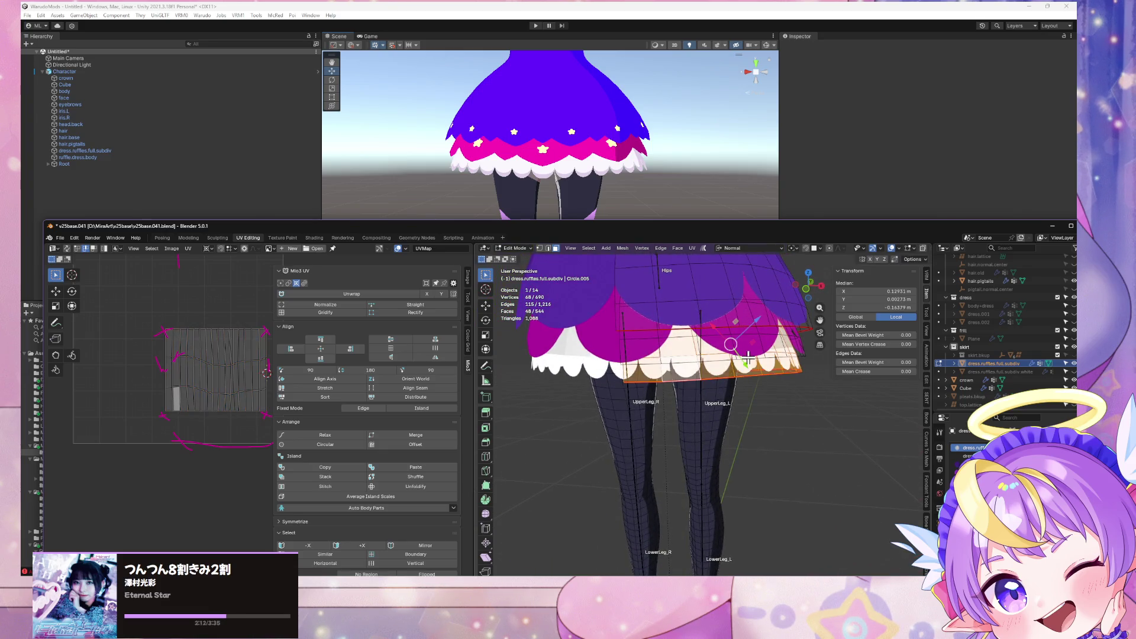
key("p")
left_click(748, 358)
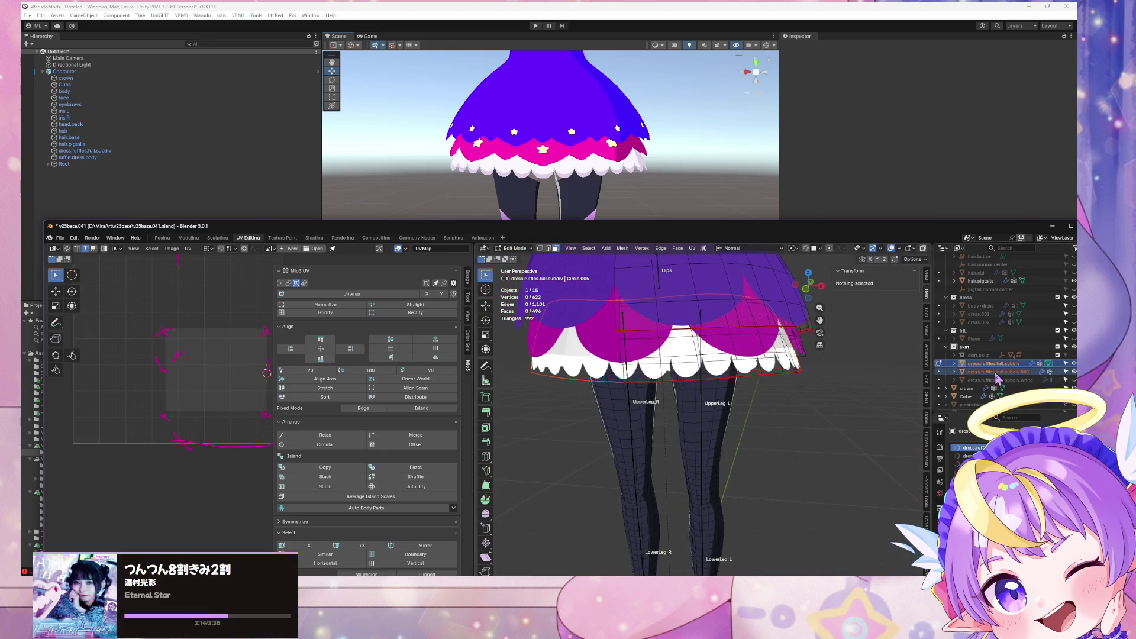
Step: Lower the new ruffle ring object along Z and switch the viewport to Solid shading
key("Tab")
key("g")
key("z")
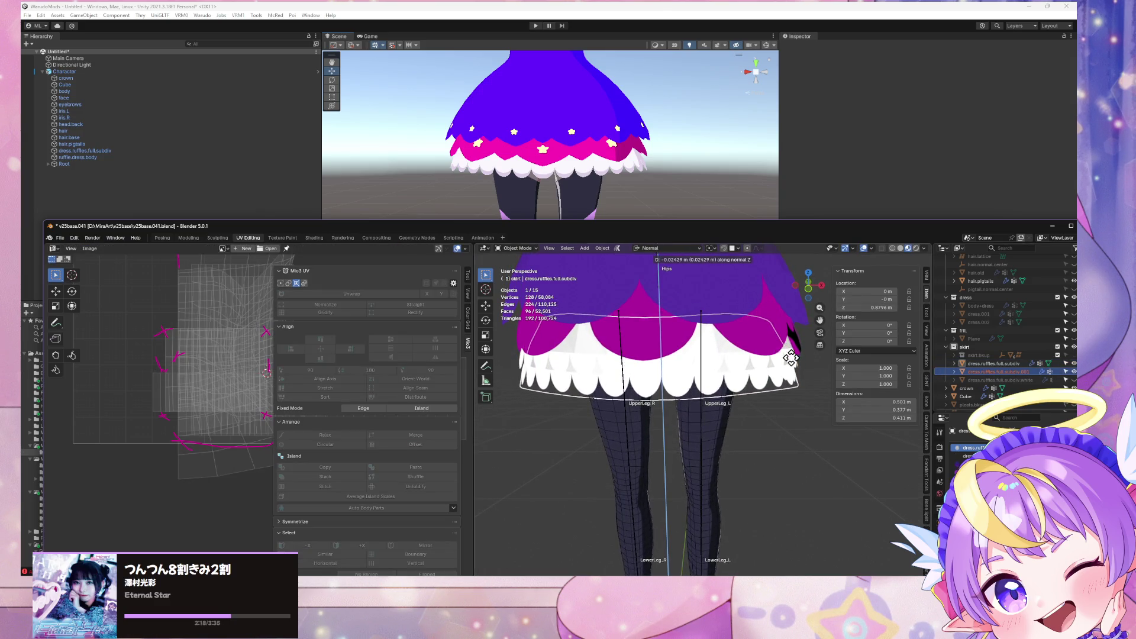
left_click(887, 283)
left_click(901, 249)
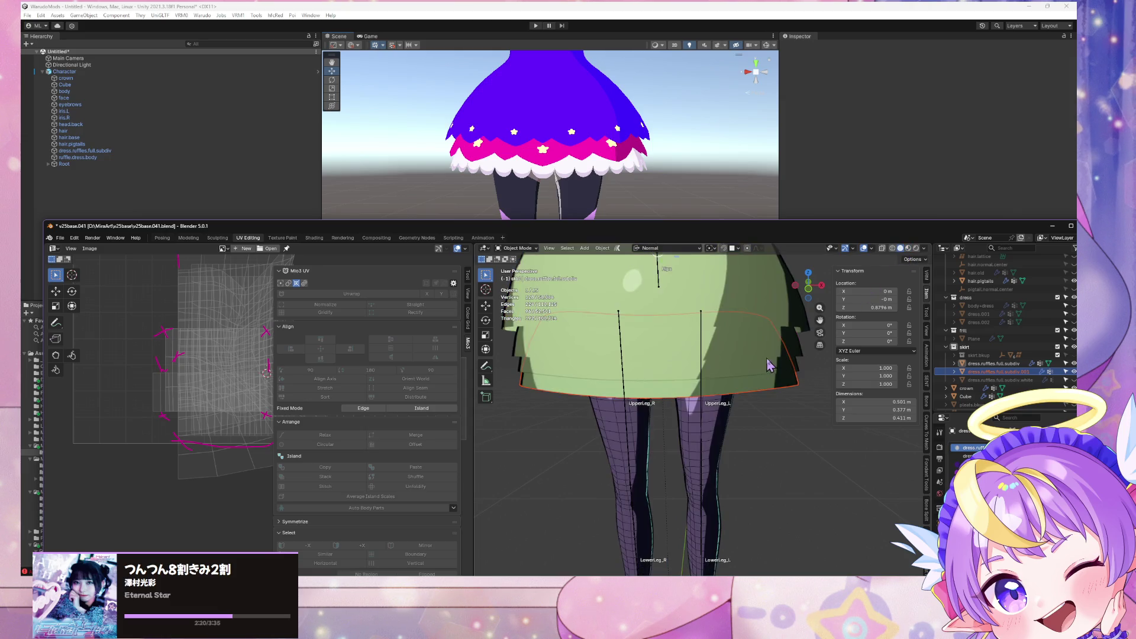
left_click(767, 381)
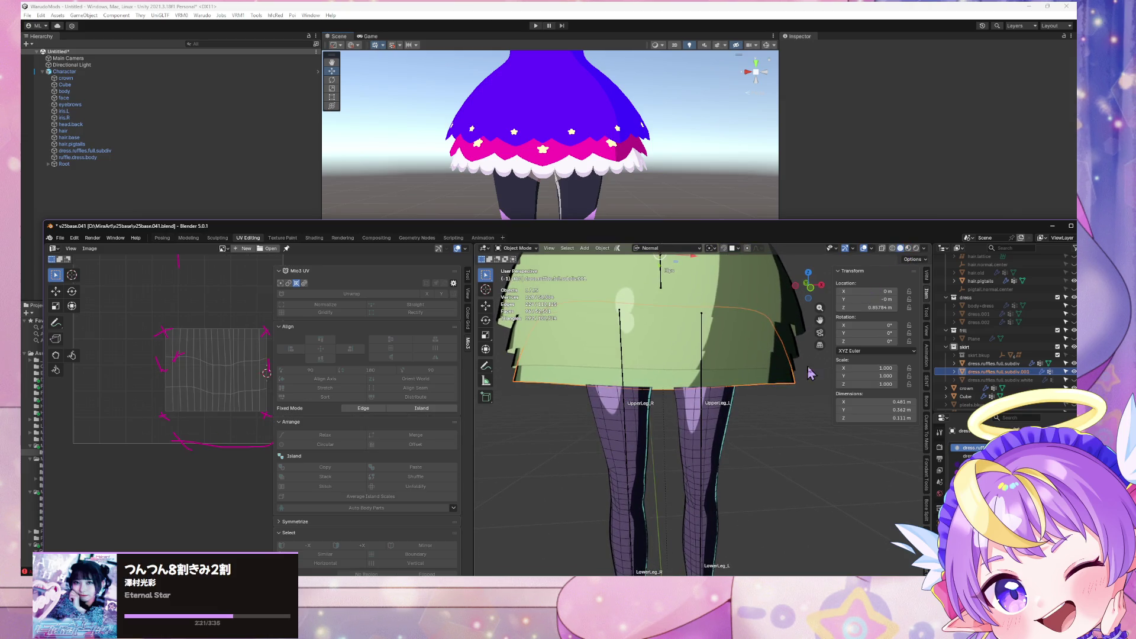
left_click(926, 249)
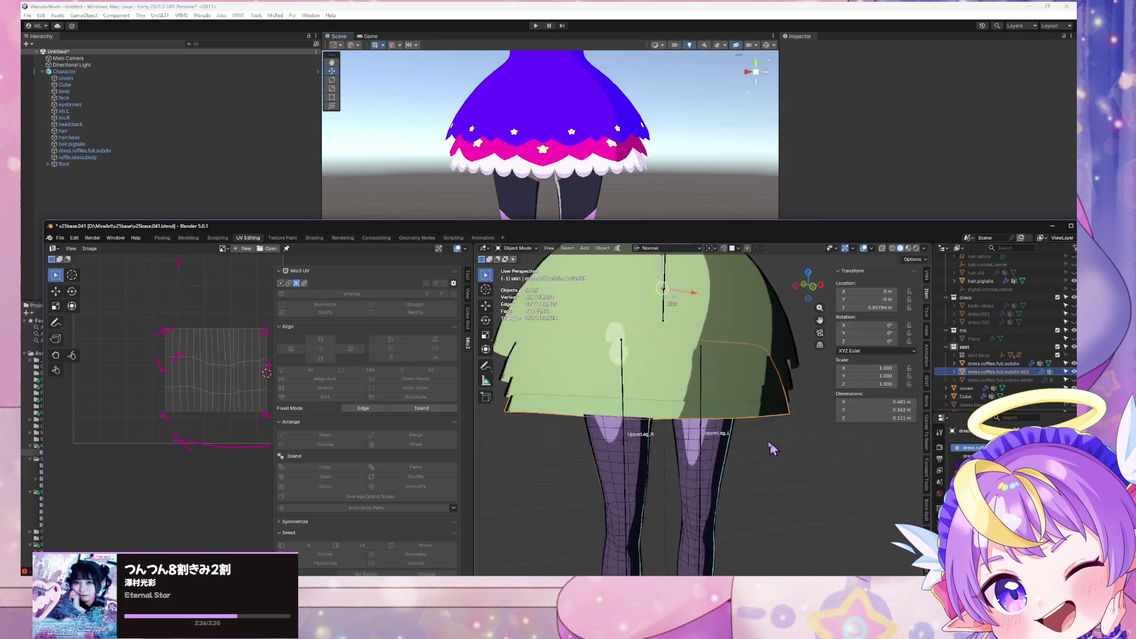
Step: Select all of the new ring's faces in front view and set transform orientation to Global
key("Tab")
key("a")
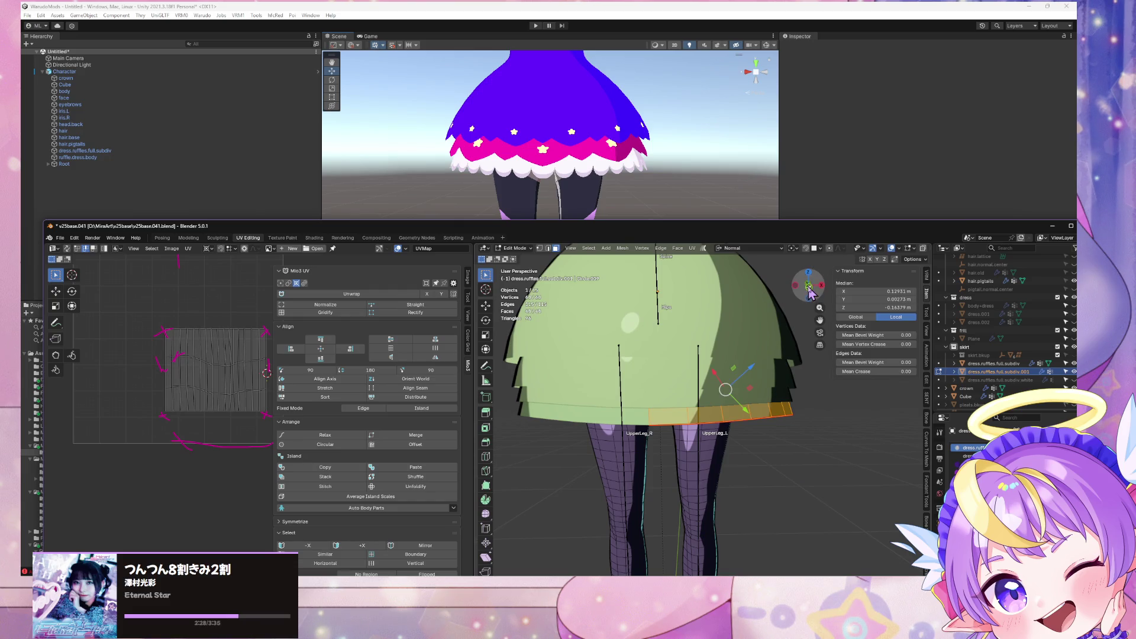
left_click(808, 287)
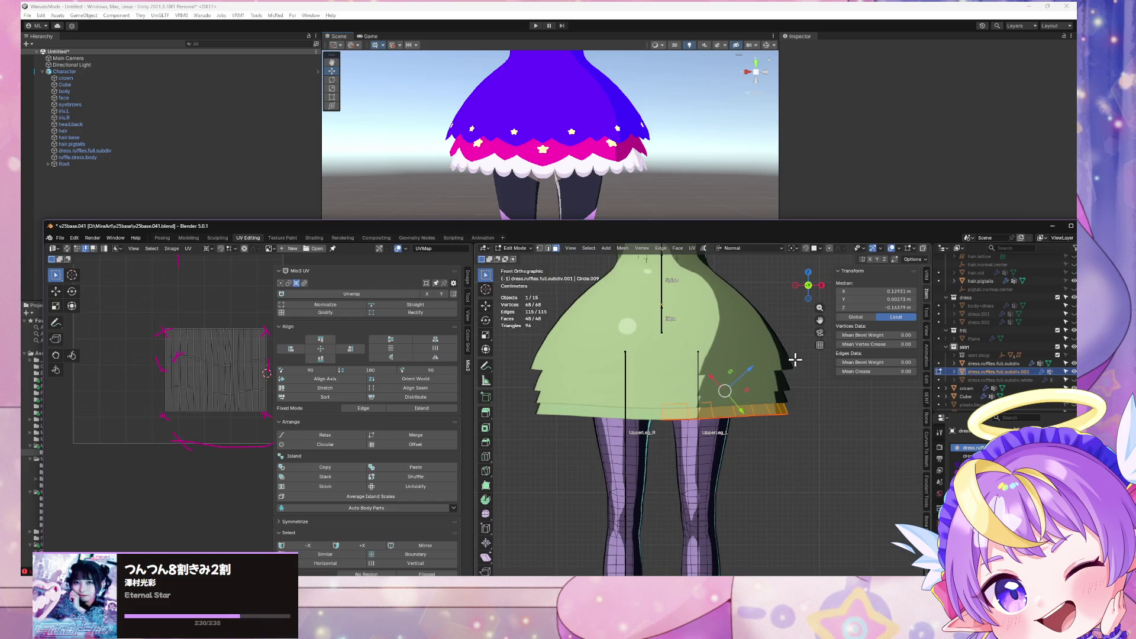
key("Escape")
left_click(742, 249)
left_click(740, 278)
Step: Try lowering the hem along global Z, cancel, clear the selection, and return to Object Mode
middle_click_drag(826, 363, 769, 378)
scroll(769, 377, "up", 2)
key("g")
key("z")
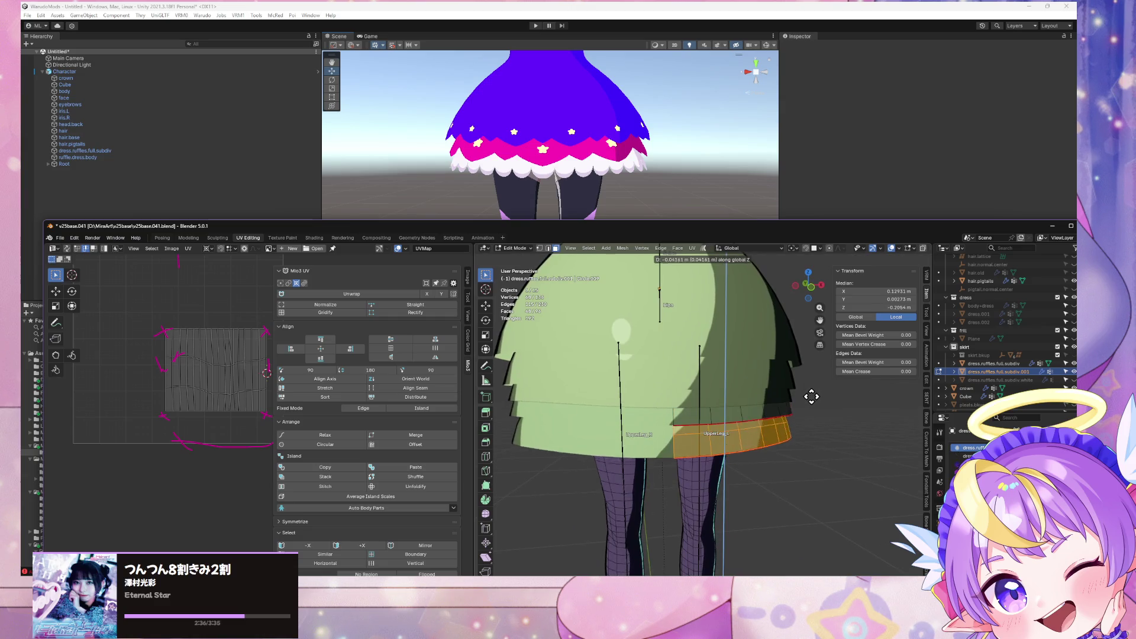
key("Escape")
mouse_move(801, 324)
middle_mouse_down()
mouse_move(793, 319)
mouse_move(807, 332)
mouse_move(796, 347)
middle_mouse_up()
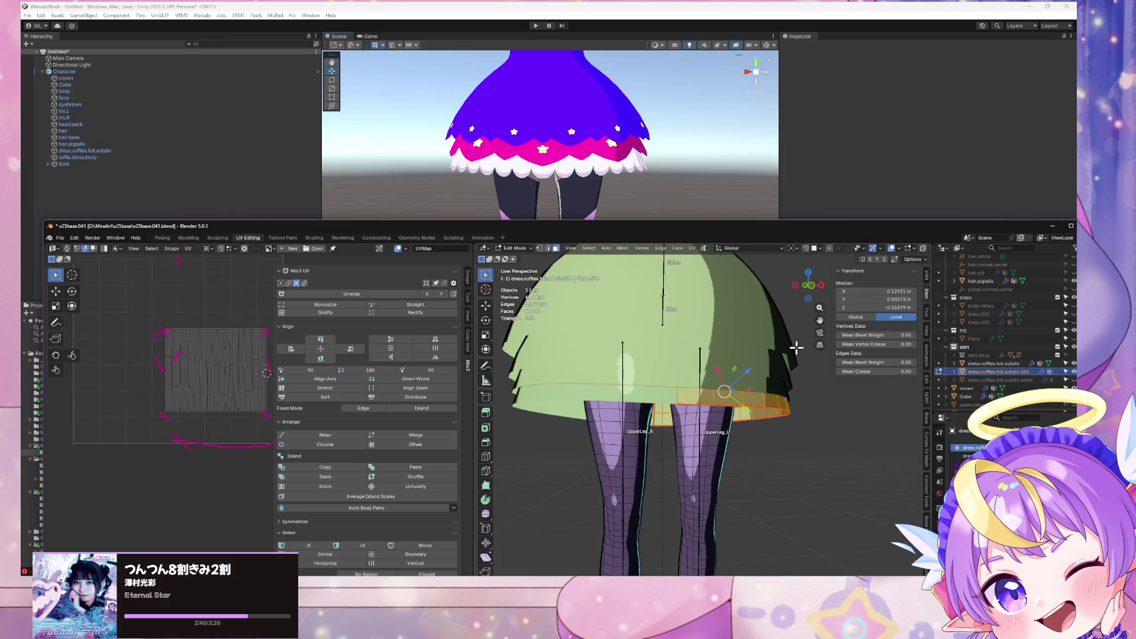
left_click(804, 368)
key("ctrl+z")
left_click(799, 409)
mouse_move(794, 390)
middle_mouse_down()
mouse_move(778, 383)
mouse_move(775, 401)
middle_mouse_up()
key("Tab")
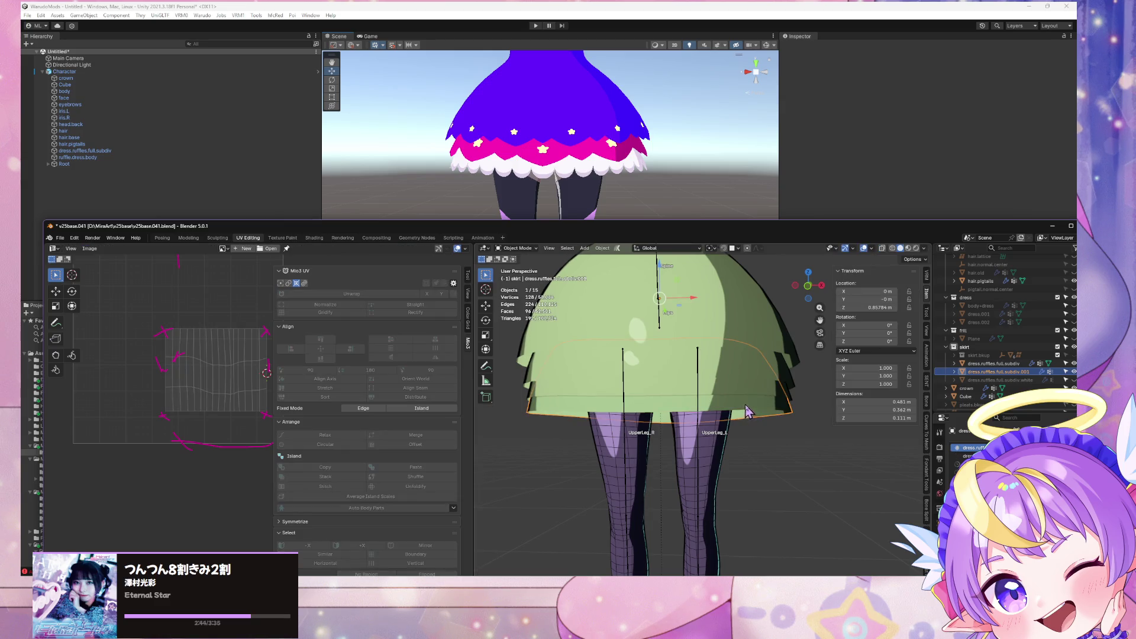
Step: Switch back to Material Preview shading and delete the selected hem geometry in Edit Mode
left_click(906, 251)
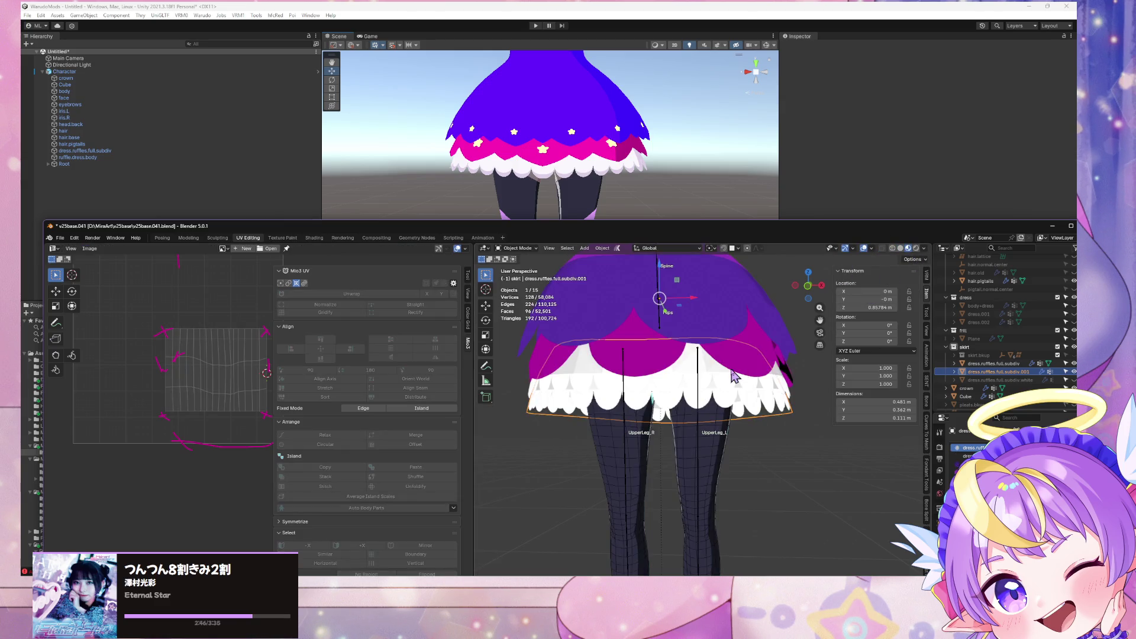
key("Tab")
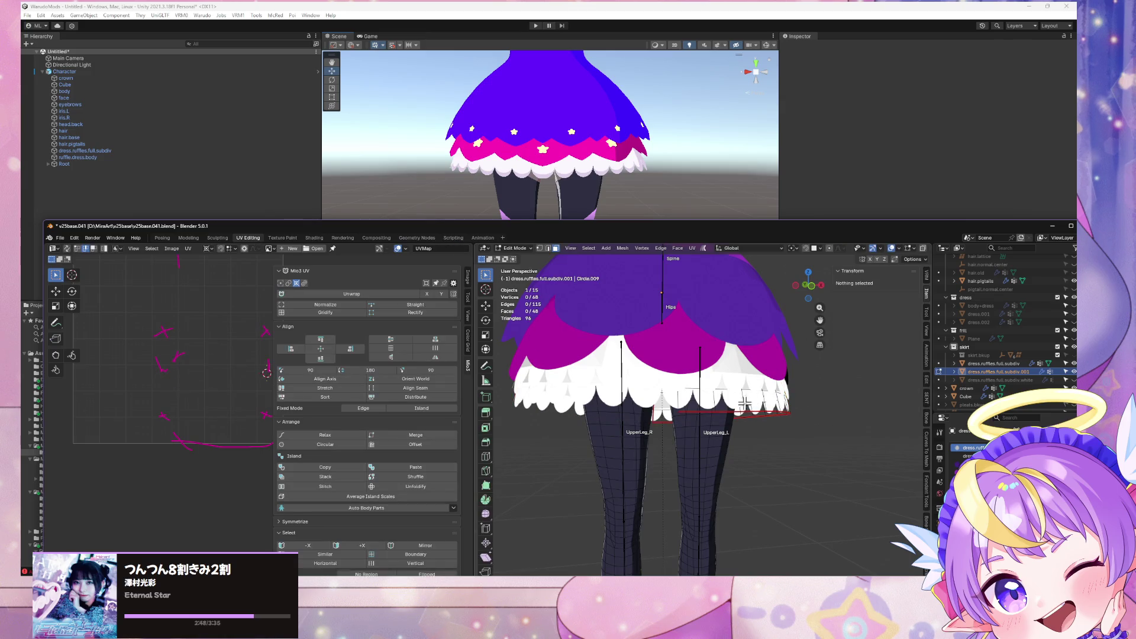
left_click(769, 406)
right_click(766, 403)
left_click(719, 398)
Step: Select the original mesh's whole hem ring and separate it into a new object
left_click(719, 395)
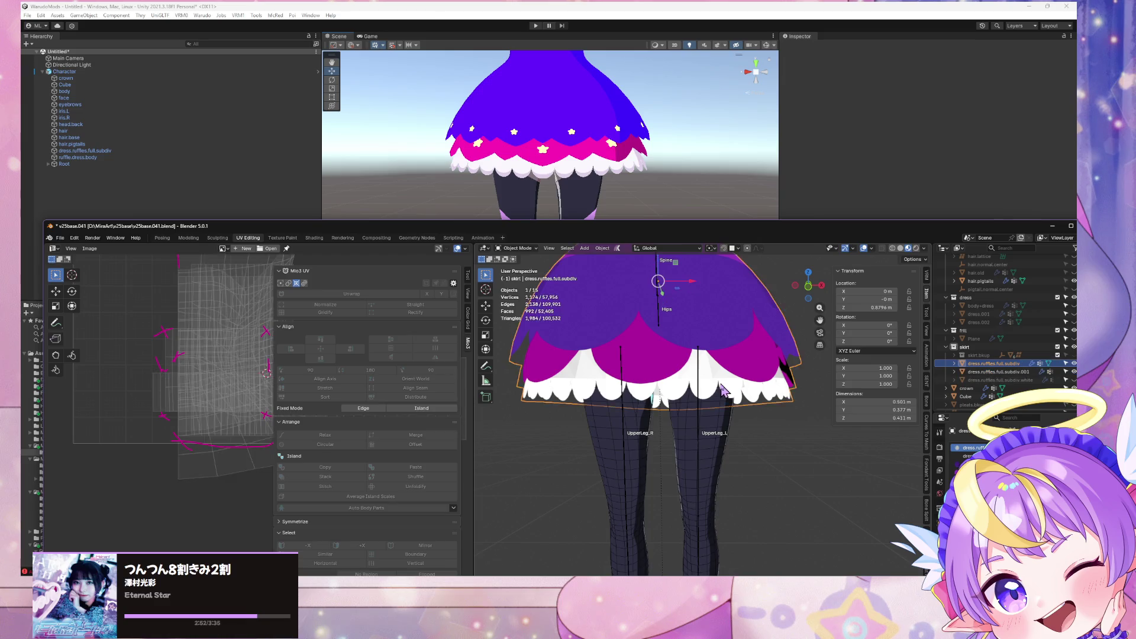
key("ctrl+l")
middle_click_drag(738, 376, 740, 367)
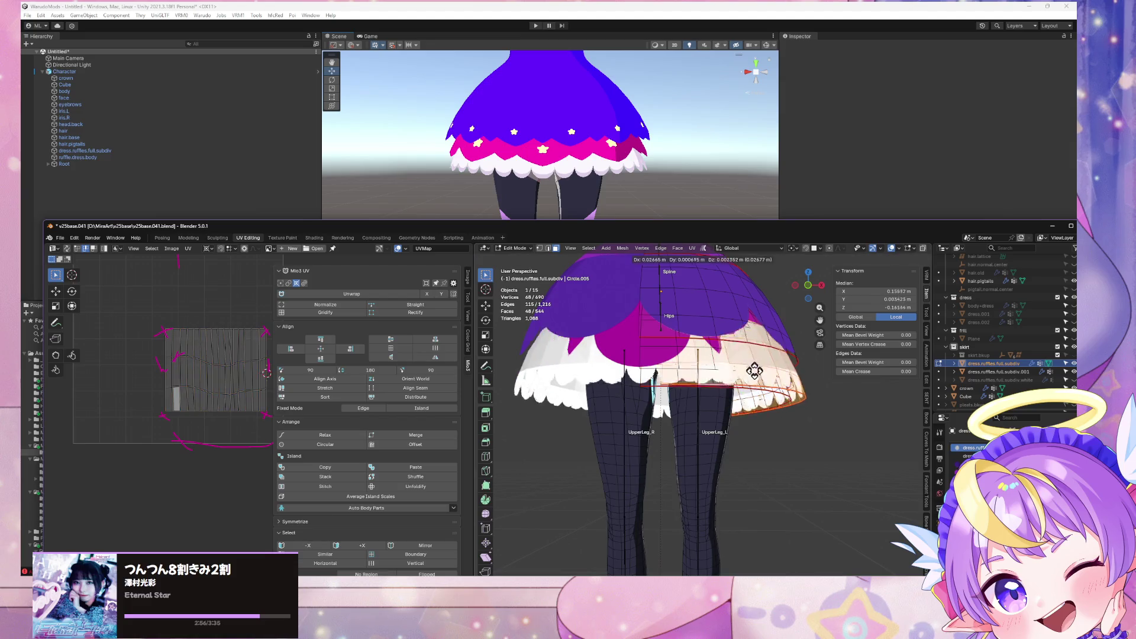
key("p")
left_click(746, 372)
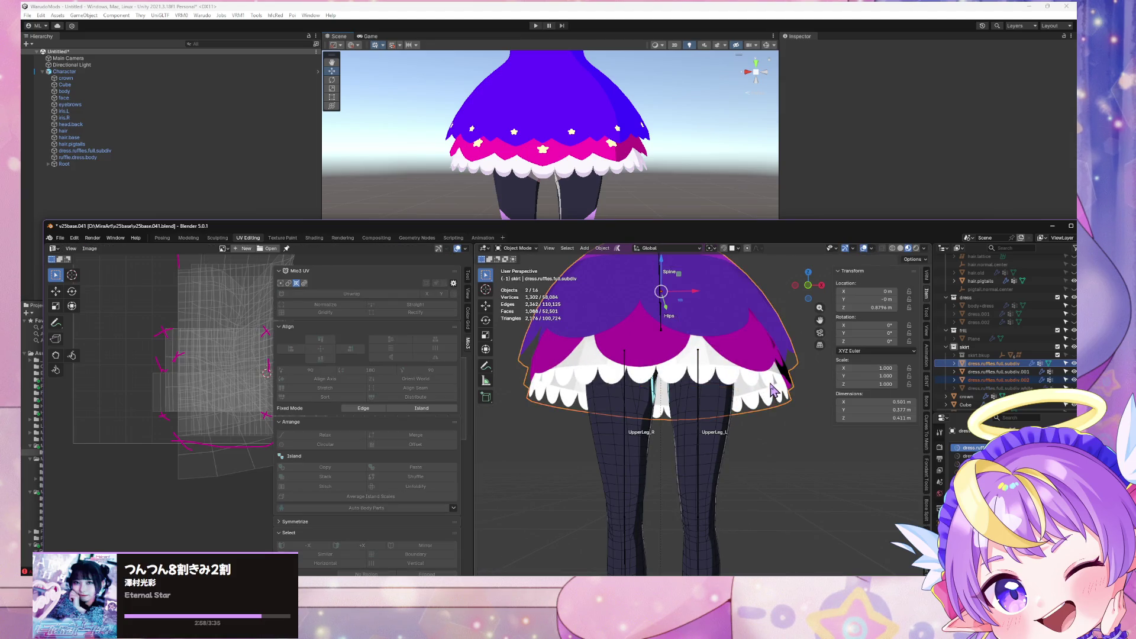
key("Tab")
Step: Isolate dress.ruffles.full.subdiv.001, find it empty, and delete it
left_click(999, 380)
left_click(999, 372)
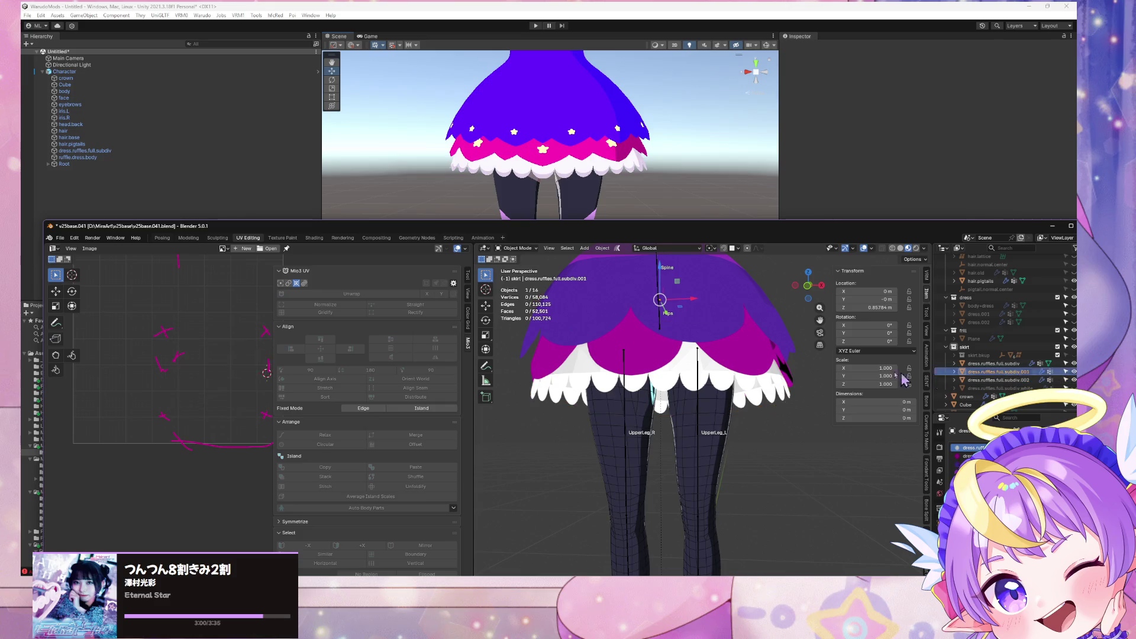
scroll(752, 399, "down", 3)
key("KP_Divide")
key("KP_Divide")
key("KP_Divide")
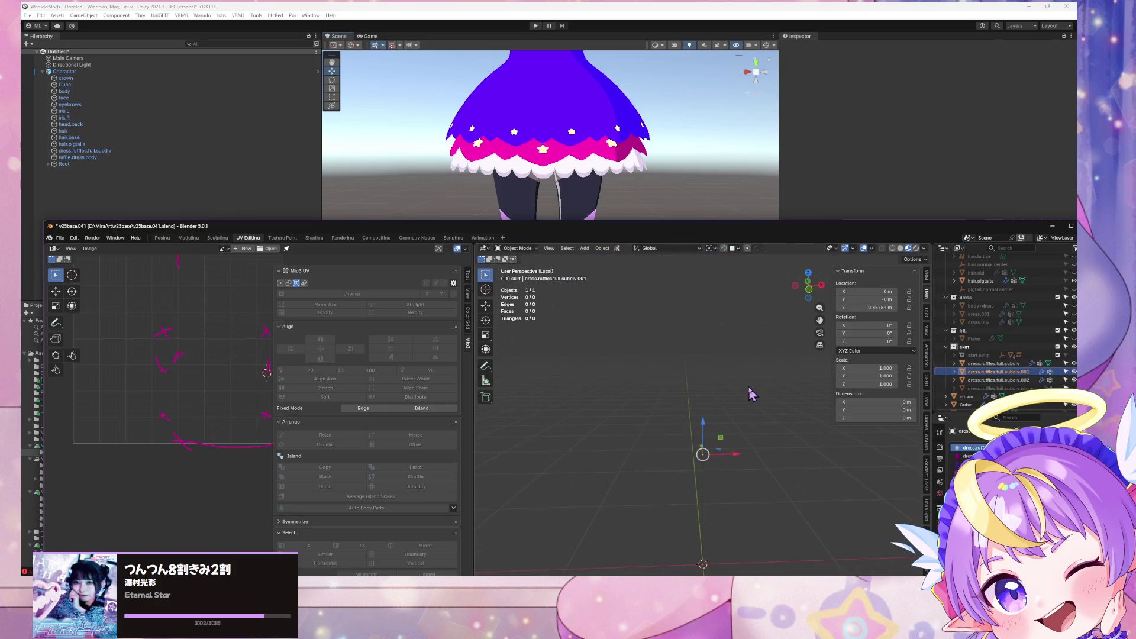
key("Tab")
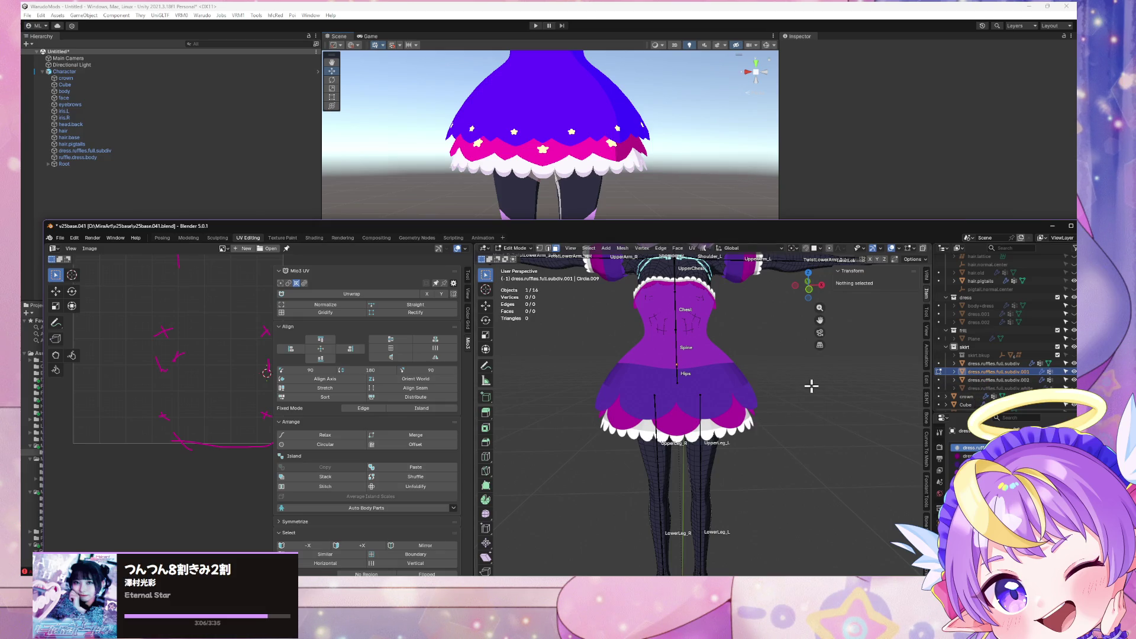
key("Tab")
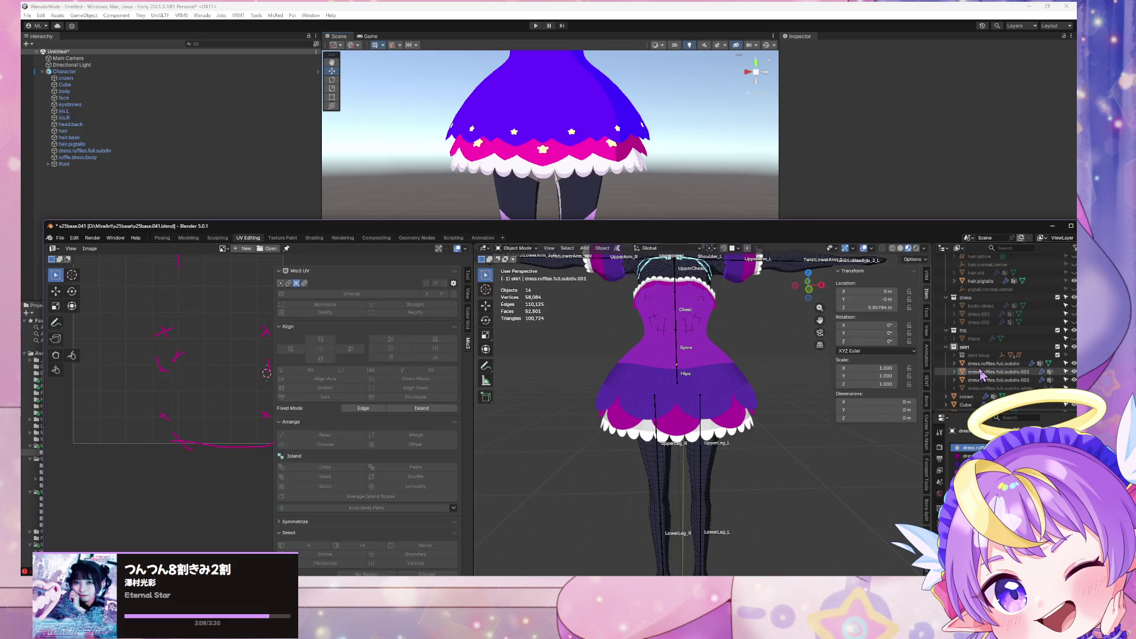
key("Delete")
Step: Select dress.ruffles.full.subdiv.002, frame it with Numpad period, and enter Edit Mode
left_click(1000, 373)
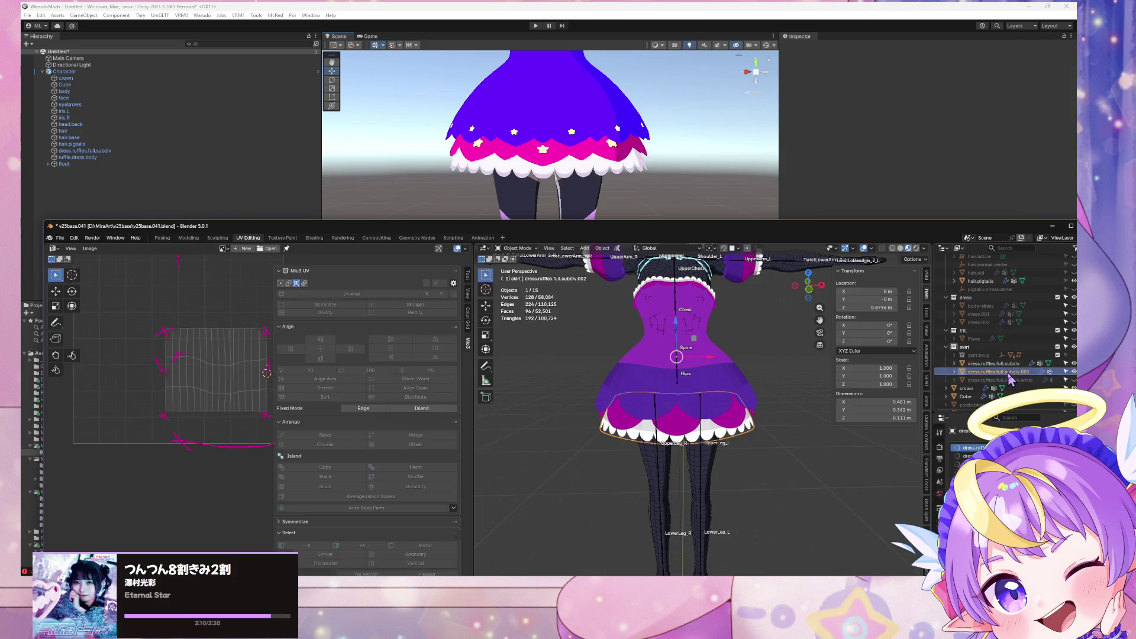
key("KP_Decimal")
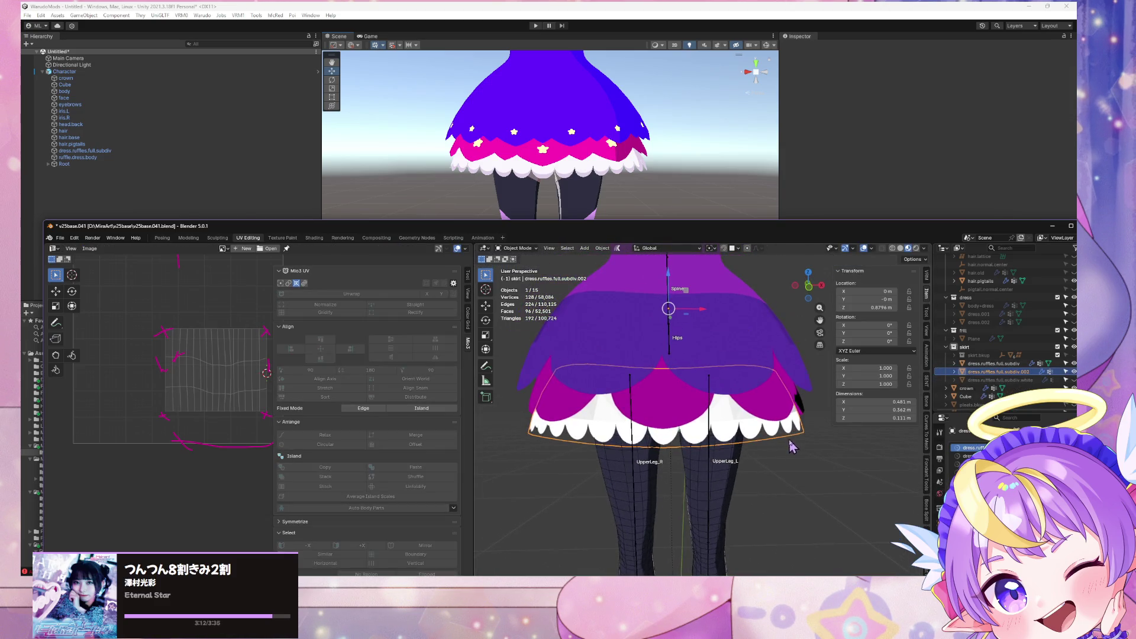
key("Tab")
mouse_move(766, 373)
middle_mouse_down()
mouse_move(773, 340)
mouse_move(769, 363)
middle_mouse_up()
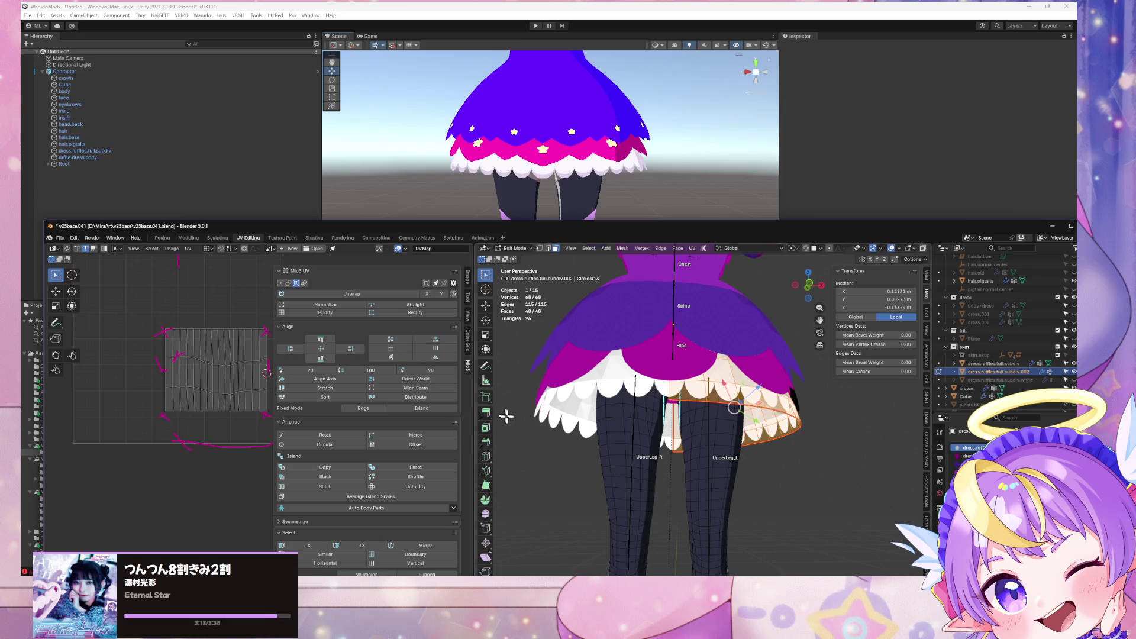
middle_click_drag(585, 494, 597, 492, "shift")
left_click(486, 543)
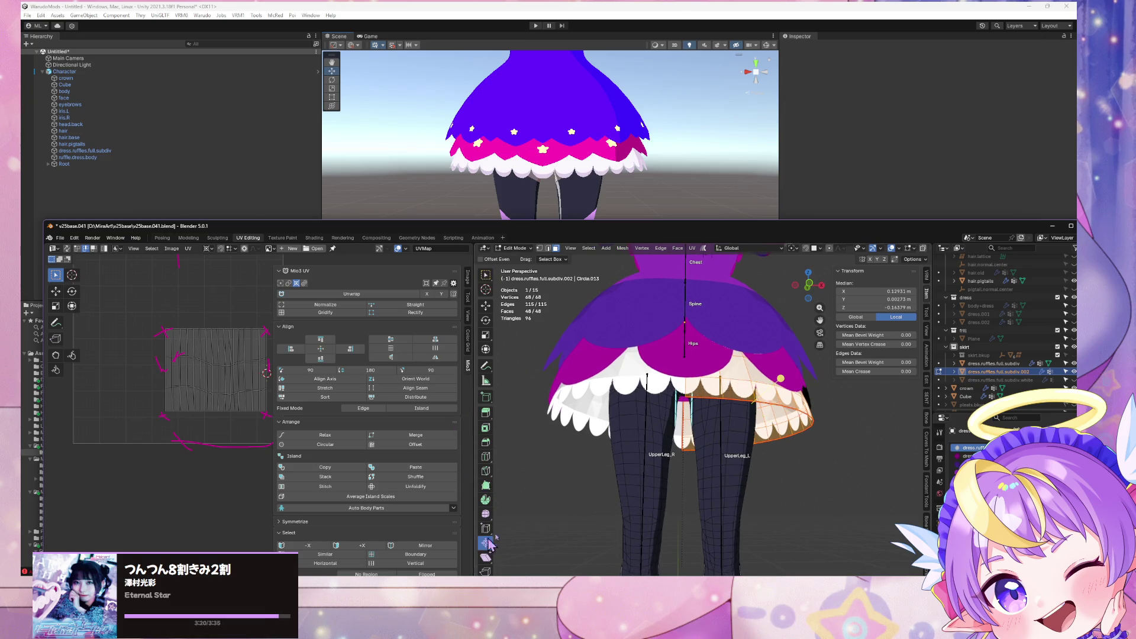
left_click_drag(781, 385, 776, 414)
middle_click_drag(775, 414, 741, 397)
left_click(694, 376)
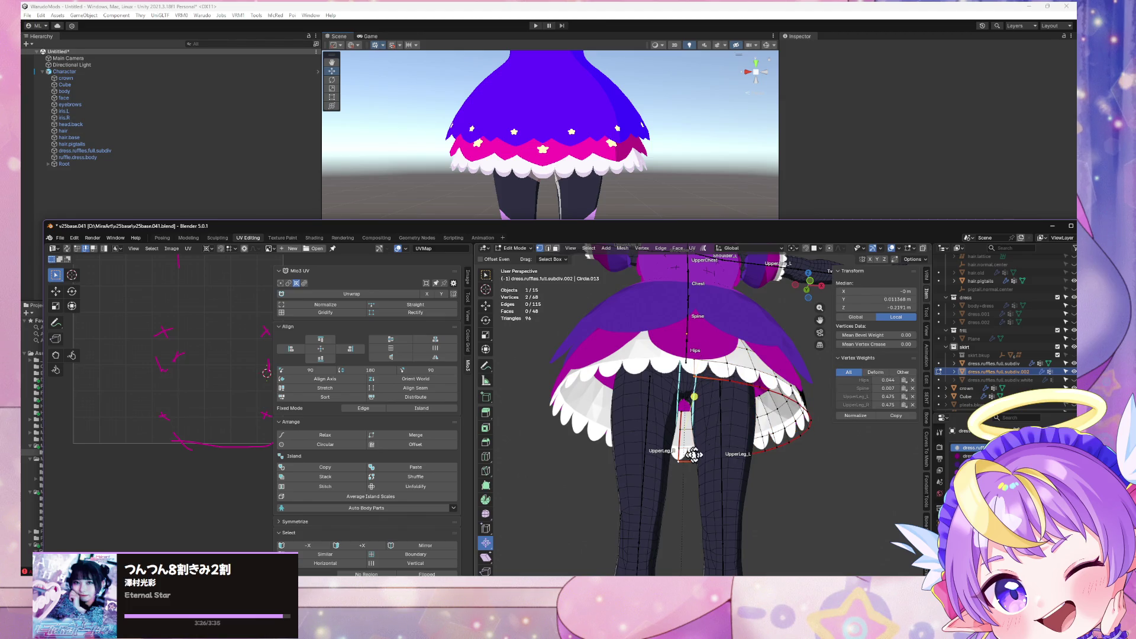
key("a")
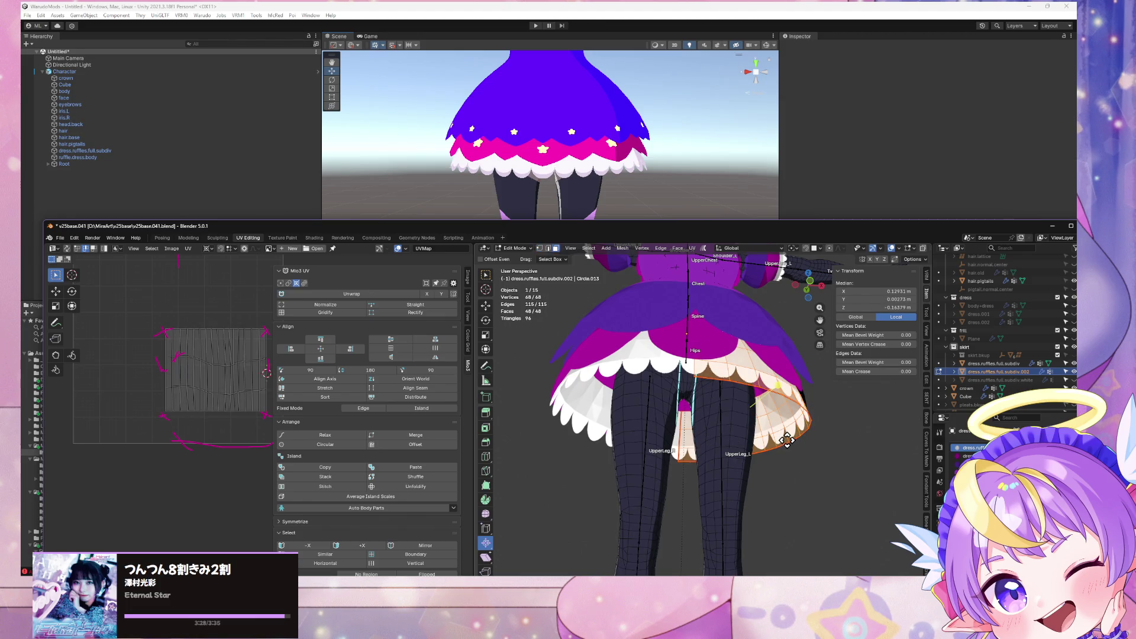
key("alt+a")
left_click(74, 238)
mouse_move(94, 268)
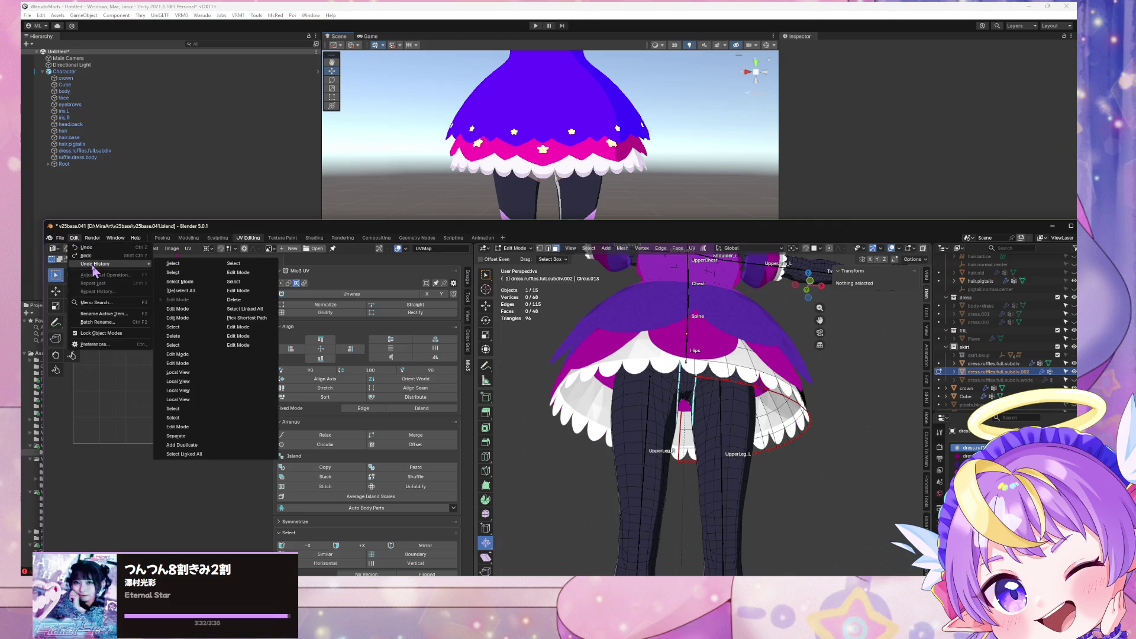
left_click(732, 376)
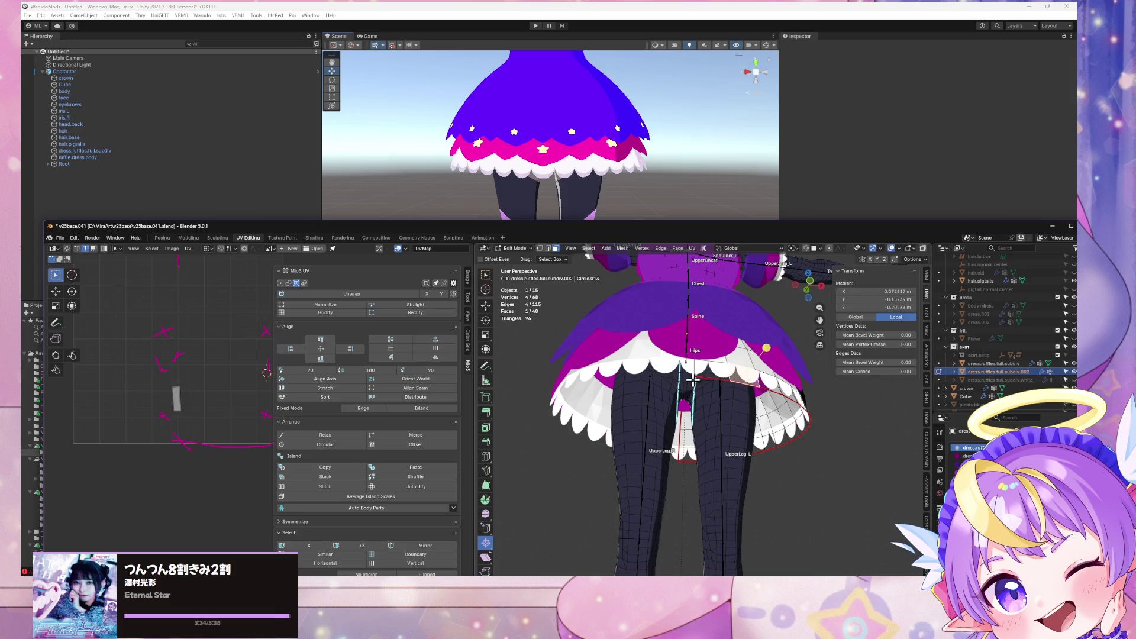
key("Tab")
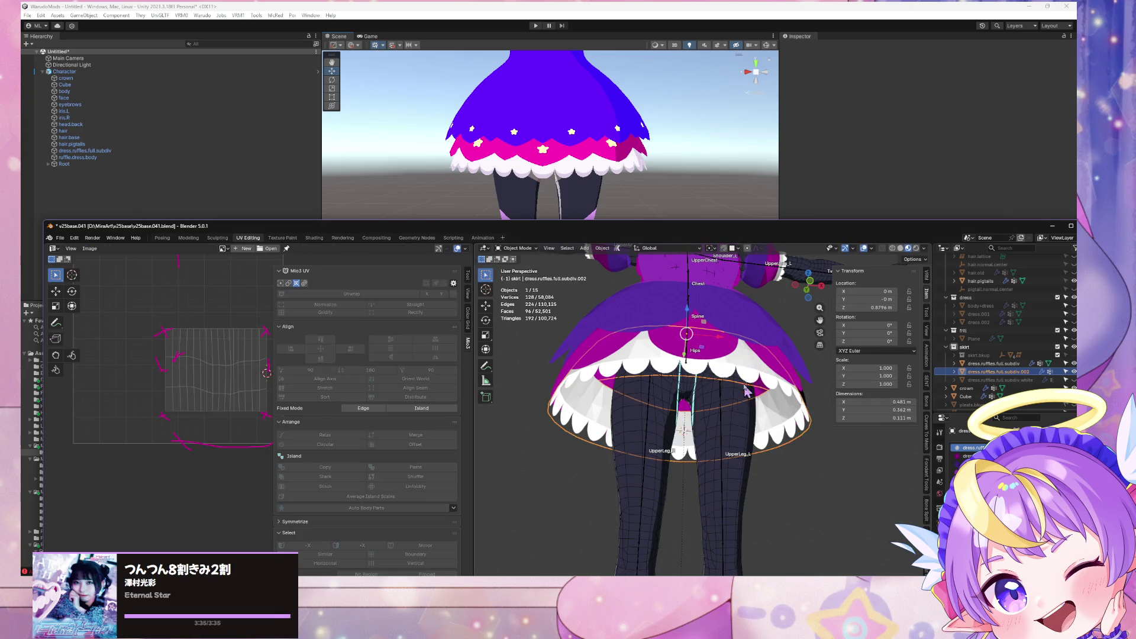
key("Tab")
mouse_move(732, 396)
middle_mouse_down()
mouse_move(732, 415)
mouse_move(707, 405)
middle_mouse_up()
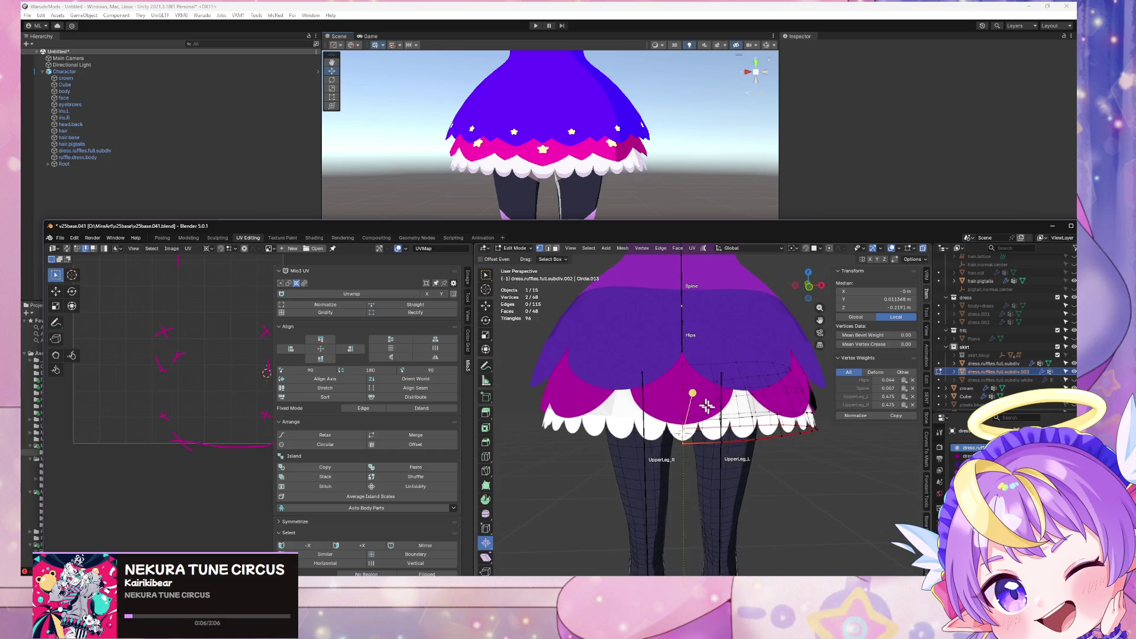
Step: Snap the 3D cursor to two selected ruffle edges, then select the whole ruffle mesh
left_click(683, 403)
left_click(684, 402)
key("shift+s")
left_click(703, 467)
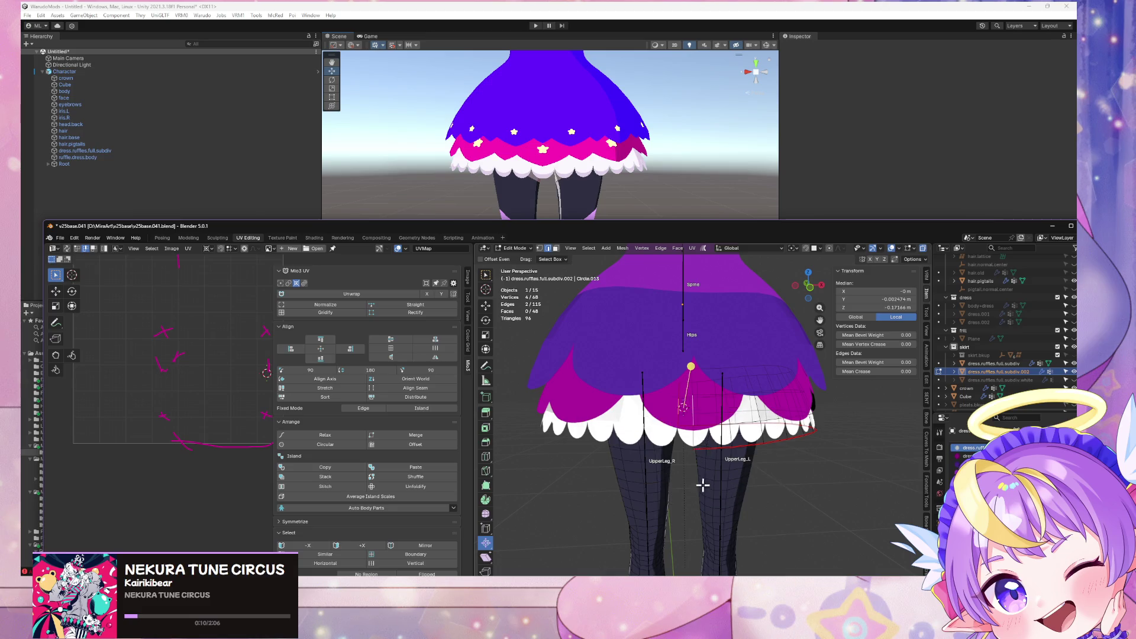
middle_click_drag(703, 467, 711, 438)
key("a")
Step: Duplicate the ruffle in place and shrink one copy inward with Alt+S, then fine-tune it
key("shift+d")
right_click(750, 400)
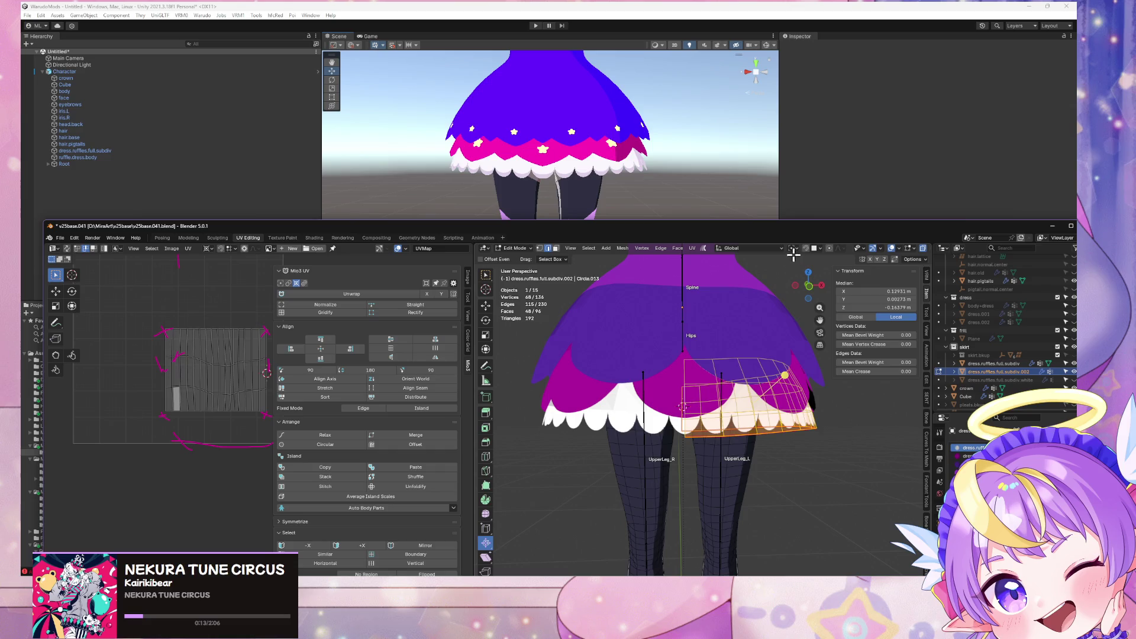
key("alt+a")
key("l")
key("alt+s")
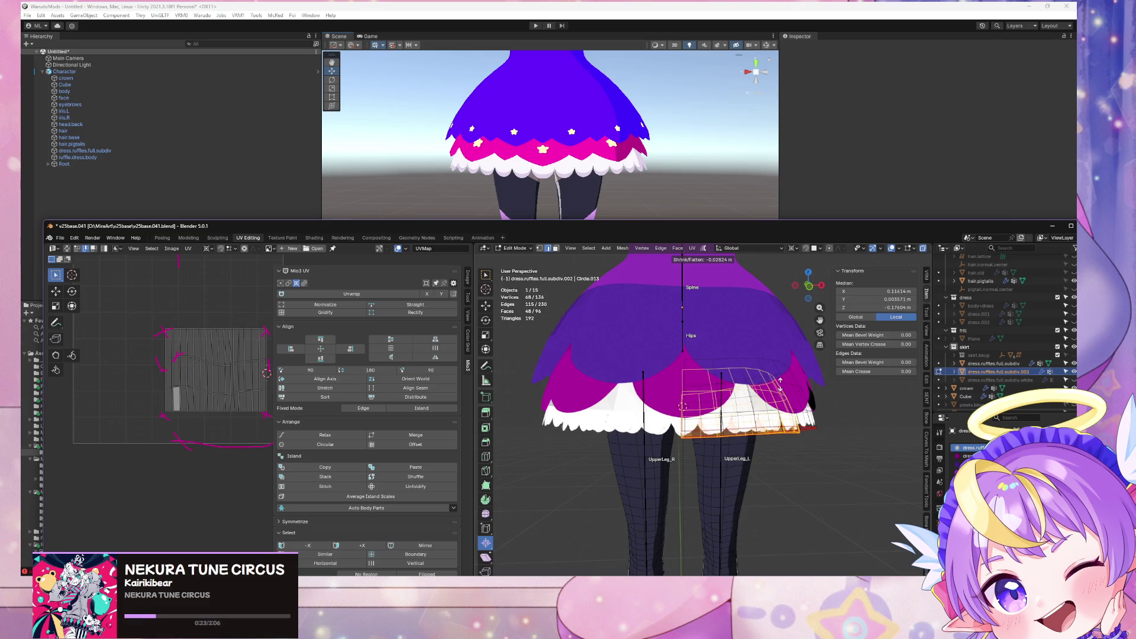
left_click(682, 406)
middle_click_drag(682, 405, 753, 364)
key("alt+s")
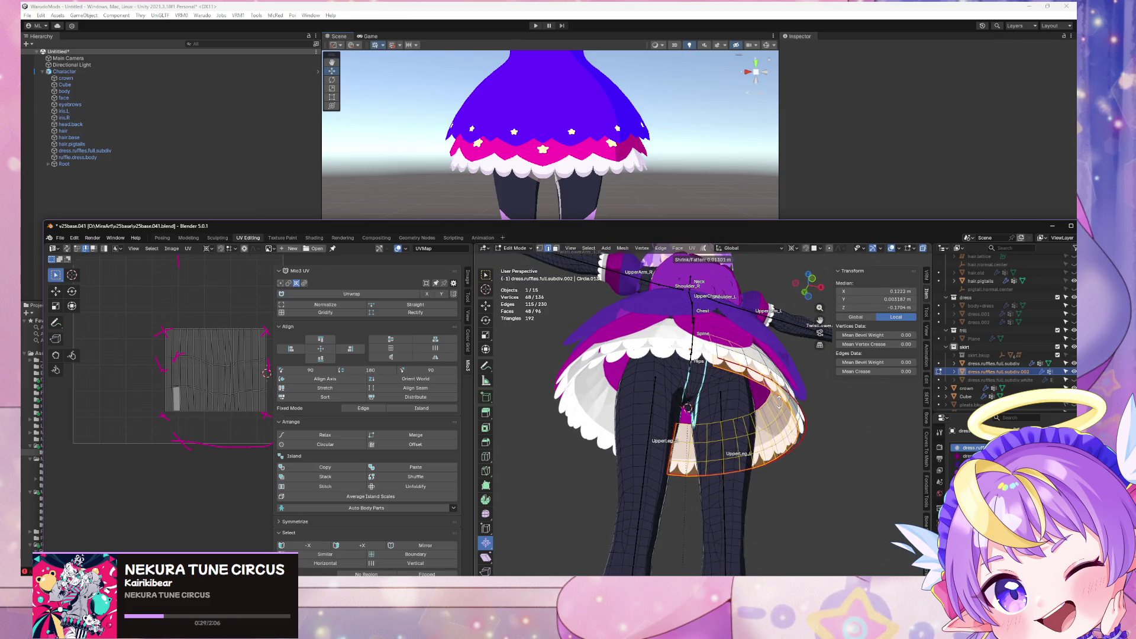
left_click(779, 402)
mouse_move(780, 402)
middle_mouse_down()
mouse_move(689, 438)
mouse_move(598, 426)
mouse_move(594, 414)
mouse_move(734, 441)
mouse_move(795, 434)
mouse_move(818, 407)
mouse_move(775, 387)
middle_mouse_up()
Step: Add two more in-place ruffle tier copies, each shrunk further inward
key("shift+d")
right_click(819, 407)
key("alt+s")
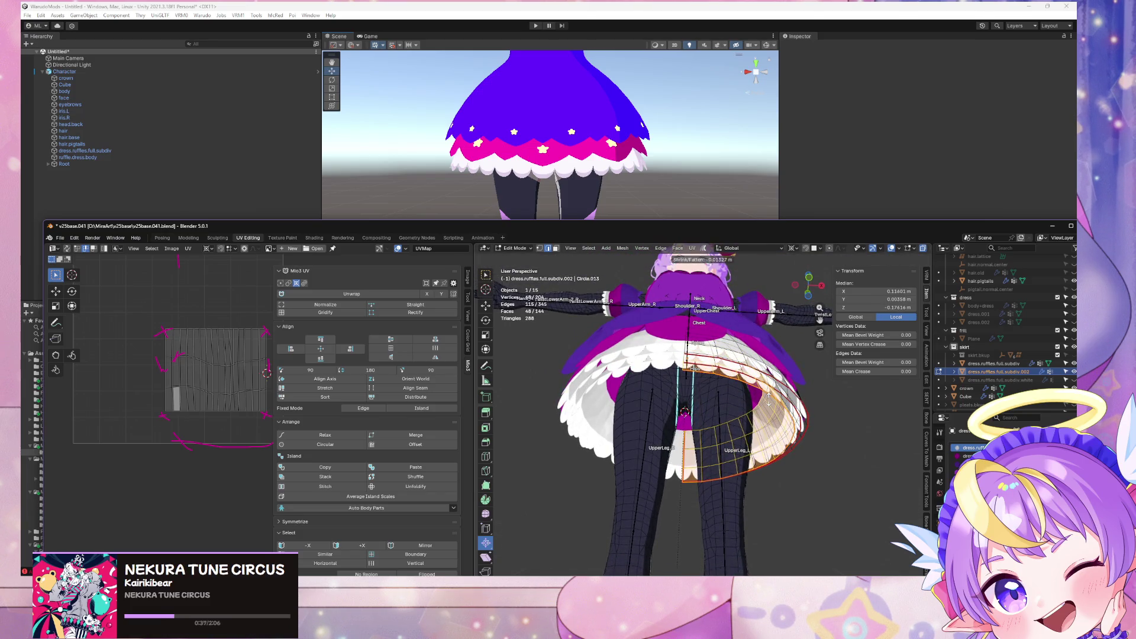
left_click(767, 400)
middle_click_drag(767, 400, 766, 385)
key("shift+d")
right_click(777, 404)
key("alt+s")
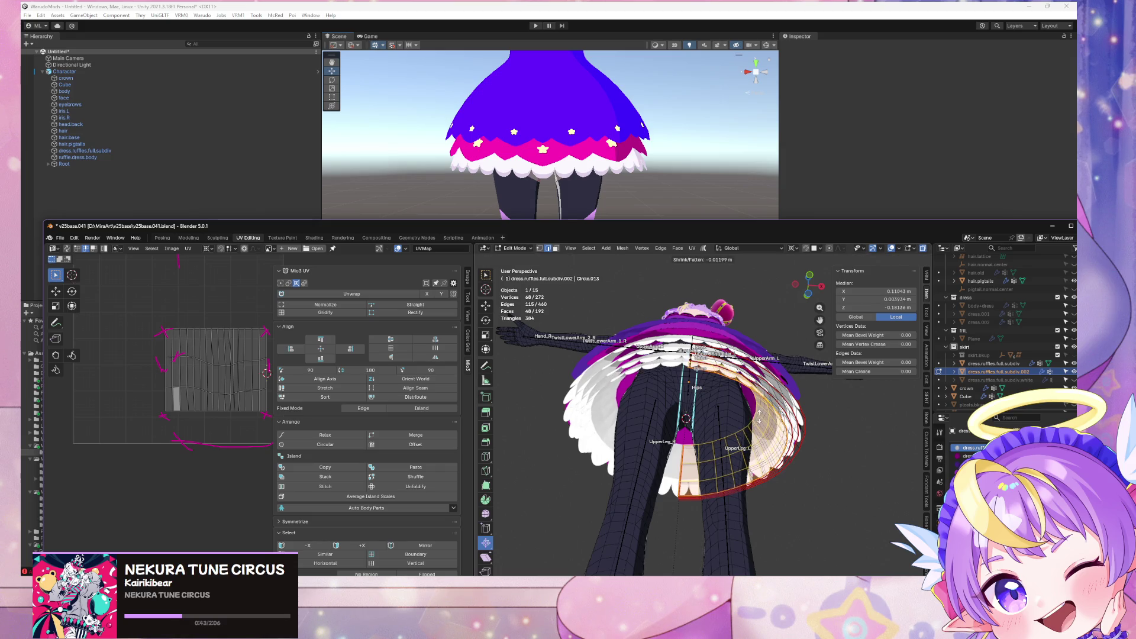
left_click(758, 418)
middle_click_drag(758, 417, 776, 430)
Step: Add a fourth in-place ruffle tier copy shrunk inward beneath the others
key("shift+d")
right_click(777, 430)
key("alt+s")
left_click(758, 417)
mouse_move(758, 416)
middle_mouse_down()
mouse_move(766, 339)
mouse_move(760, 440)
mouse_move(704, 447)
middle_mouse_up()
Step: Select one complete connected ruffle tier from beneath the skirt
mouse_move(677, 461)
middle_mouse_down()
mouse_move(613, 446)
mouse_move(550, 449)
mouse_move(739, 431)
mouse_move(713, 407)
mouse_move(723, 429)
mouse_move(629, 397)
middle_mouse_up()
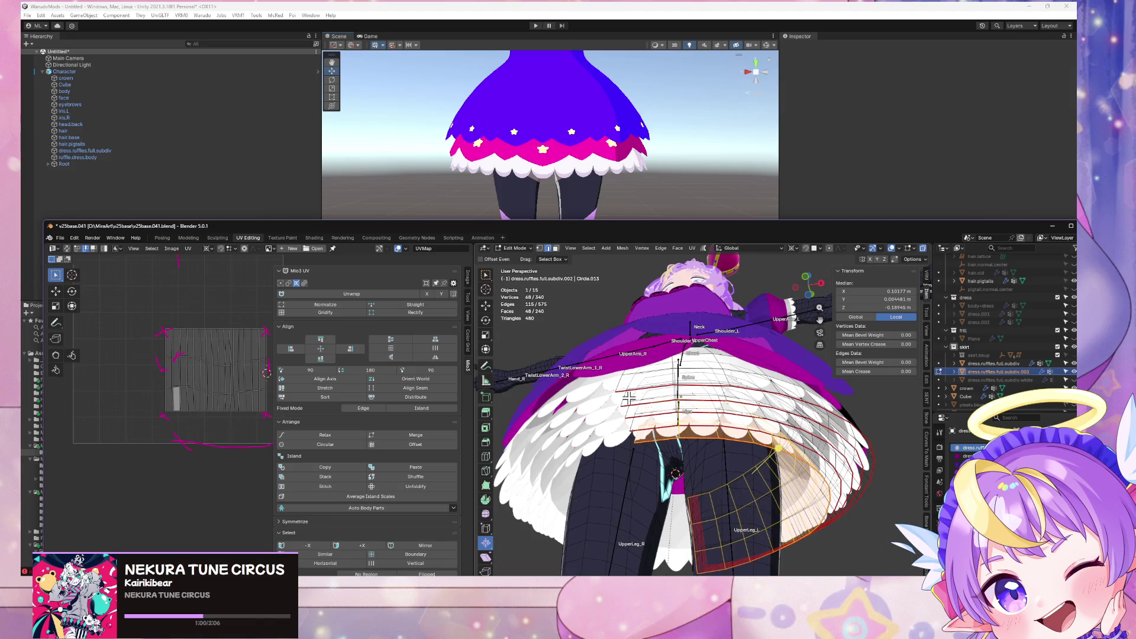
left_click_drag(642, 399, 664, 401)
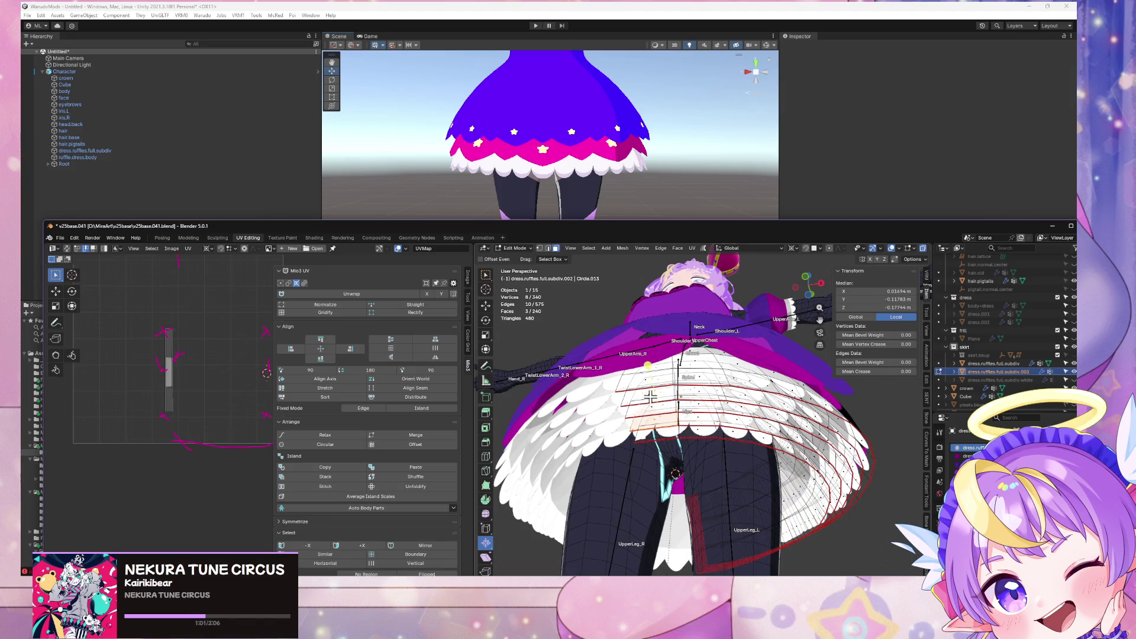
left_click(661, 427)
key("ctrl+l")
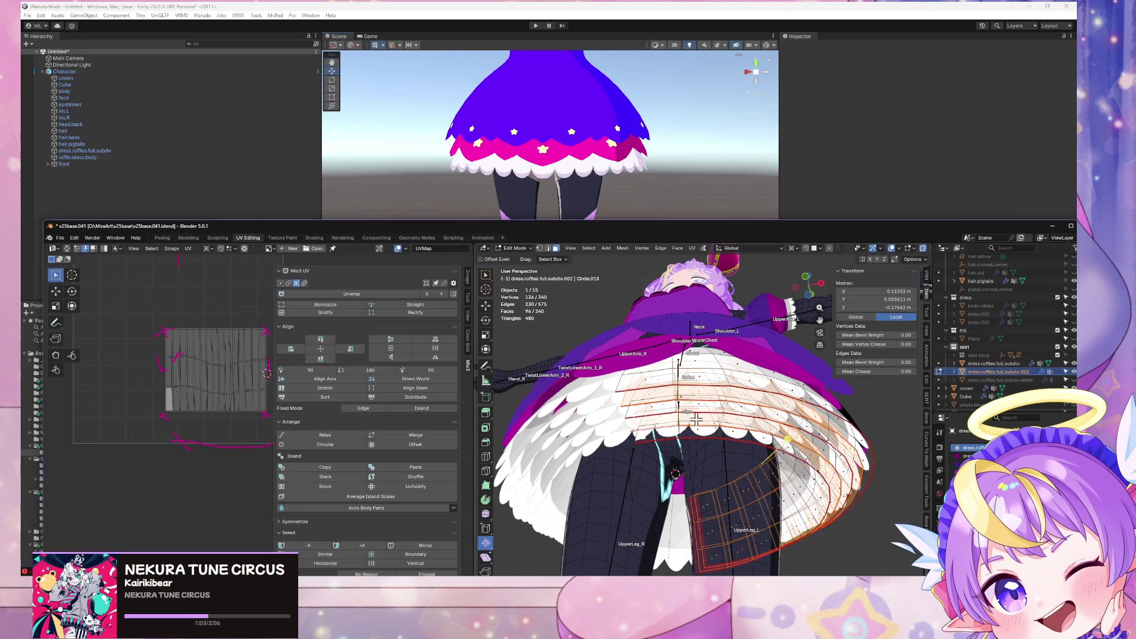
middle_click_drag(656, 413, 673, 451)
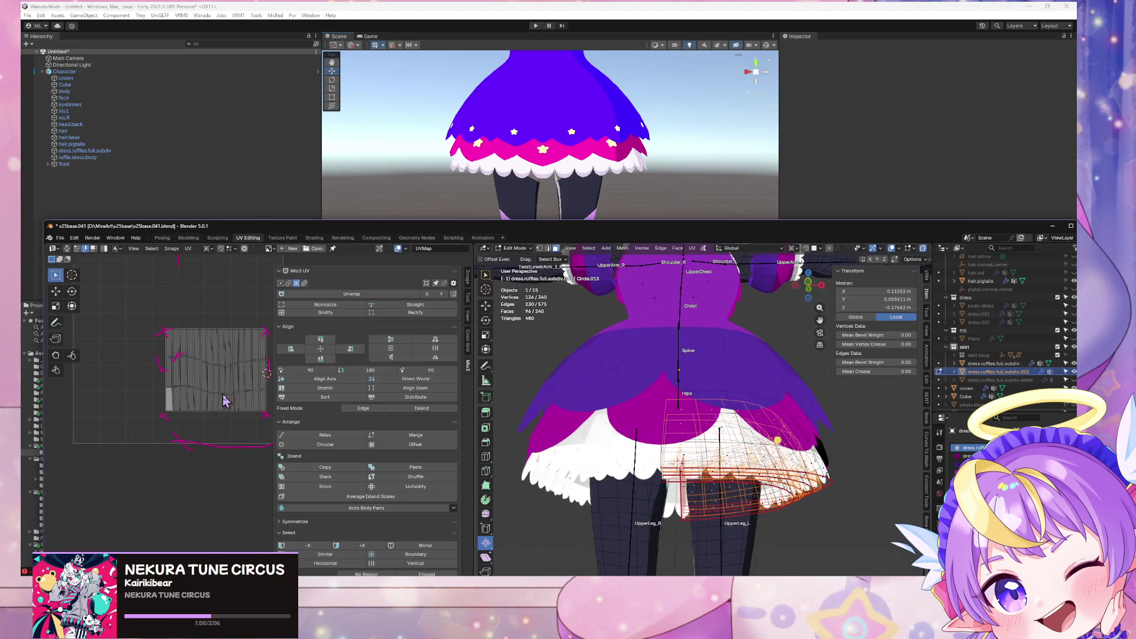
Step: Select the tier's whole UV island and start moving it horizontally along X
key("a")
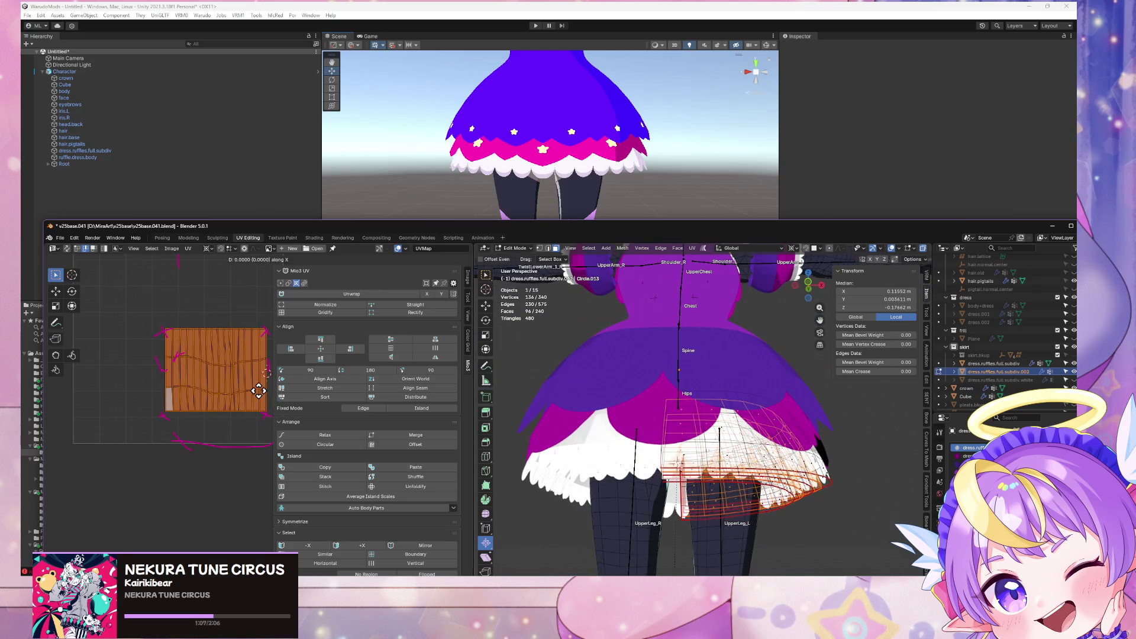
right_click(169, 391)
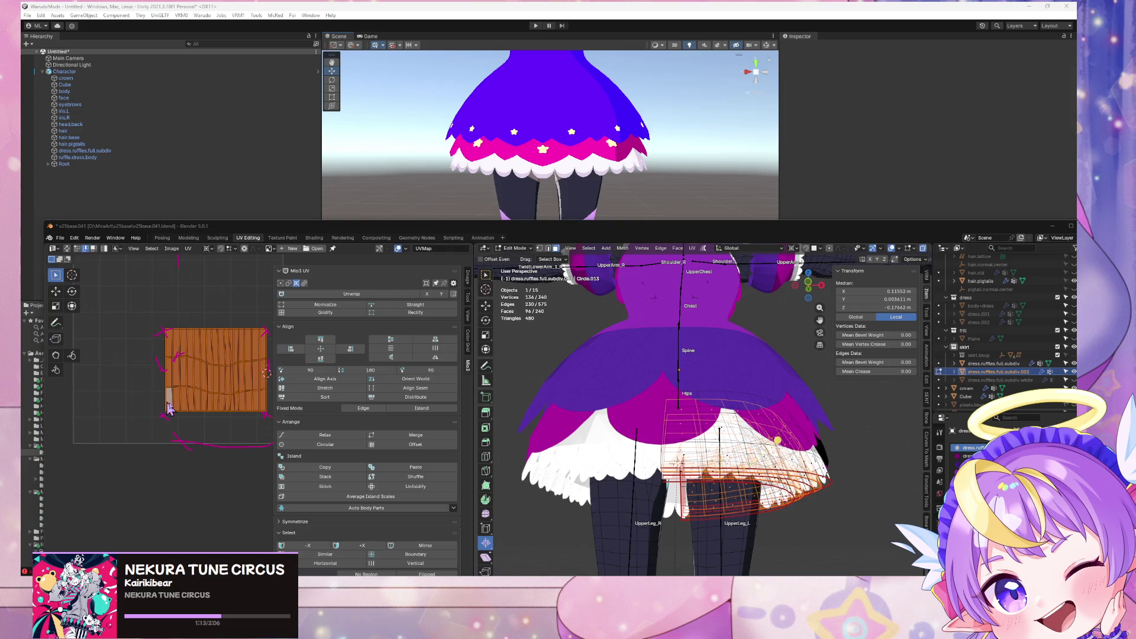
middle_click_drag(782, 428, 761, 387)
key("g")
key("x")
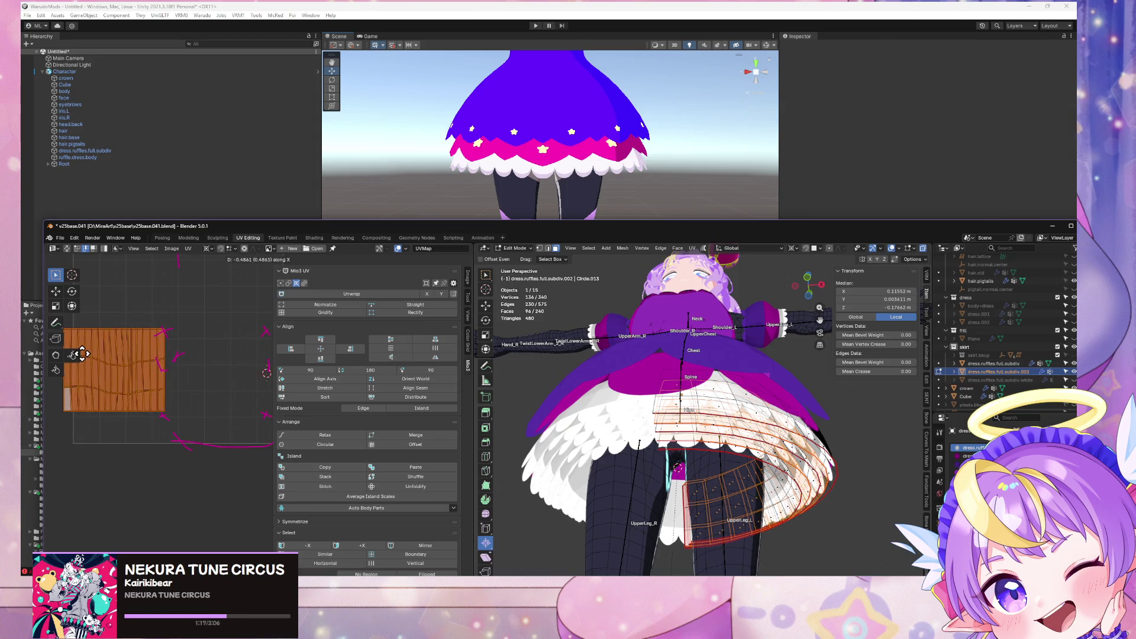
mouse_move(639, 439)
middle_mouse_down()
mouse_move(686, 443)
mouse_move(639, 451)
mouse_move(609, 473)
mouse_move(663, 414)
mouse_move(713, 408)
middle_mouse_up()
Step: With viewport overlays hidden, check the ruffle rings under the skirt and nudge the island about 0.06 along X
left_click(891, 248)
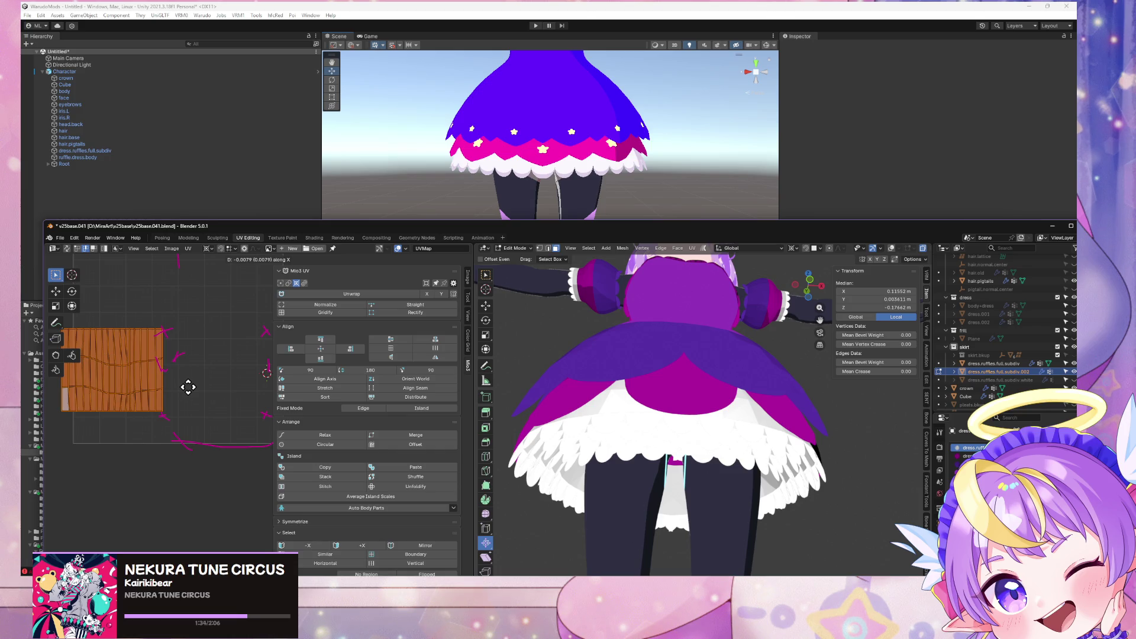
middle_click_drag(592, 385, 836, 218)
mouse_move(747, 367)
middle_mouse_down()
mouse_move(754, 421)
mouse_move(779, 363)
mouse_move(768, 361)
middle_mouse_up()
scroll(769, 361, "up", 3)
scroll(769, 387, "up", 3)
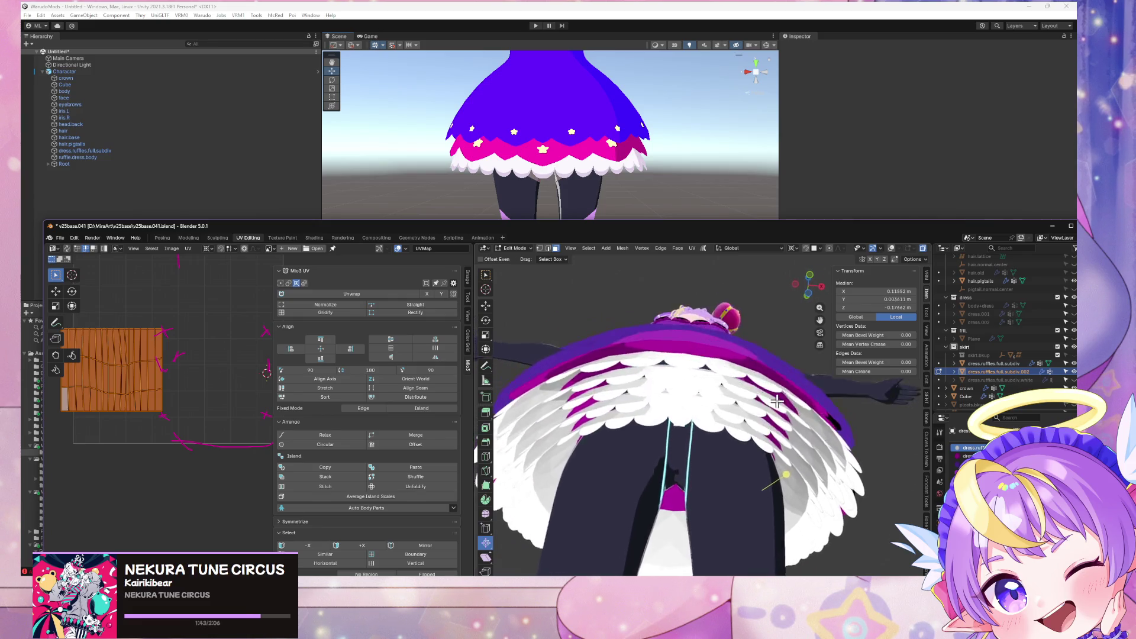
middle_click_drag(776, 402, 779, 397)
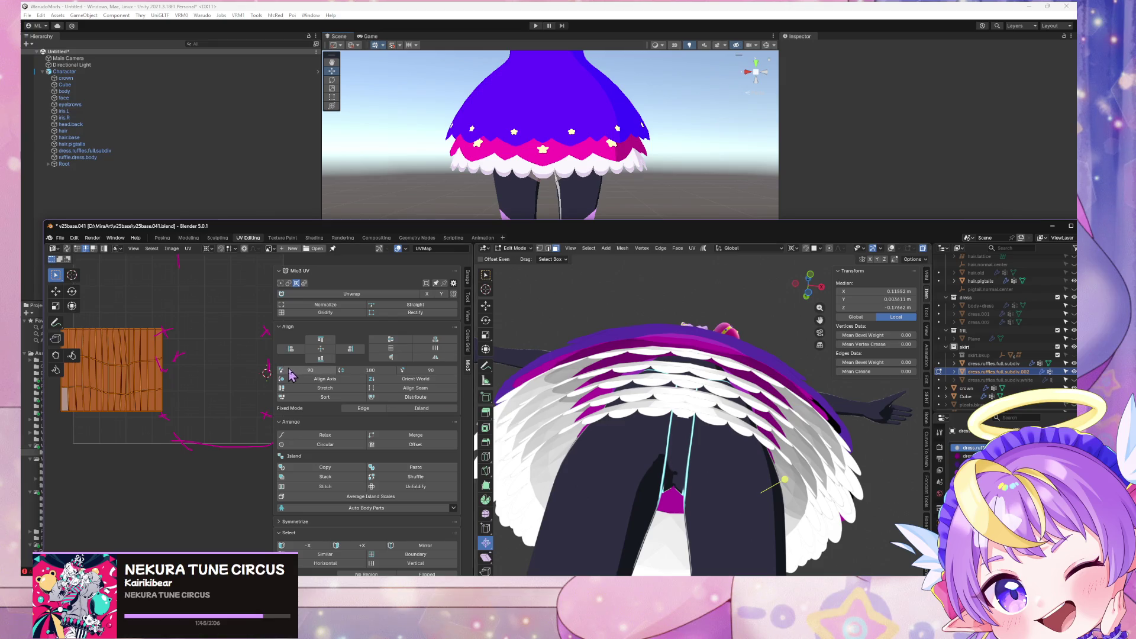
key("x")
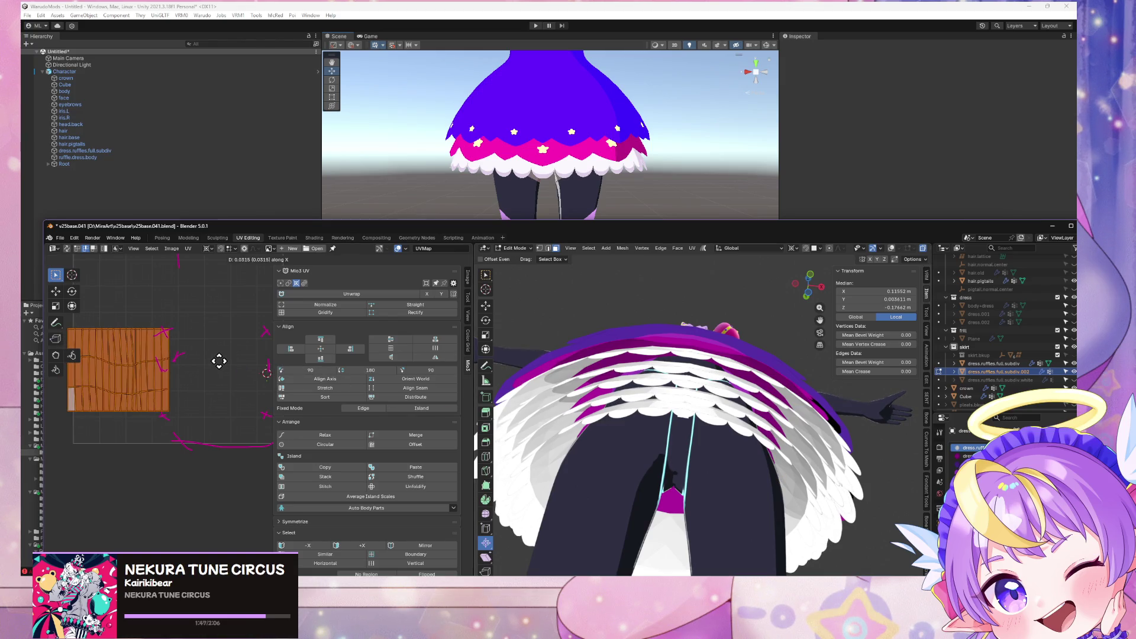
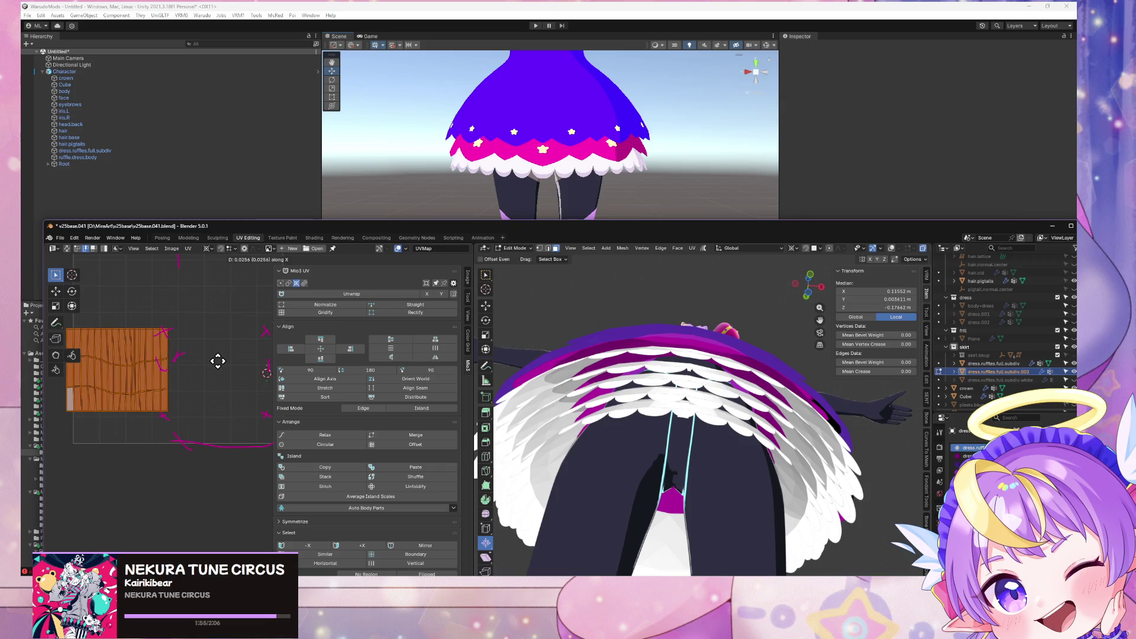
Step: Select another whole ruffle piece and all of its UVs on the wood texture
middle_click_drag(651, 414, 686, 408)
left_click(660, 436)
key("ctrl+l")
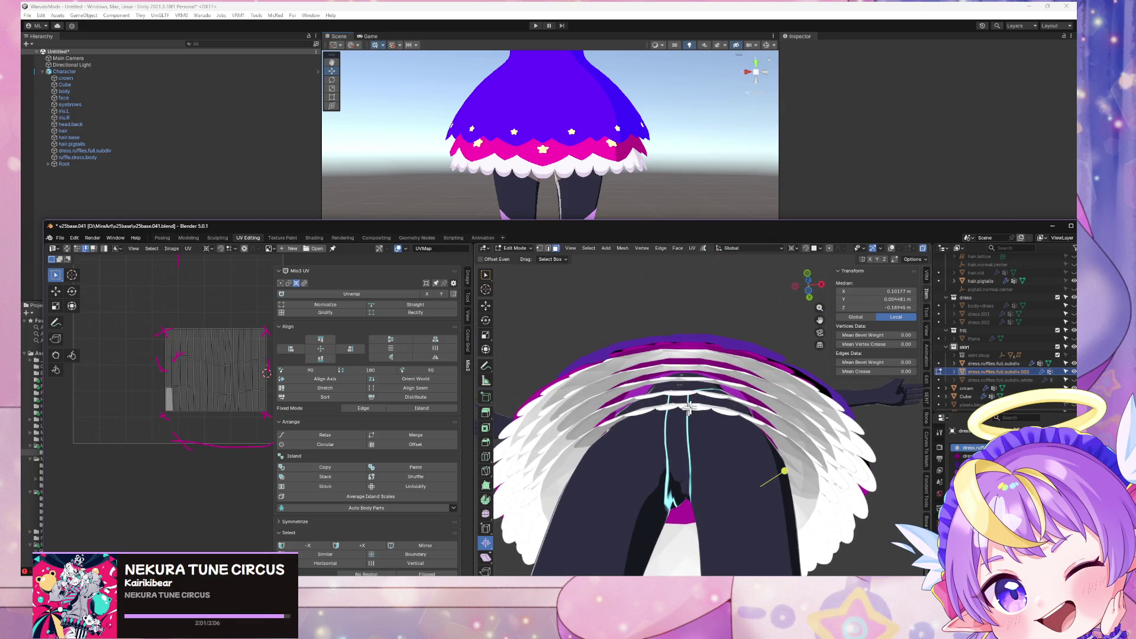
key("a")
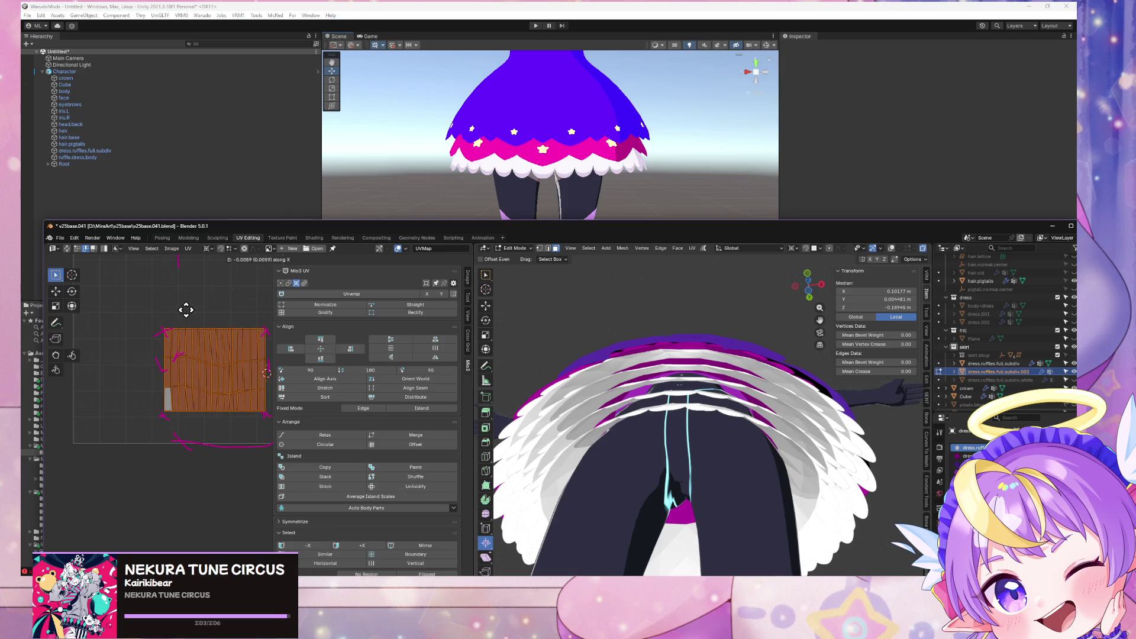
Step: Orbit and zoom to inspect the crown and the layered skirt frills from below
middle_click_drag(530, 346, 530, 390)
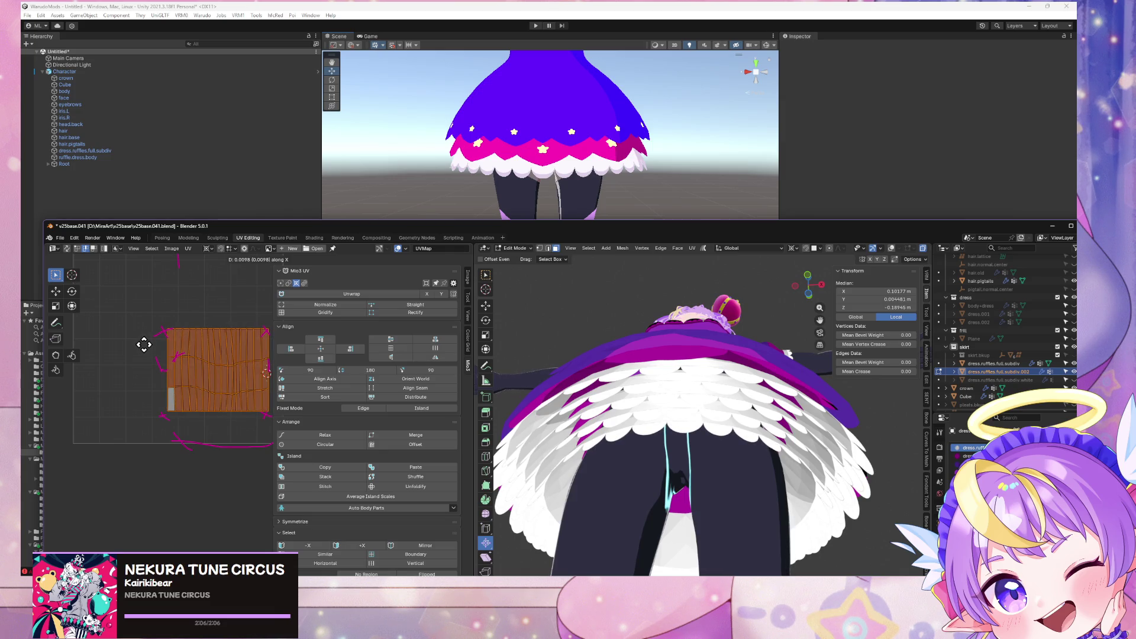
mouse_move(580, 367)
middle_mouse_down()
mouse_move(586, 307)
mouse_move(578, 381)
middle_mouse_up()
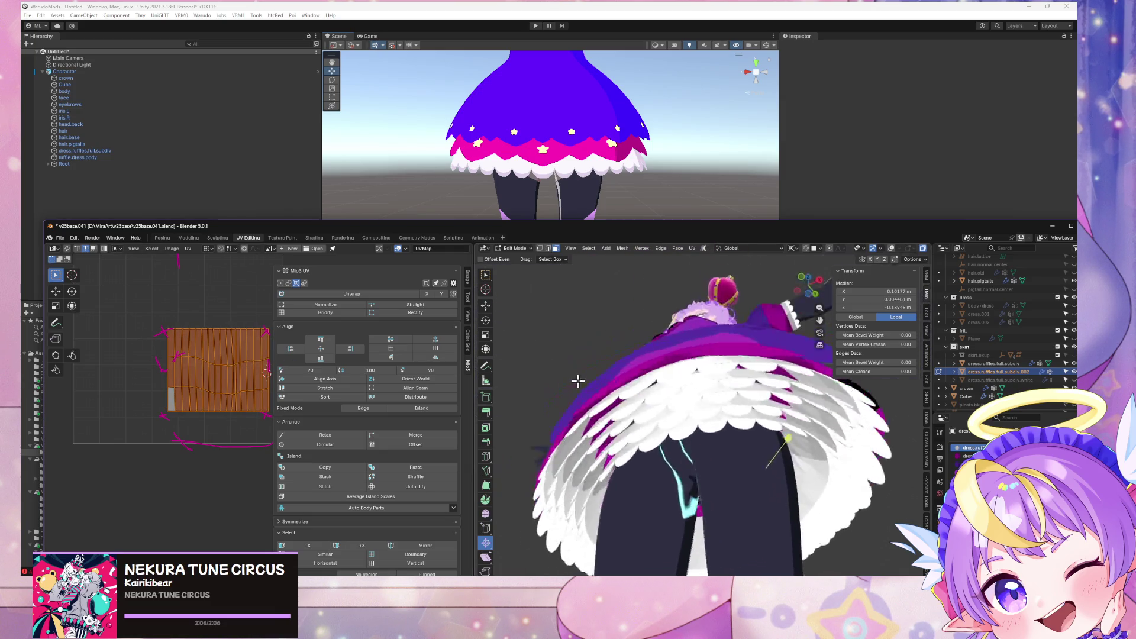
scroll(578, 381, "up", 4)
scroll(710, 379, "down", 5)
mouse_move(710, 378)
middle_mouse_down("shift")
mouse_move(710, 363)
mouse_move(783, 376)
mouse_move(779, 333)
mouse_move(769, 349)
mouse_move(802, 355)
mouse_move(764, 361)
mouse_move(805, 363)
mouse_move(801, 375)
mouse_move(793, 350)
middle_mouse_up("shift")
scroll(793, 352, "up", 2)
middle_click_drag(720, 435, 717, 391)
Step: Slide the first ruffle strip's UV island sideways along X on the texture
key("Tab")
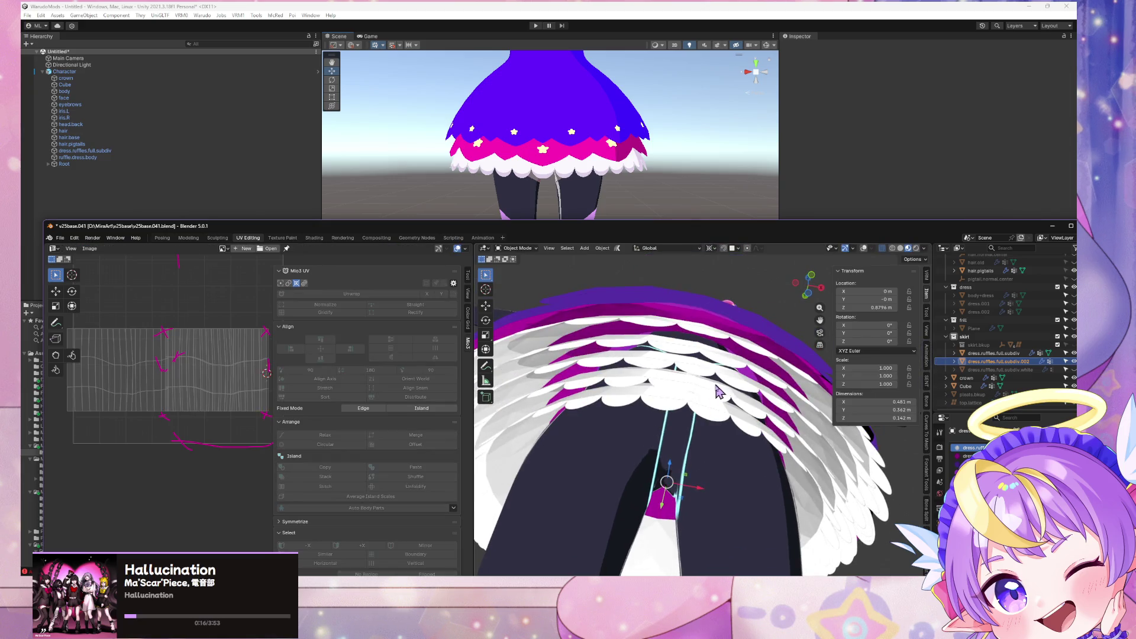
key("Tab")
left_click(702, 389)
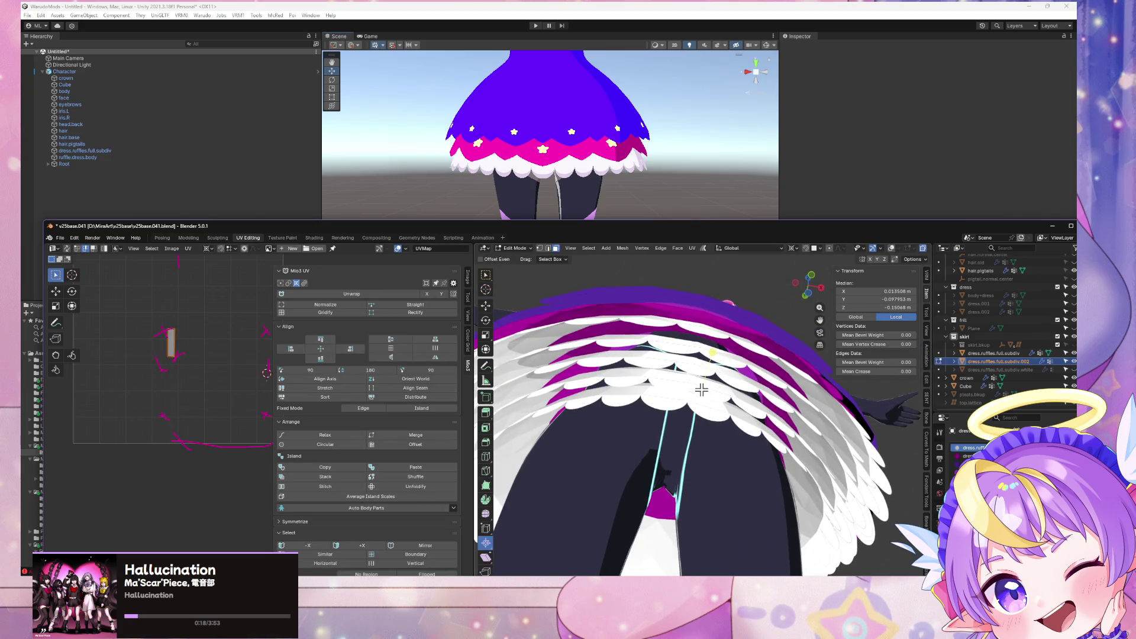
key("ctrl+l")
key("g")
key("x")
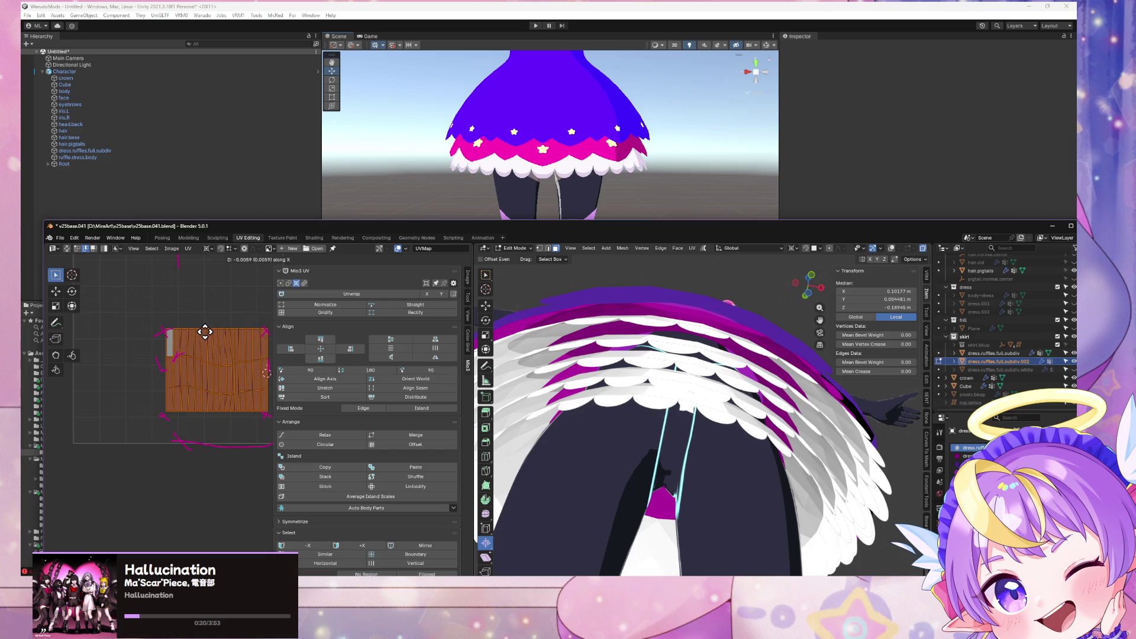
left_click(207, 335)
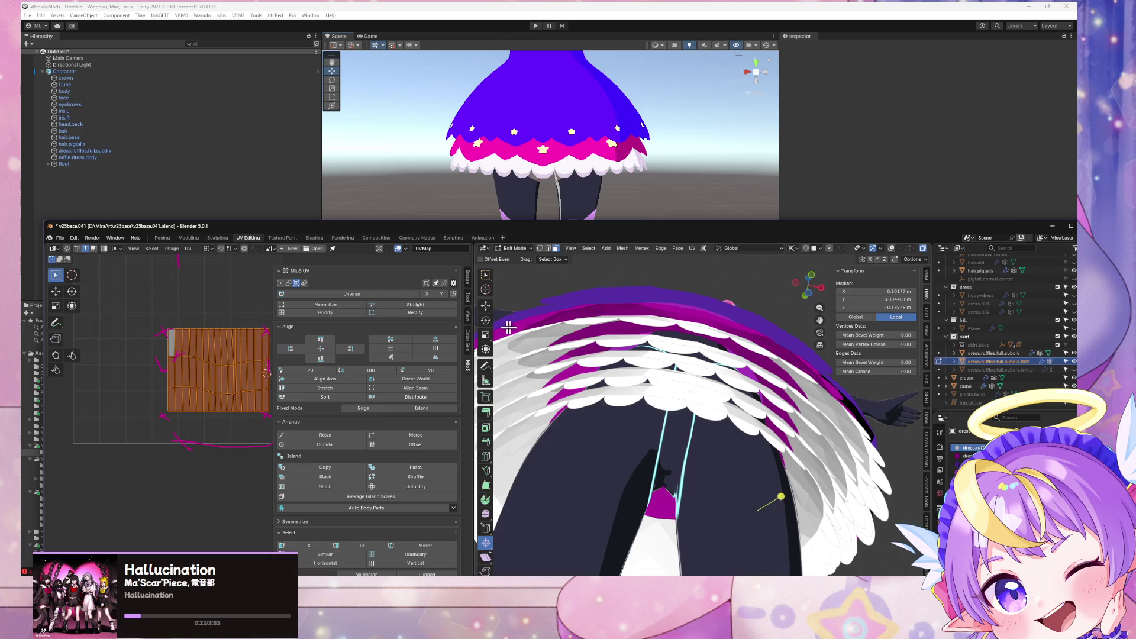
key("g")
key("x")
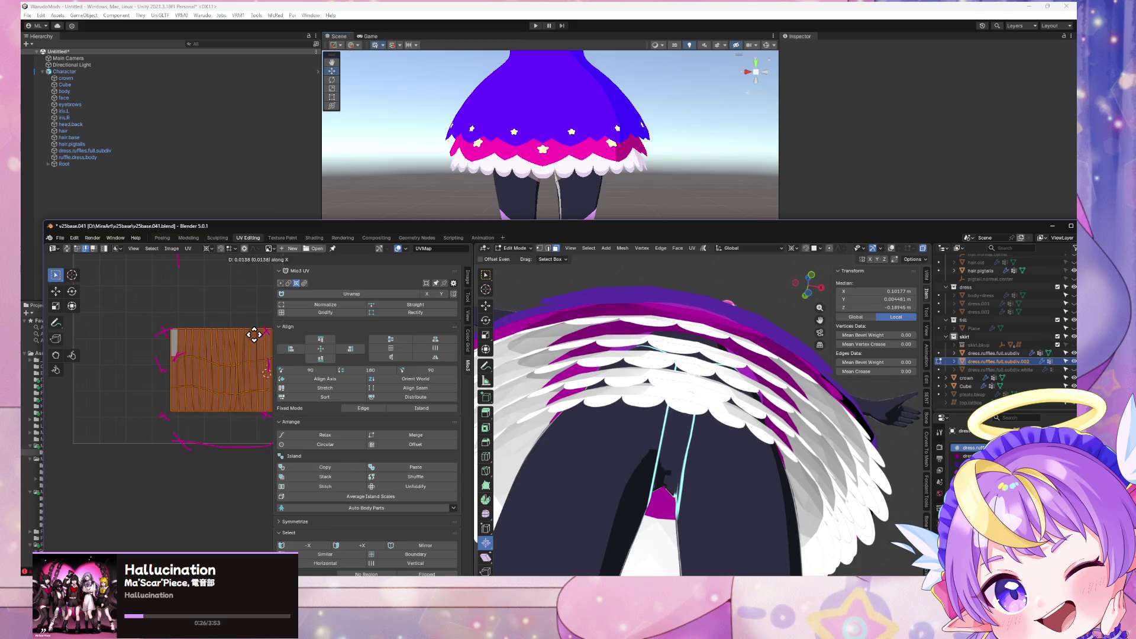
Step: Slide two more ruffle pieces' UV islands sideways along X
left_click(698, 394)
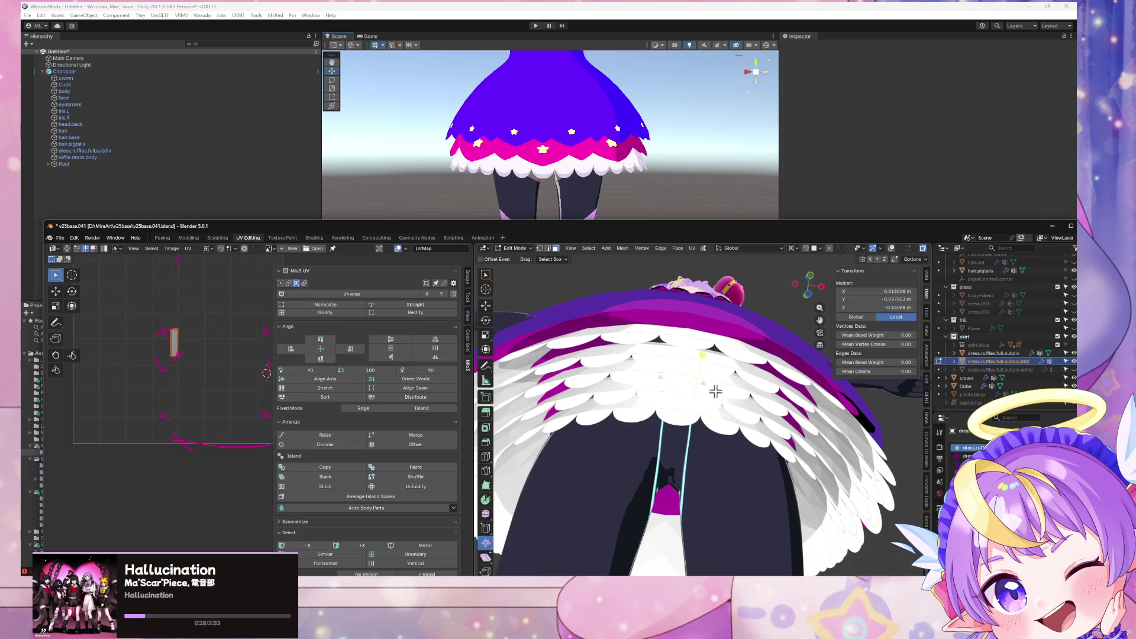
key("ctrl+l")
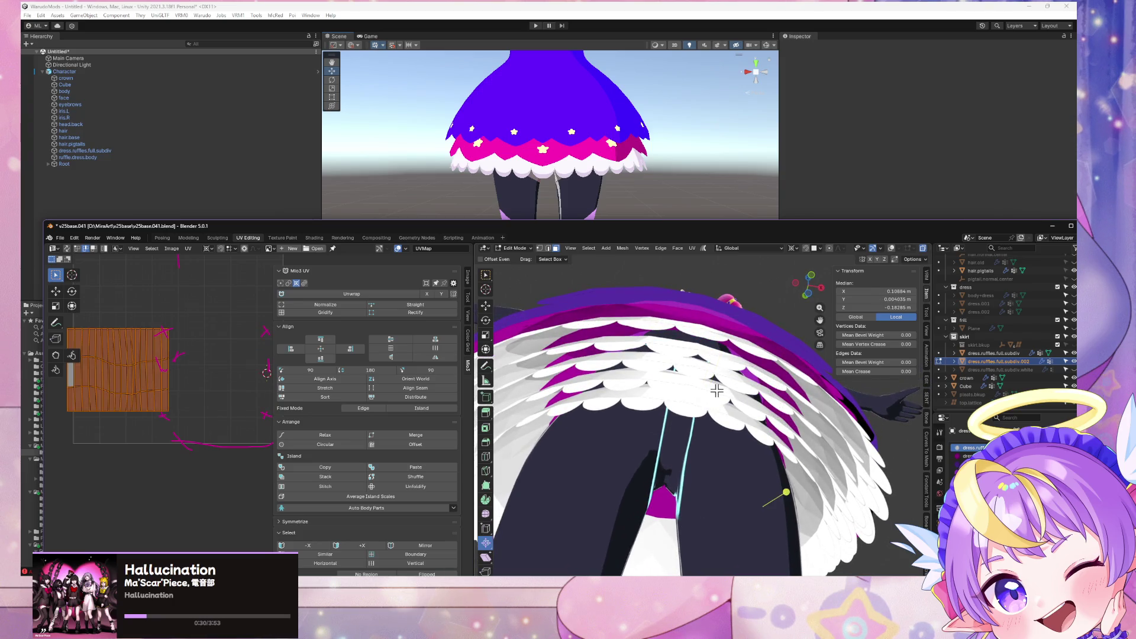
key("g")
key("x")
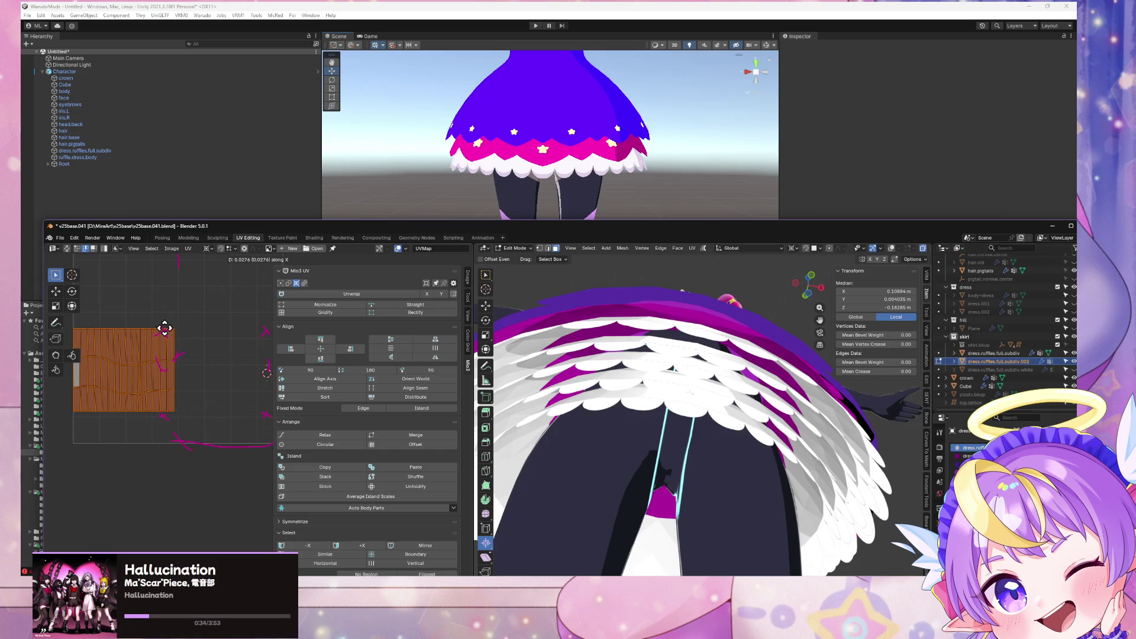
middle_click_drag(680, 414, 710, 373)
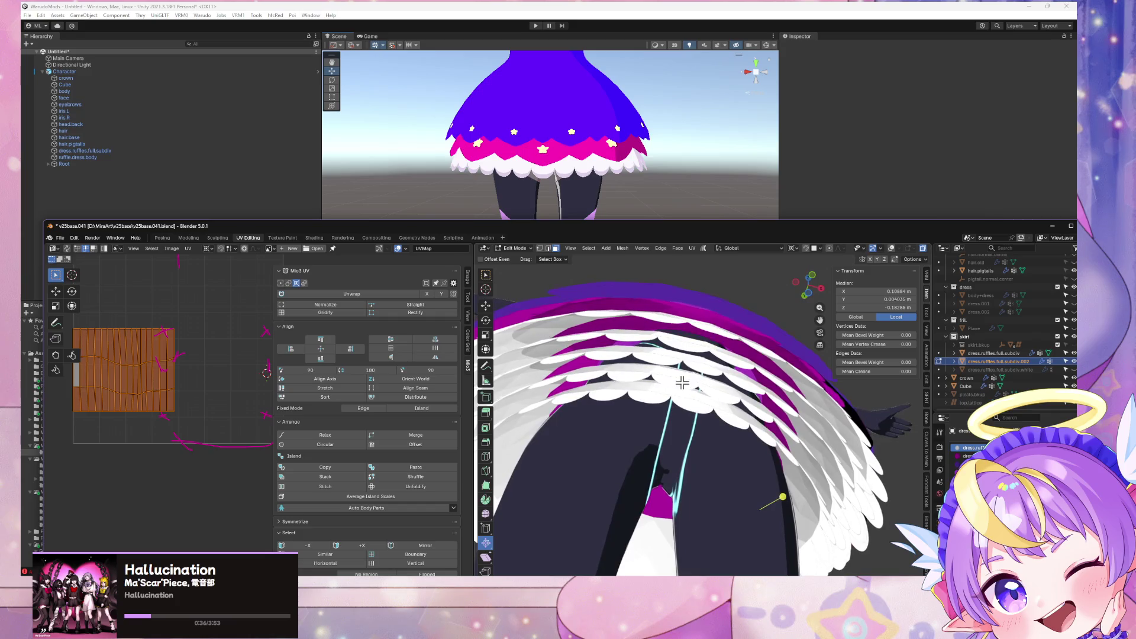
left_click(712, 365)
key("ctrl+l")
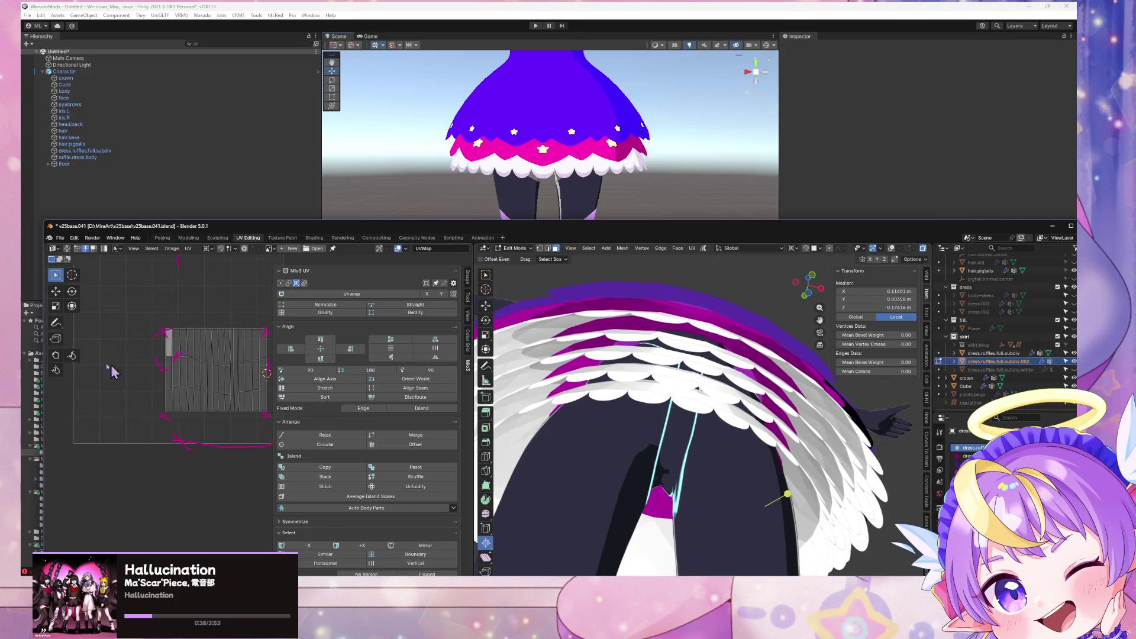
key("a")
key("g")
key("x")
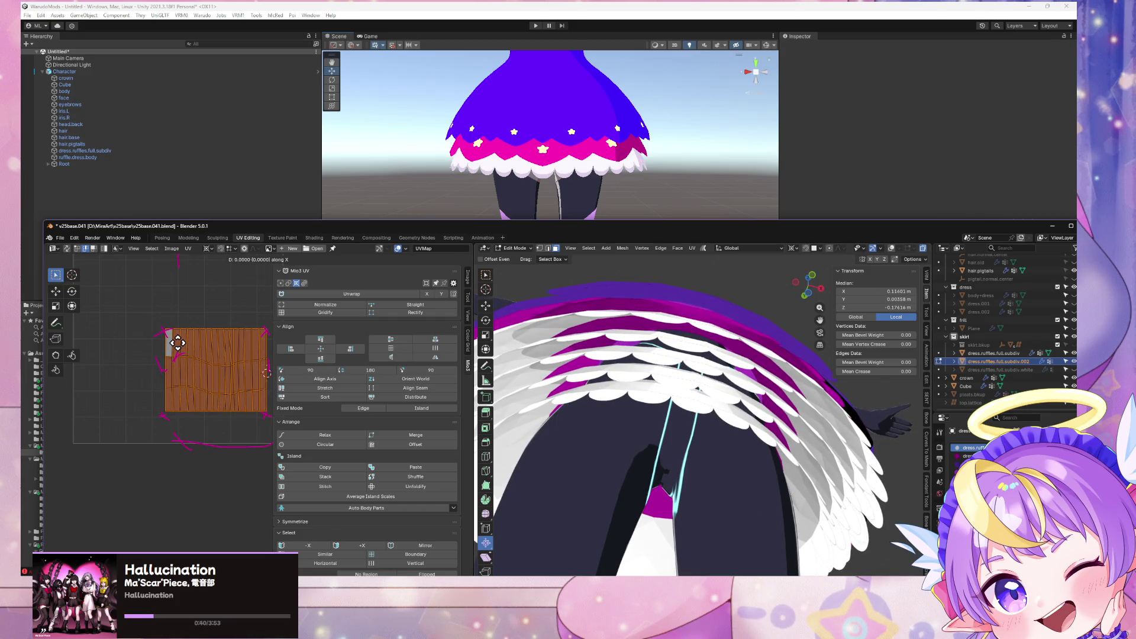
Step: Return to Object Mode and save the blend file with Ctrl+S
mouse_move(733, 416)
middle_mouse_down()
mouse_move(829, 430)
mouse_move(787, 467)
mouse_move(903, 457)
mouse_move(852, 483)
mouse_move(835, 477)
middle_mouse_up()
scroll(829, 430, "down", 5)
key("Tab")
key("ctrl+s")
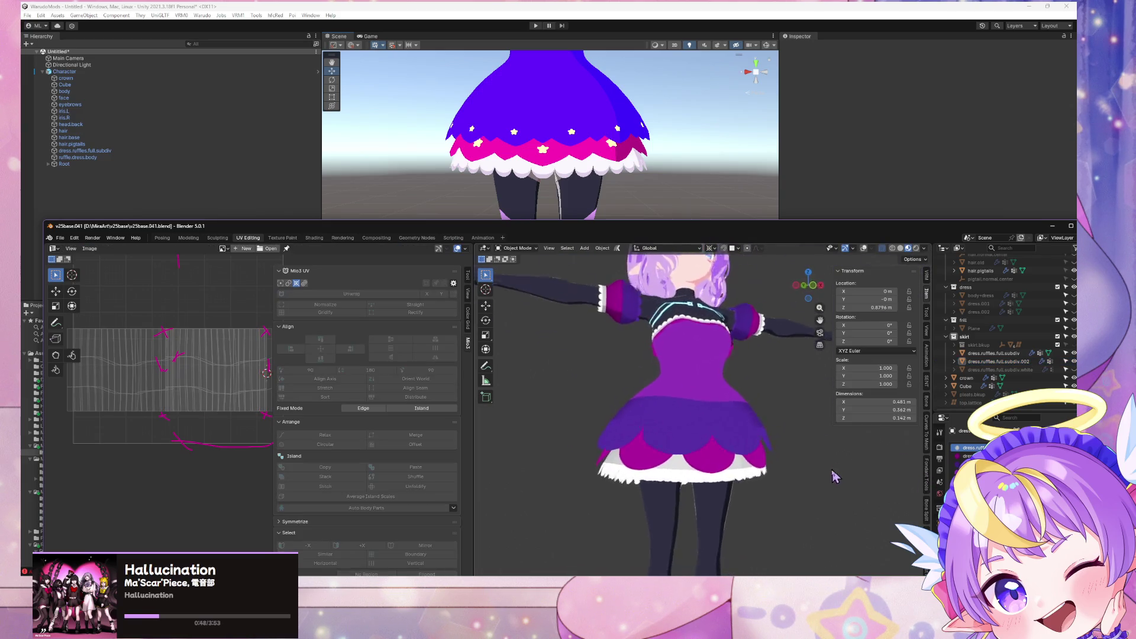
Step: Export the avatar in glTF 2.0 format as v25baseGLTF.glb
scroll(817, 467, "down", 4)
scroll(718, 355, "up", 3)
mouse_move(718, 355)
middle_mouse_down()
mouse_move(751, 341)
mouse_move(647, 312)
mouse_move(754, 370)
middle_mouse_up()
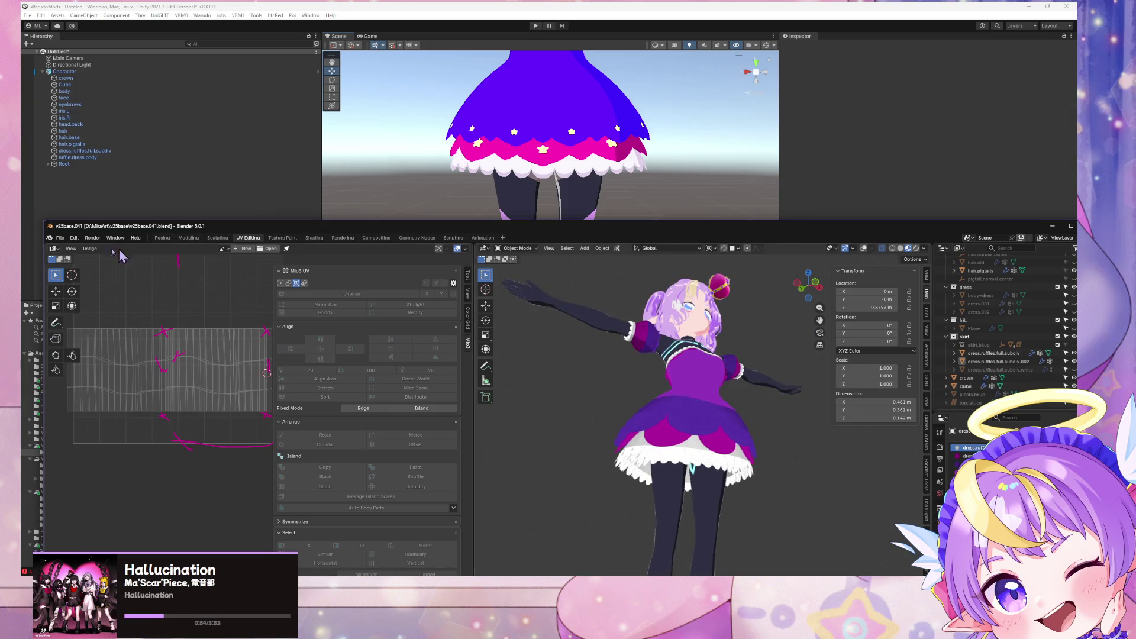
left_click(60, 239)
mouse_move(100, 368)
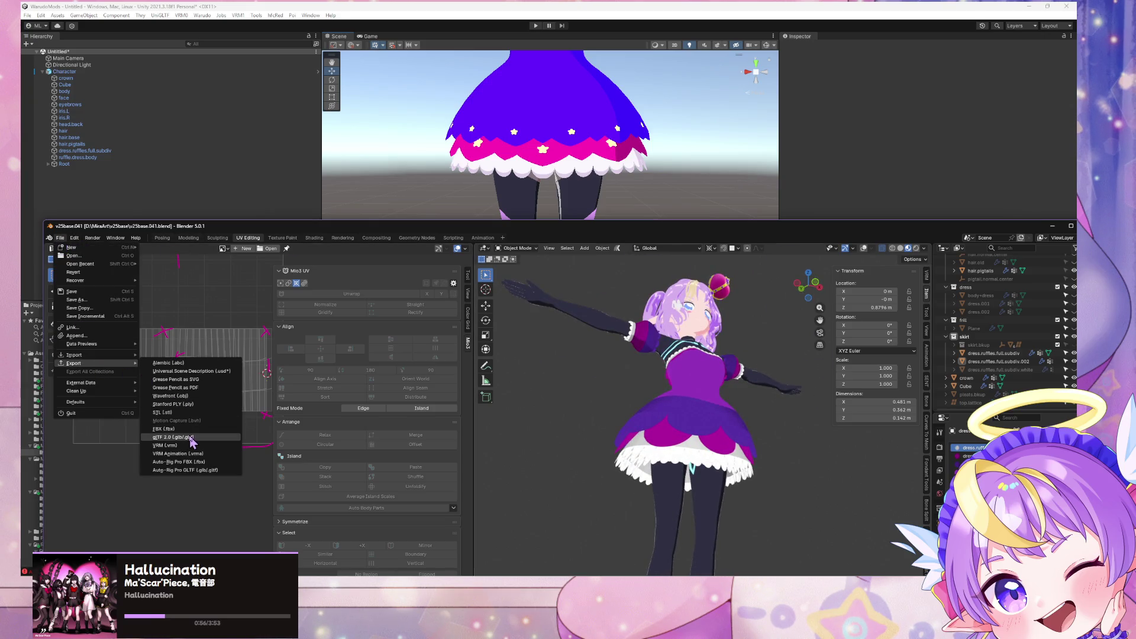
left_click(191, 438)
double_click(378, 224)
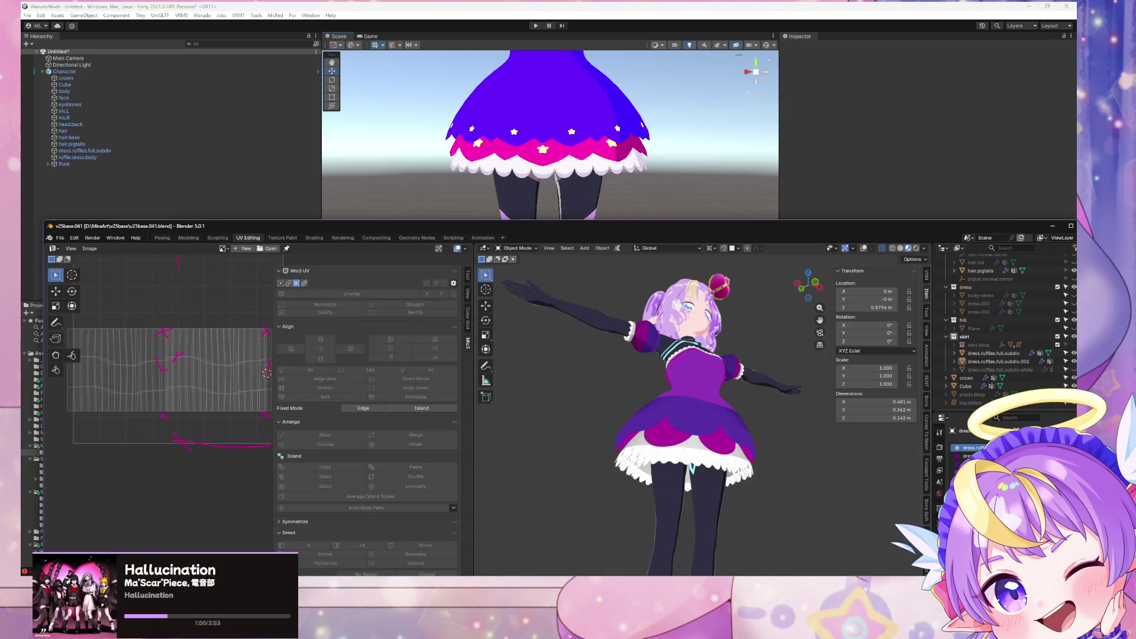
Step: Preview the new layered skirt ruffles in Unity's scene view
key("alt+Tab")
mouse_move(578, 288)
left_mouse_down("alt")
mouse_move(605, 265)
mouse_move(601, 236)
left_mouse_up("alt")
key("alt+Tab")
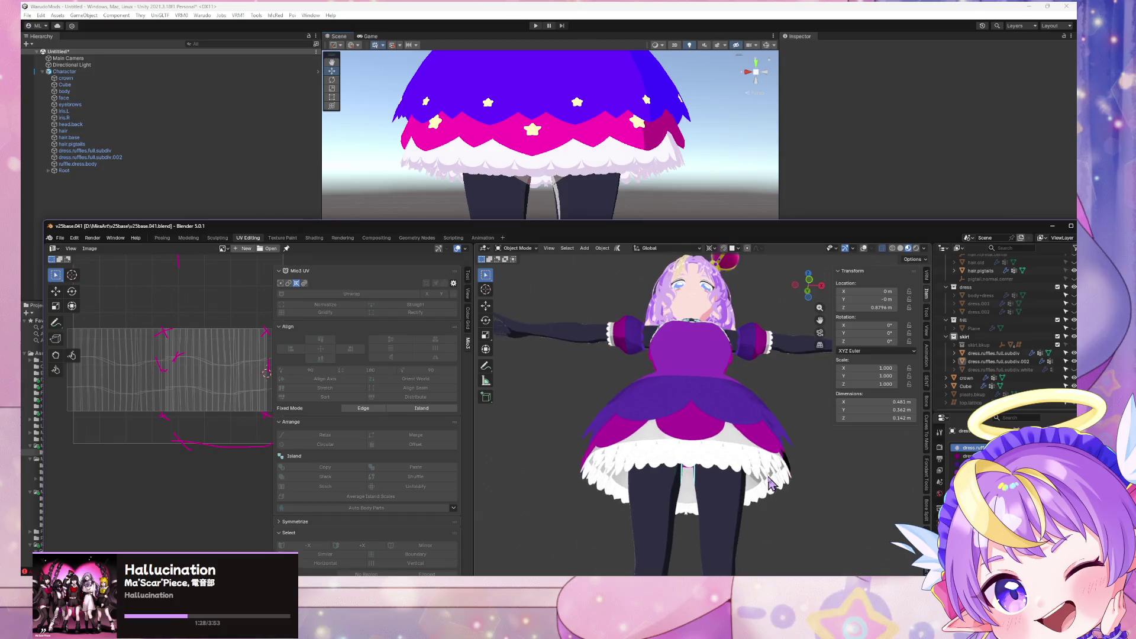
Step: Back in Blender, select the ruffle mesh and enter Edit Mode
scroll(771, 484, "up", 5)
left_click(746, 389)
key("Tab")
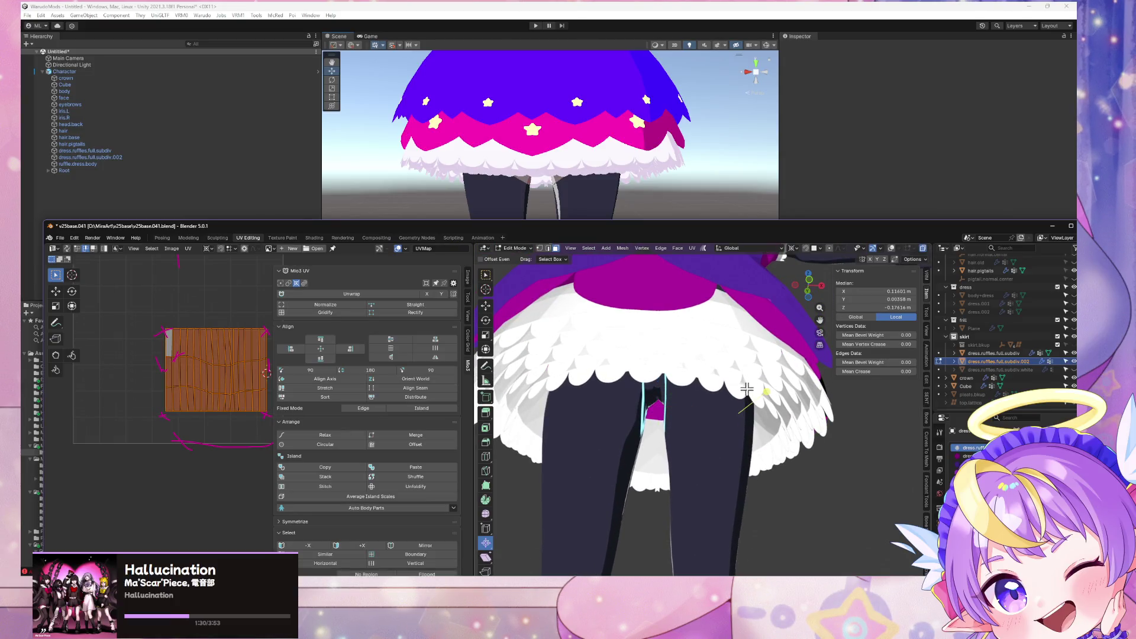
Step: Add more ruffle faces to the UV layout, then move to the Modeling workspace
right_click(746, 389)
left_click(891, 248)
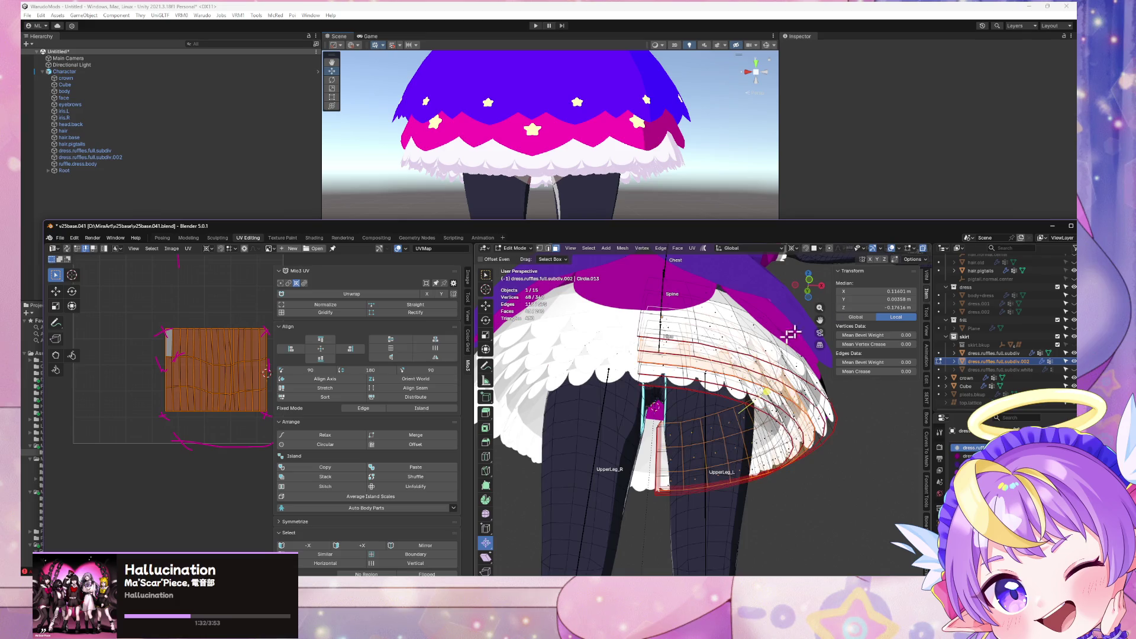
middle_click_drag(684, 367, 618, 357)
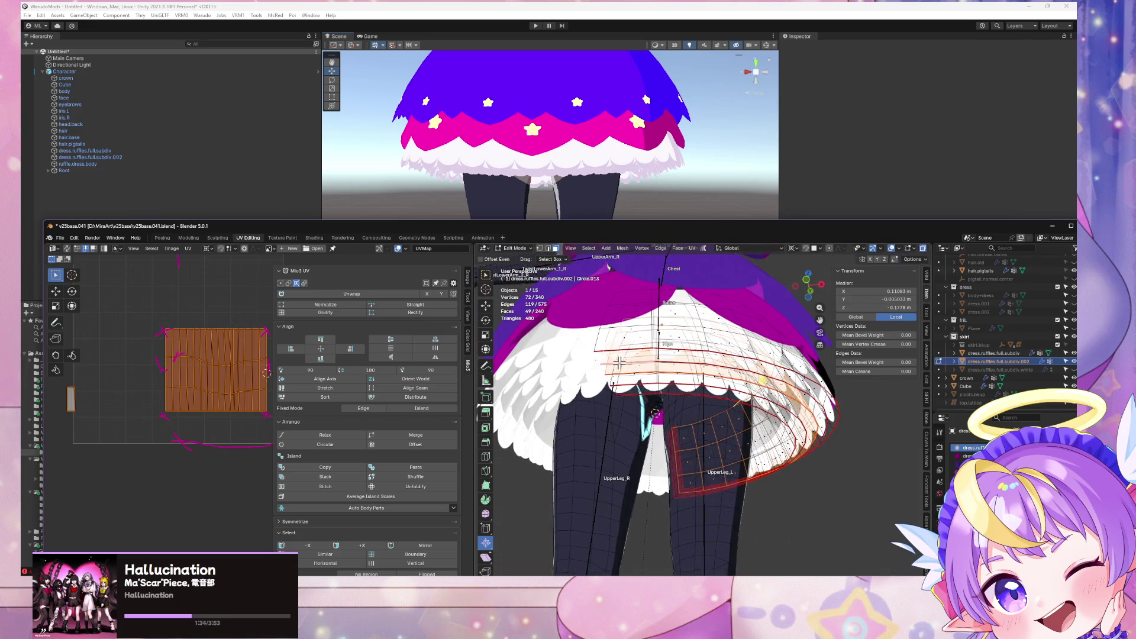
left_click(631, 368, "ctrl")
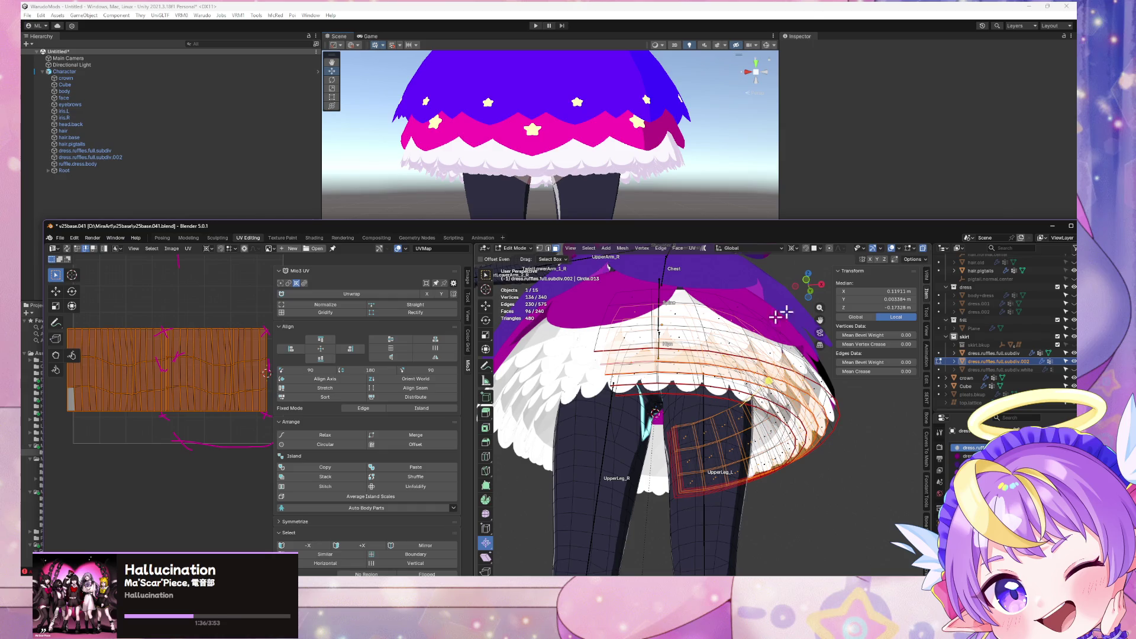
left_click(188, 238)
mouse_move(588, 368)
middle_mouse_down()
mouse_move(616, 330)
mouse_move(598, 325)
mouse_move(642, 347)
middle_mouse_up()
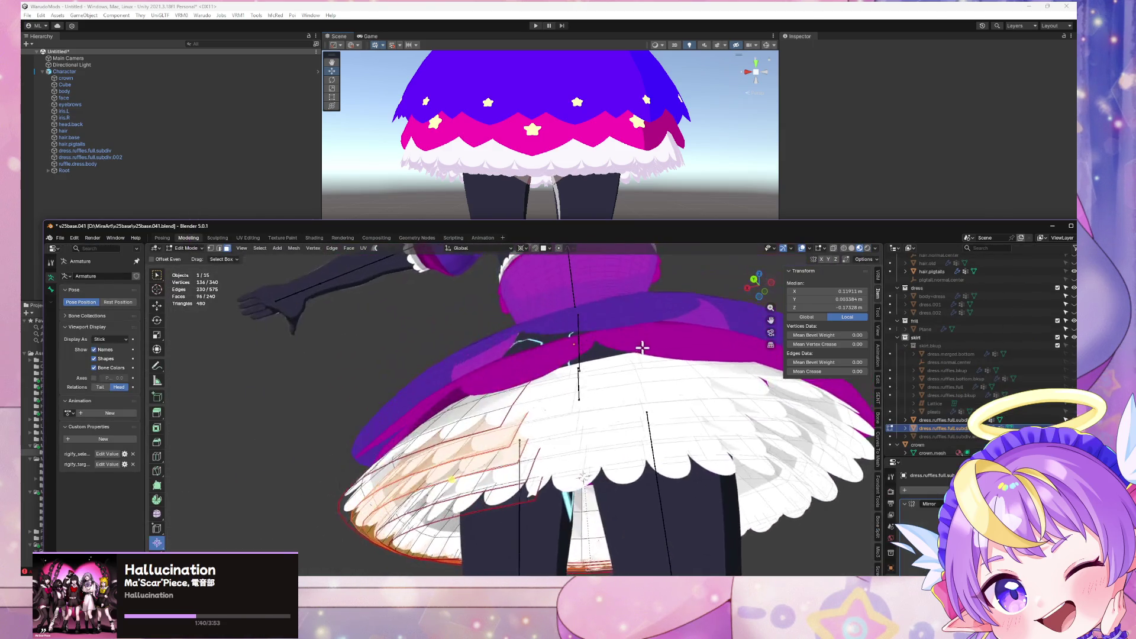
Step: Delete the connected lower band of faces from the first ruffle mesh
left_click(533, 489)
left_click(497, 484)
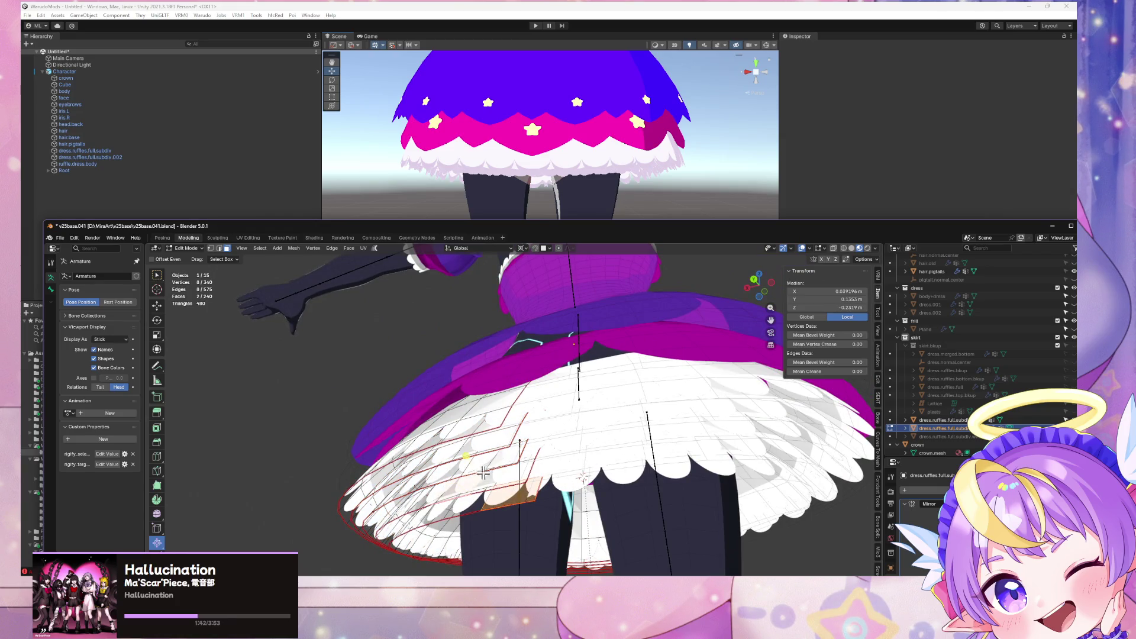
mouse_move(463, 436)
middle_mouse_down()
mouse_move(521, 434)
mouse_move(551, 461)
mouse_move(710, 436)
mouse_move(548, 426)
middle_mouse_up()
key("ctrl+l")
key("x")
left_click(521, 427)
key("Tab")
Step: Select the dress.ruffles.full.subdiv ruffle object and inspect it under the skirt
left_click(549, 433)
left_click(565, 453)
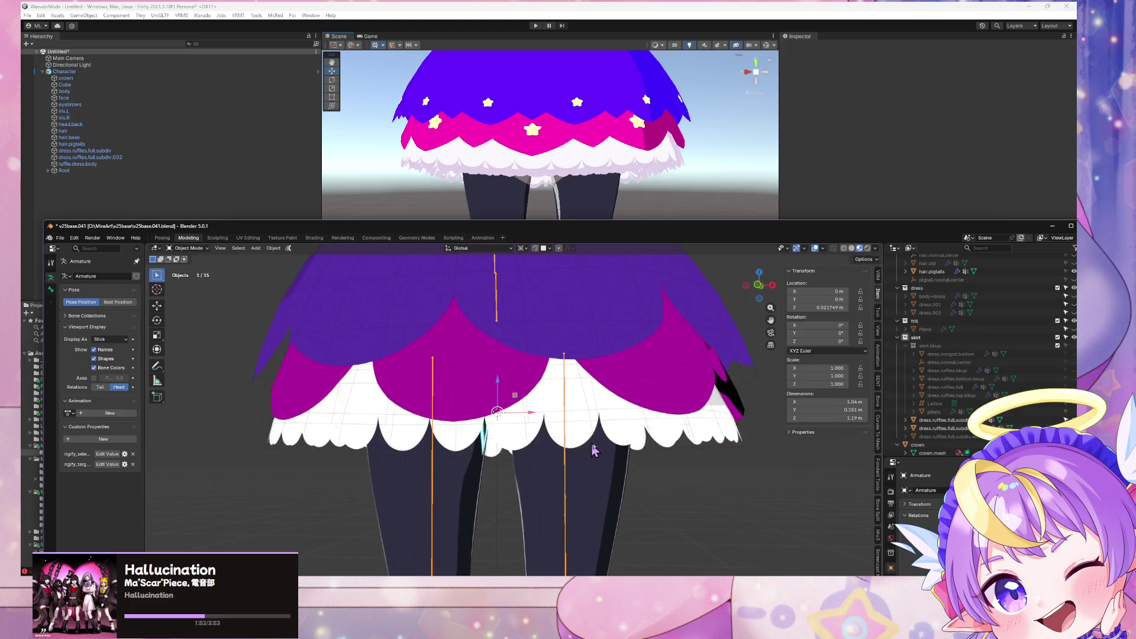
scroll(595, 450, "down", 1)
left_click(661, 448)
left_click(661, 448)
left_click(661, 448)
left_click(661, 448)
key("g")
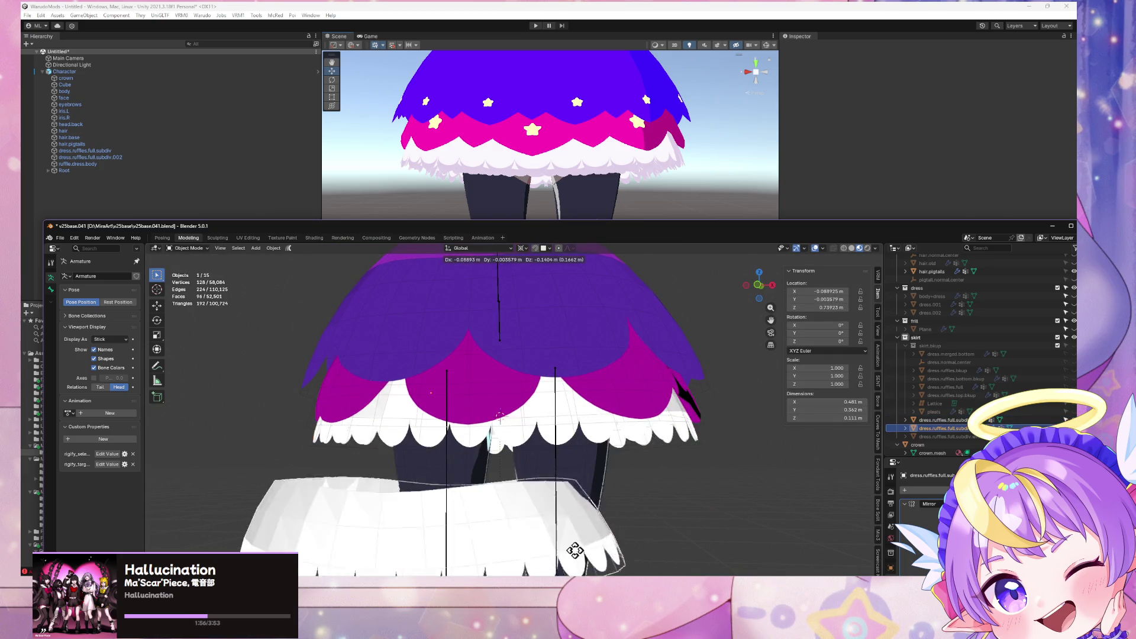
key("Escape")
mouse_move(651, 384)
middle_mouse_down()
mouse_move(722, 439)
mouse_move(687, 451)
middle_mouse_up()
key("Tab")
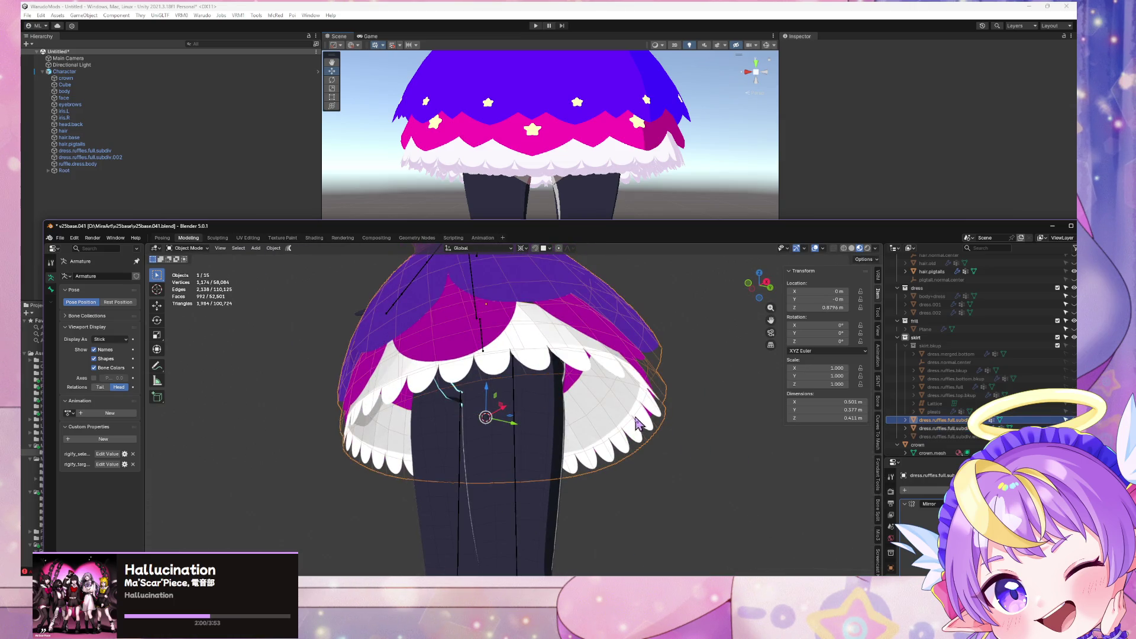
key("Tab")
key("Tab")
key("Tab")
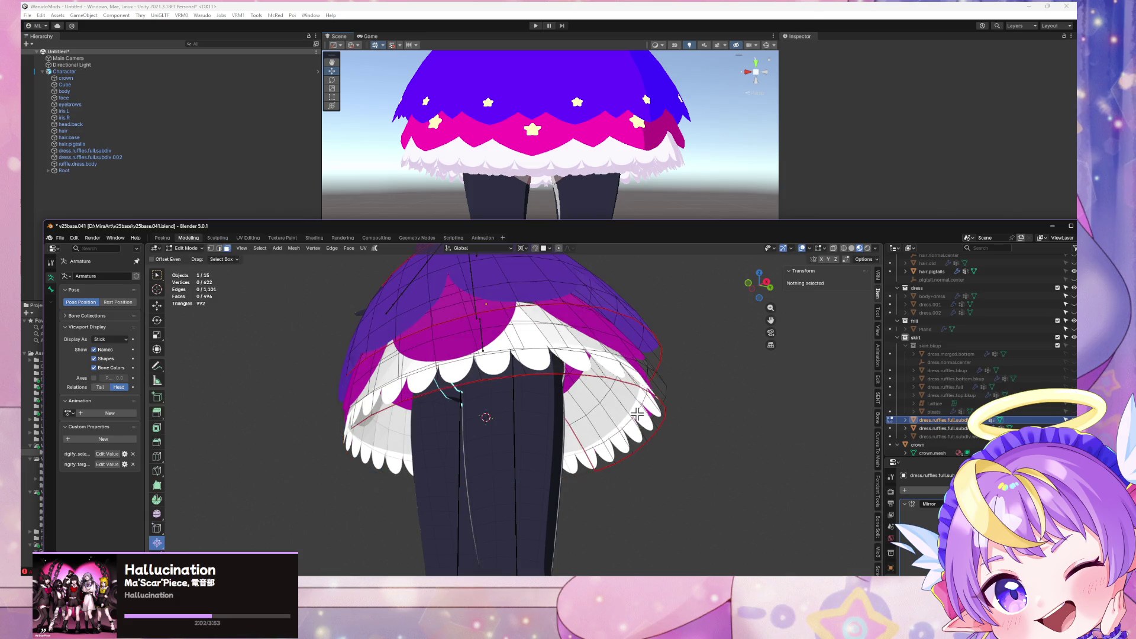
Step: Delete the lower ruffle band's faces from the larger ruffle object
left_click(641, 421)
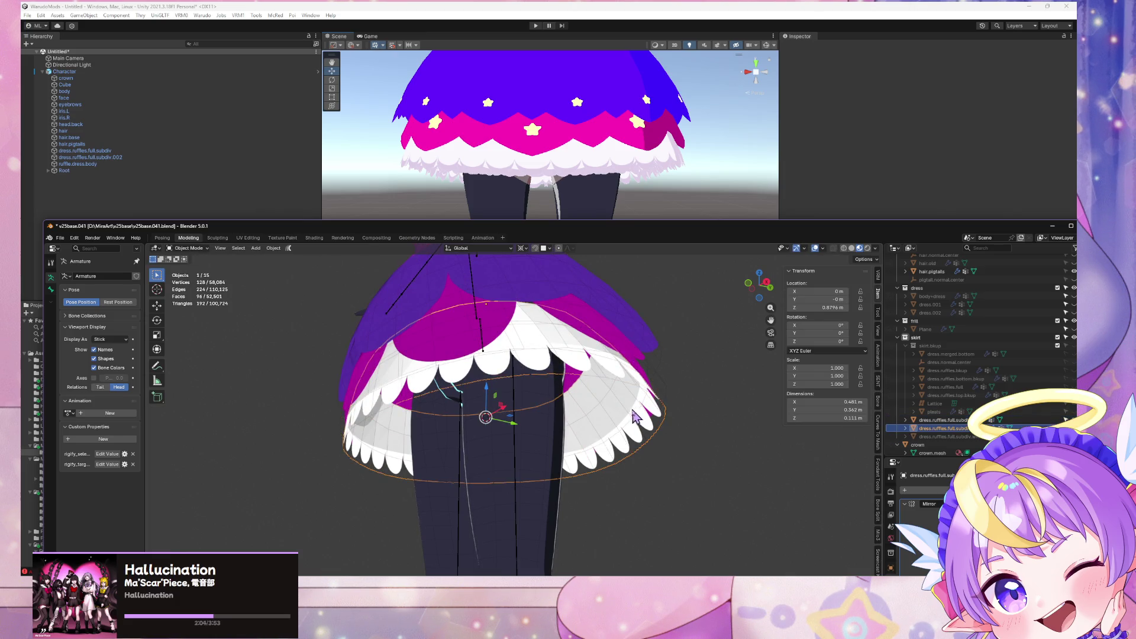
left_click(634, 400)
key("Tab")
key("Tab")
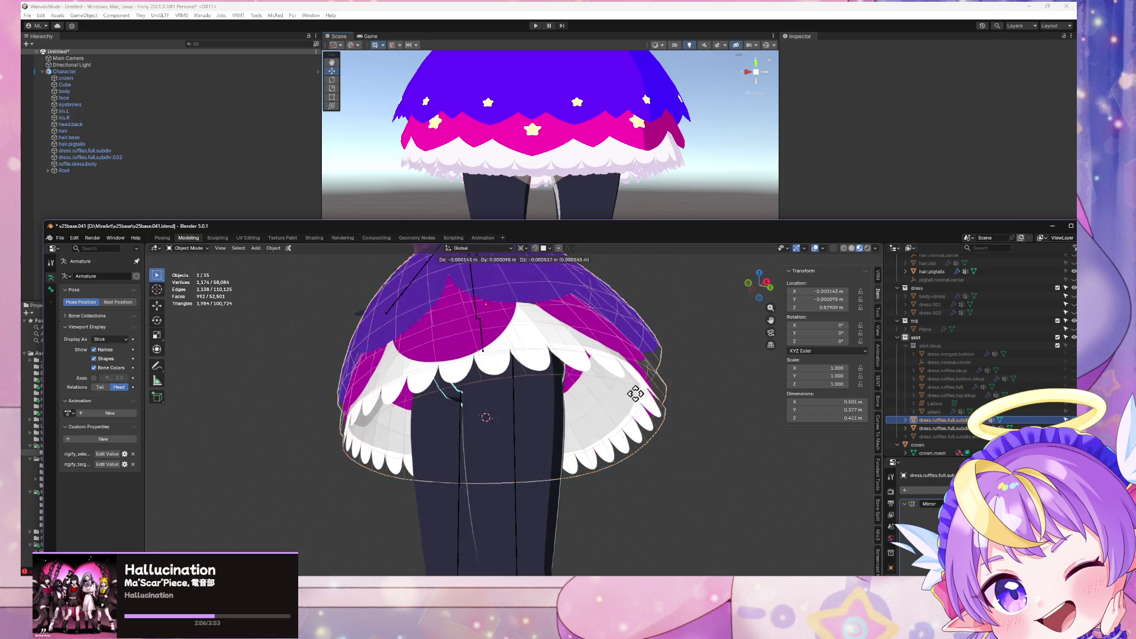
key("Tab")
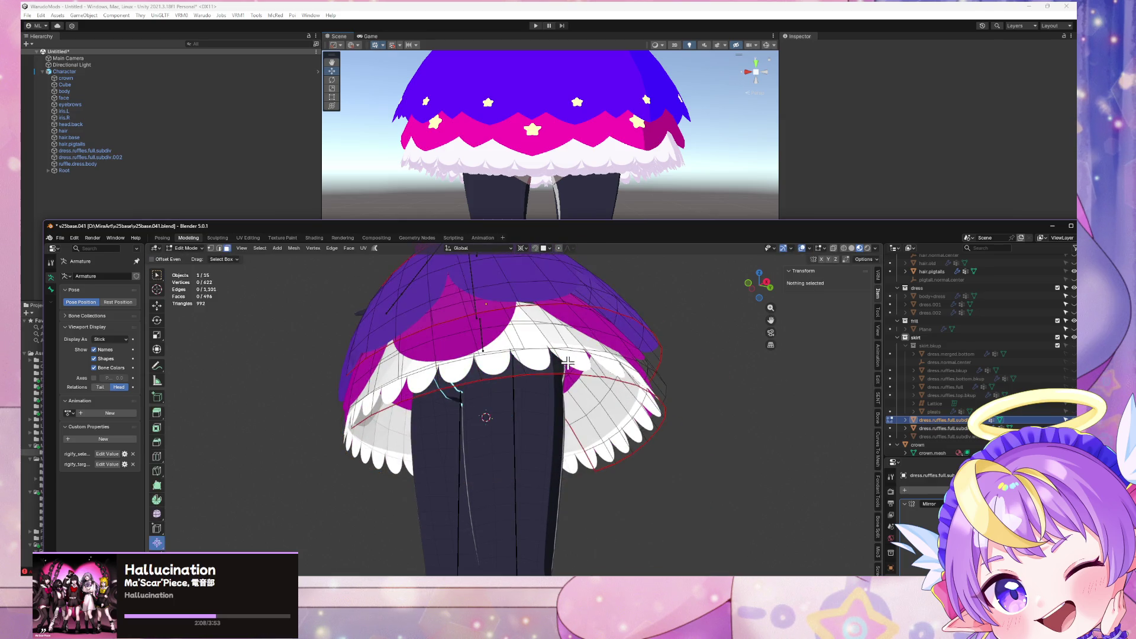
key("l")
key("x")
left_click(619, 382)
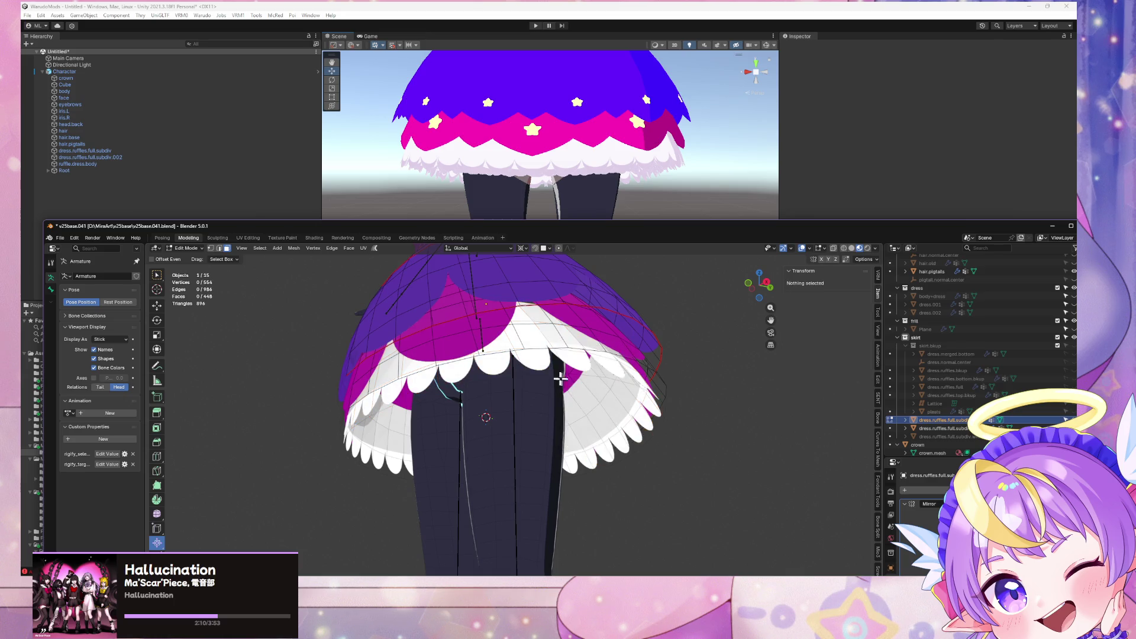
key("Tab")
left_click(636, 388)
mouse_move(636, 387)
middle_mouse_down()
mouse_move(598, 408)
mouse_move(608, 393)
mouse_move(690, 406)
mouse_move(669, 400)
mouse_move(689, 429)
mouse_move(681, 423)
middle_mouse_up()
Step: Save the blend file with Ctrl+S, glance at the export formats, and briefly toggle Edit Mode
key("ctrl+s")
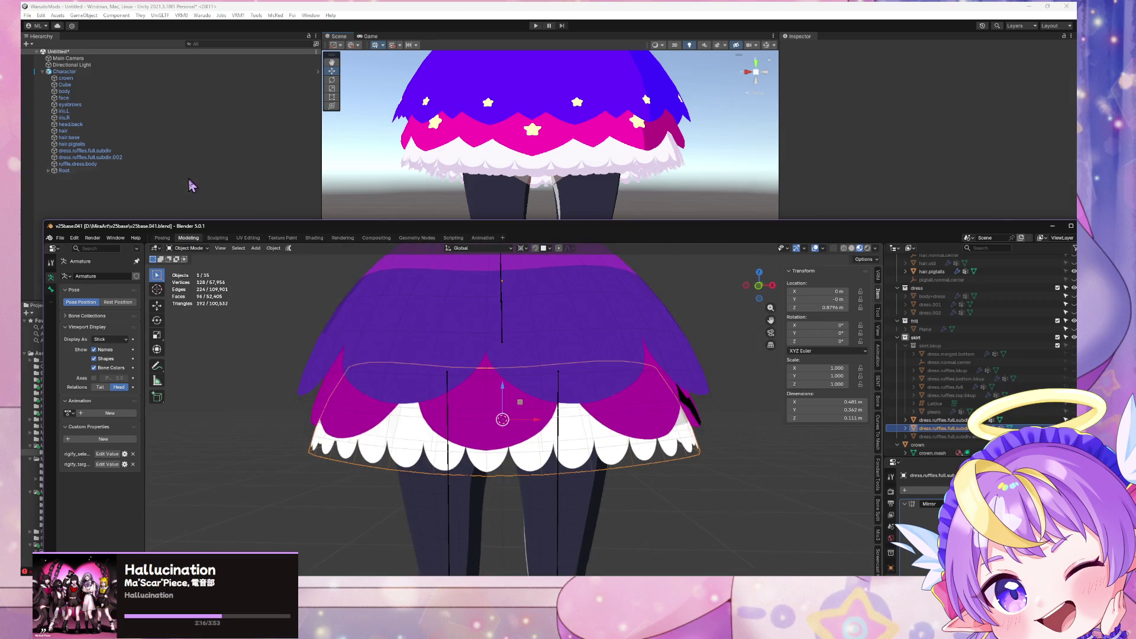
left_click(60, 238)
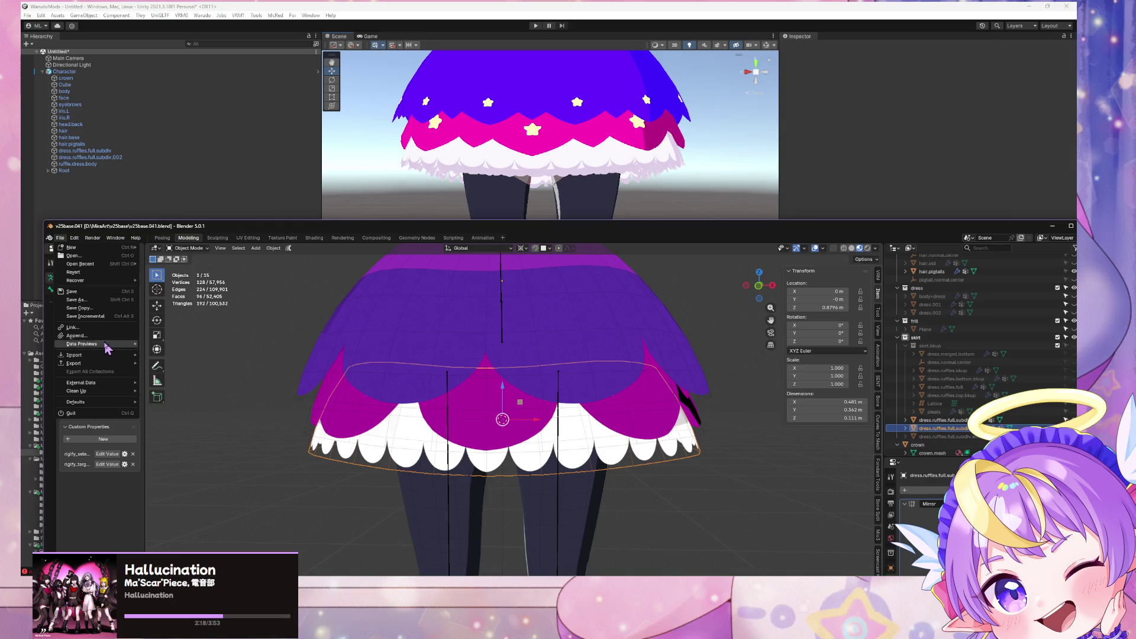
mouse_move(106, 367)
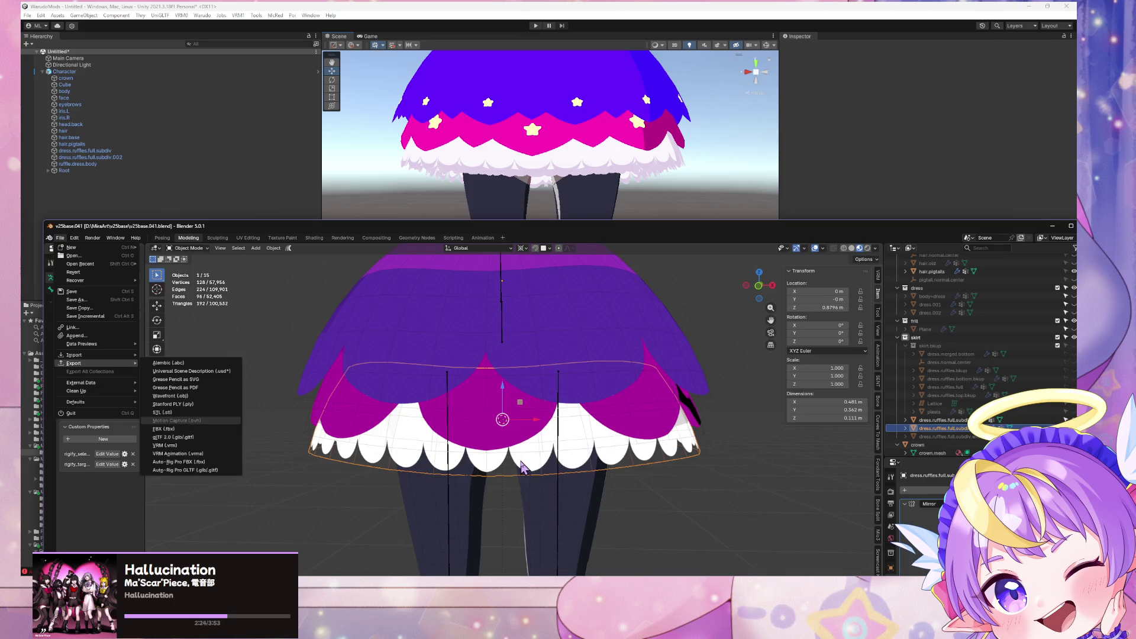
key("Escape")
key("Tab")
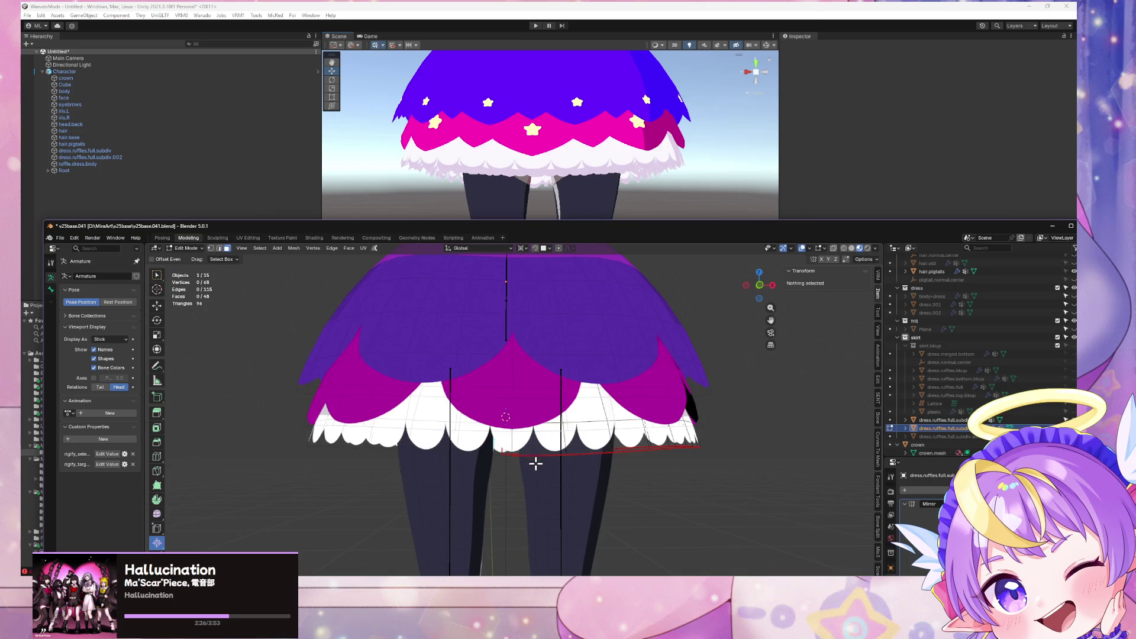
key("Tab")
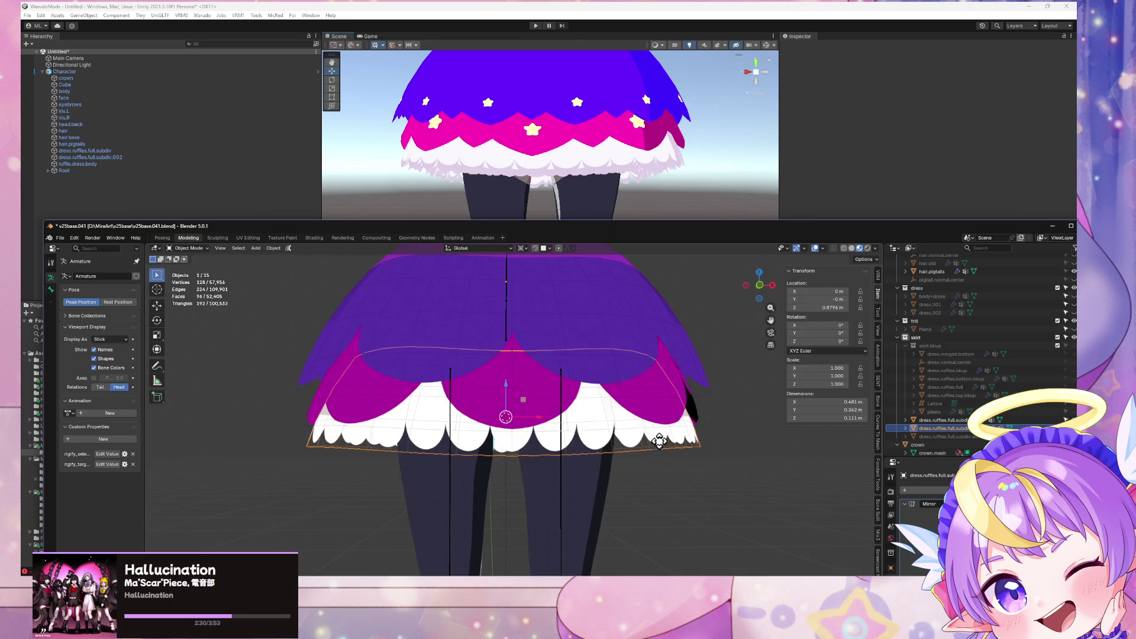
Step: Drop the duplicate in place and select dress.ruffles.full.subdiv.002, showing its Mirror modifier
right_click(880, 467)
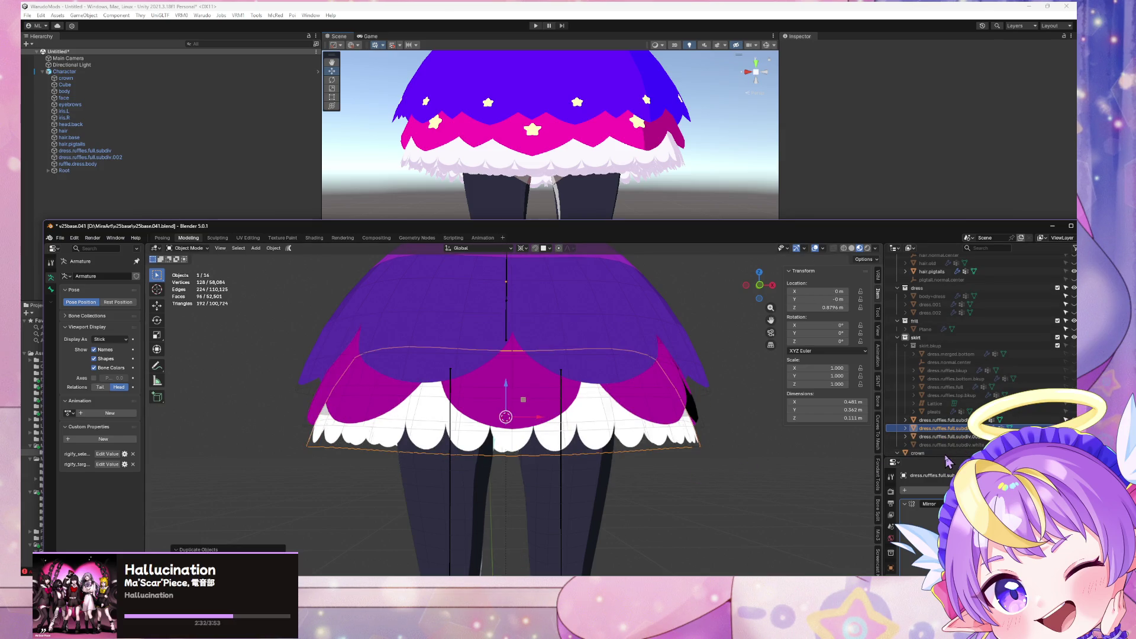
left_click(946, 437)
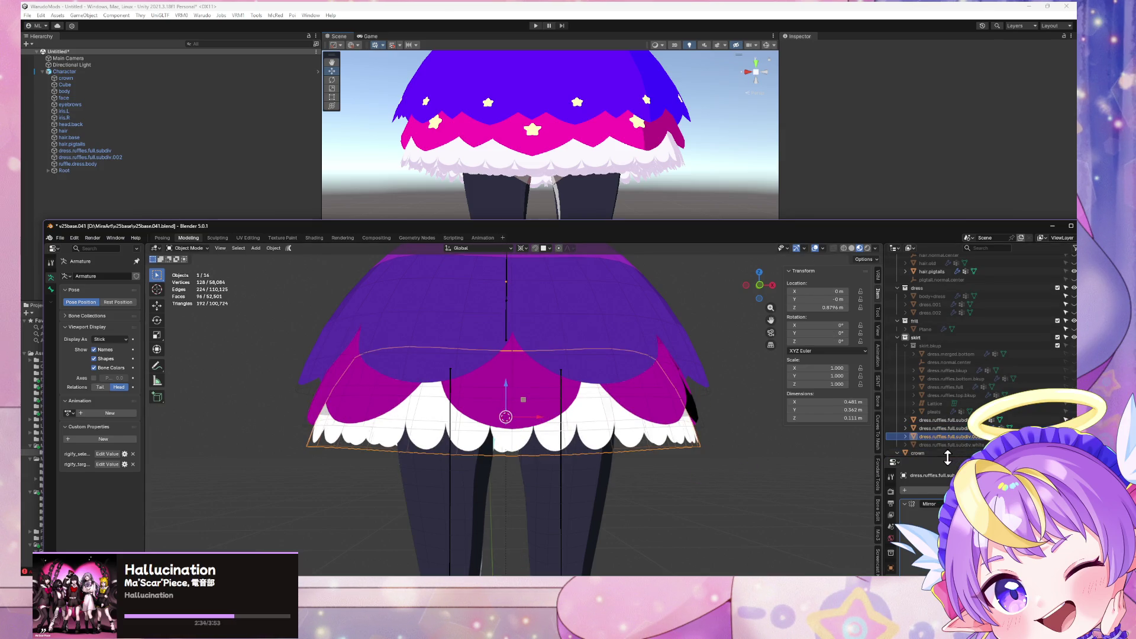
left_click_drag(947, 457, 947, 368)
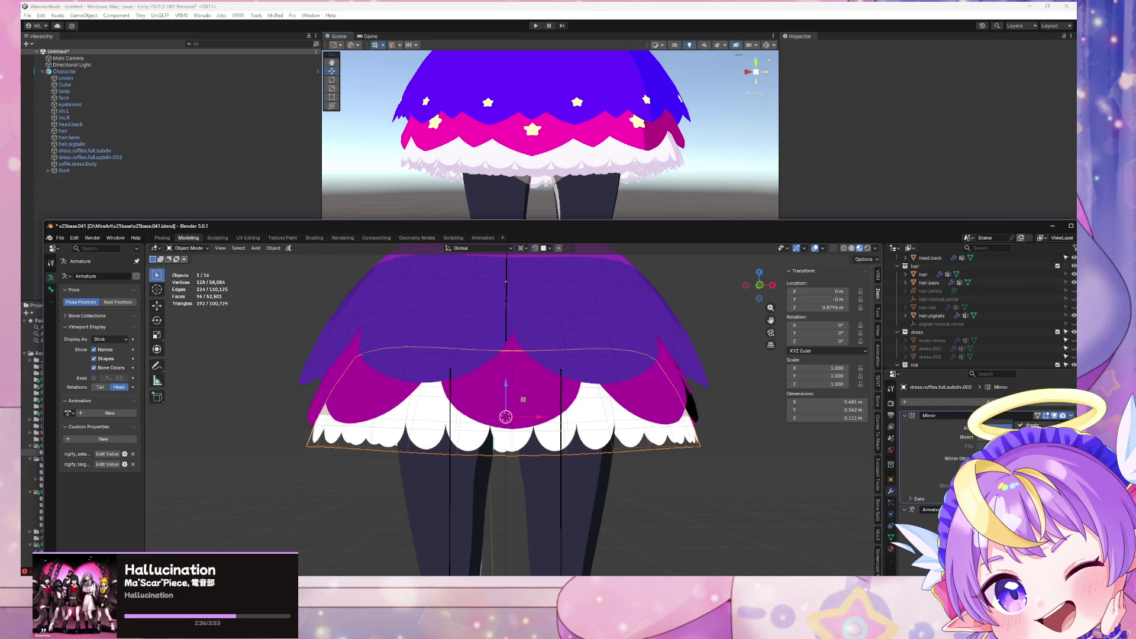
Step: Shrink the inner white ruffle inward with Shrink/Fatten and confirm the offset
key("Tab")
scroll(991, 328, "down", 2)
scroll(991, 327, "down", 4)
key("Tab")
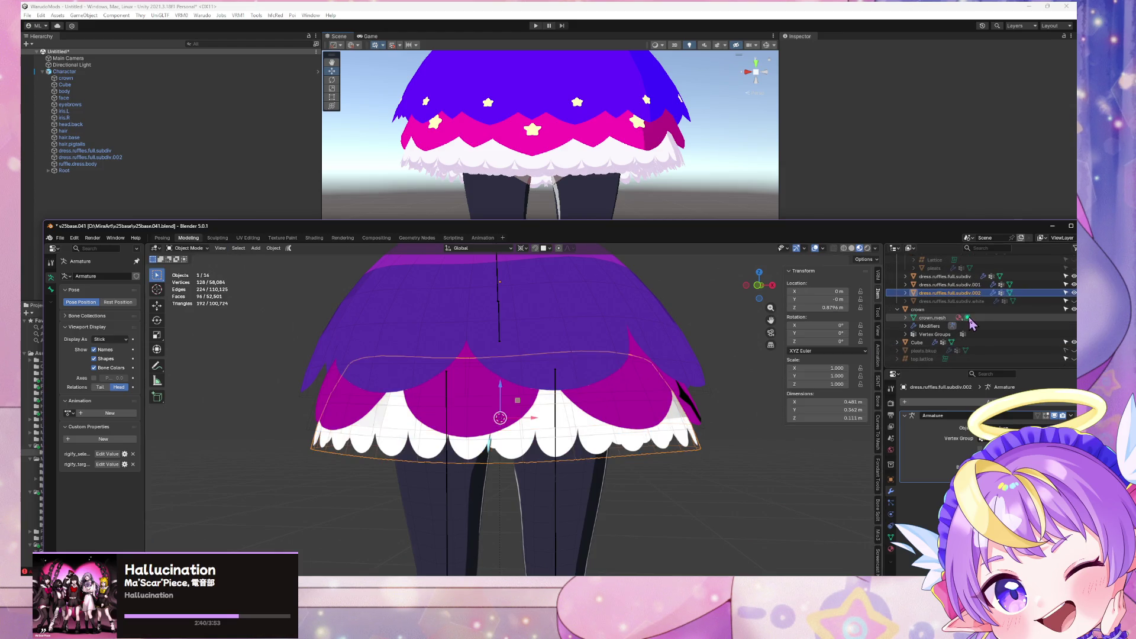
key("Tab")
mouse_move(590, 423)
middle_mouse_down()
mouse_move(599, 399)
mouse_move(610, 402)
middle_mouse_up()
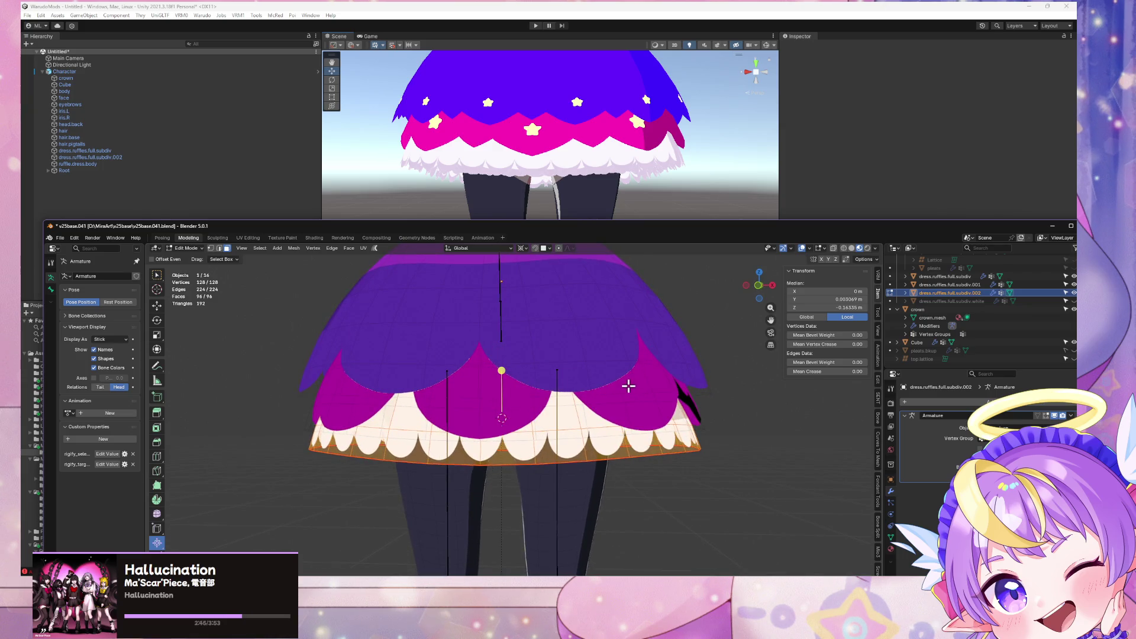
scroll(628, 386, "down", 1)
key("alt+s")
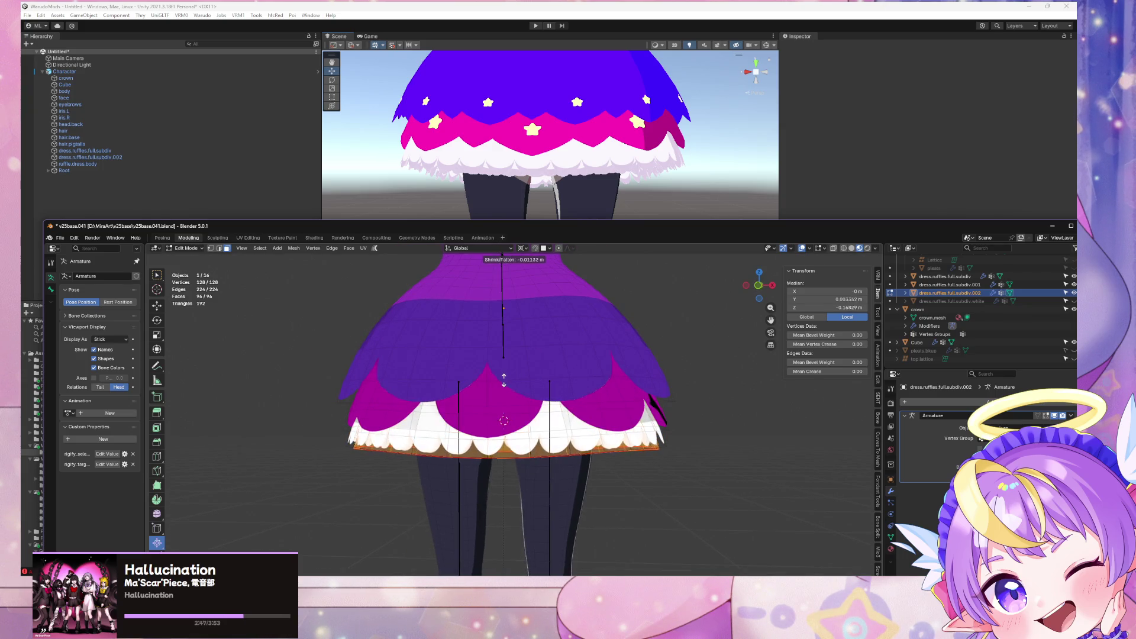
left_click(503, 421)
Step: Inspect the skirt hem, then switch to the UV Editing workspace
scroll(515, 393, "up", 4)
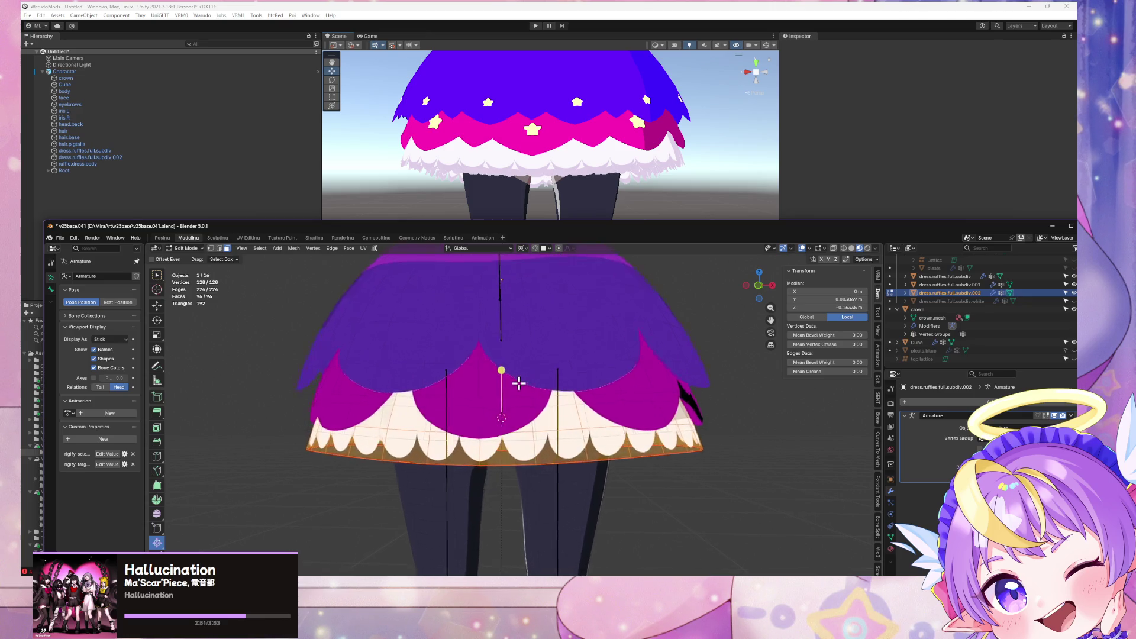
mouse_move(533, 402)
middle_mouse_down()
mouse_move(511, 375)
mouse_move(521, 372)
mouse_move(509, 331)
mouse_move(337, 388)
mouse_move(502, 375)
mouse_move(522, 385)
middle_mouse_up()
scroll(526, 380, "down", 2)
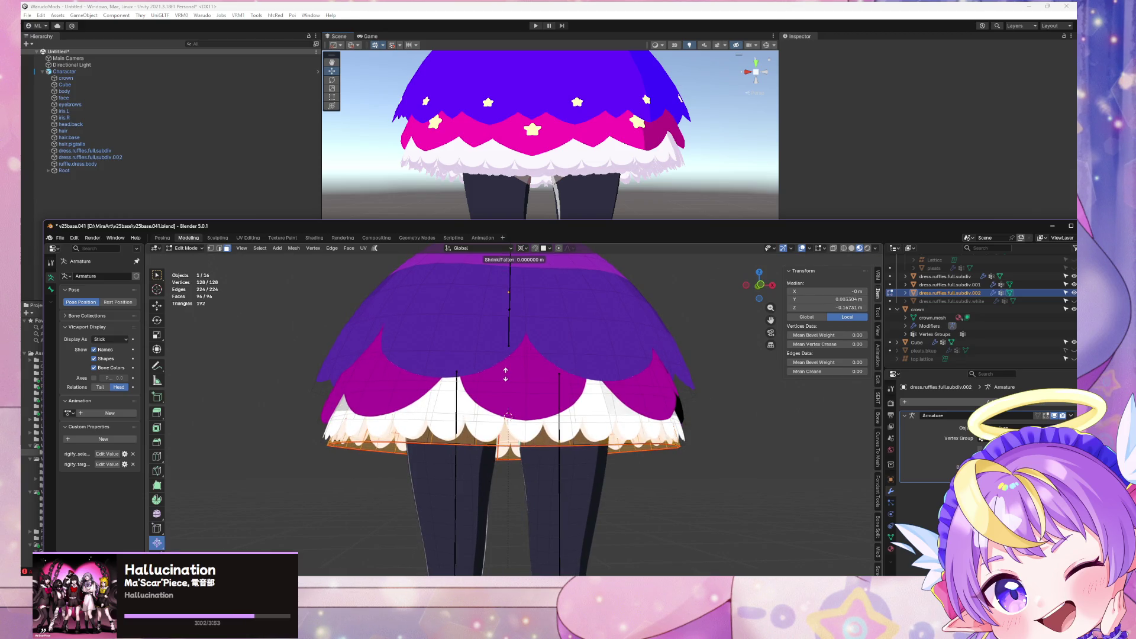
left_click(256, 240)
mouse_move(592, 390)
middle_mouse_down()
mouse_move(681, 414)
mouse_move(697, 401)
mouse_move(721, 423)
mouse_move(723, 413)
middle_mouse_up()
Step: In front view, nudge the whole ruffle mesh vertically along Z and return to Object Mode
left_click(808, 286)
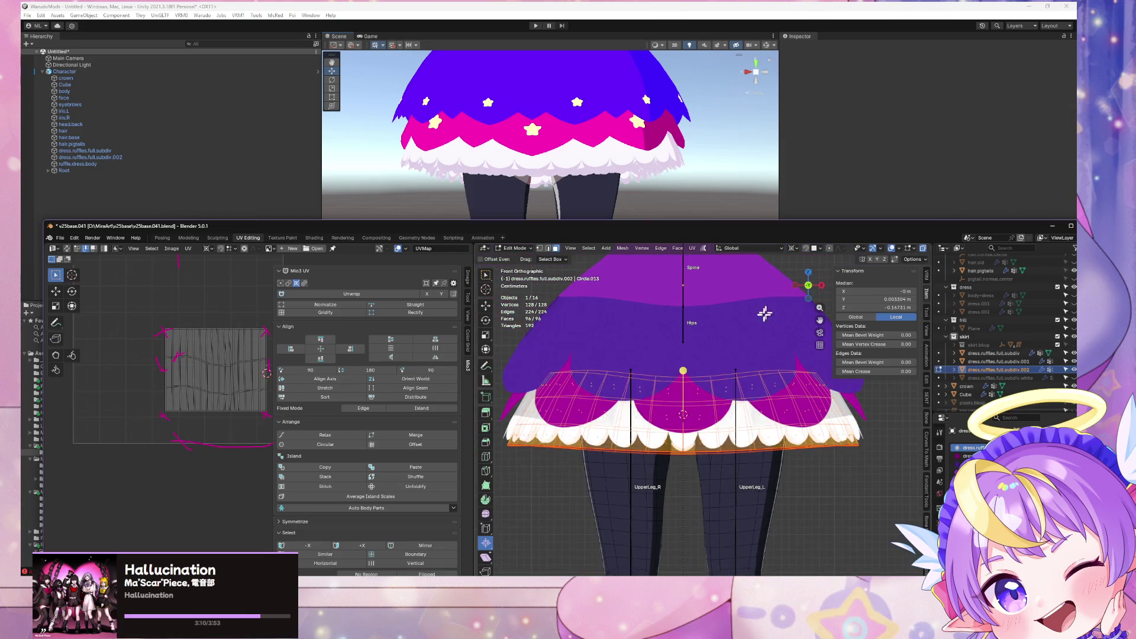
key("a")
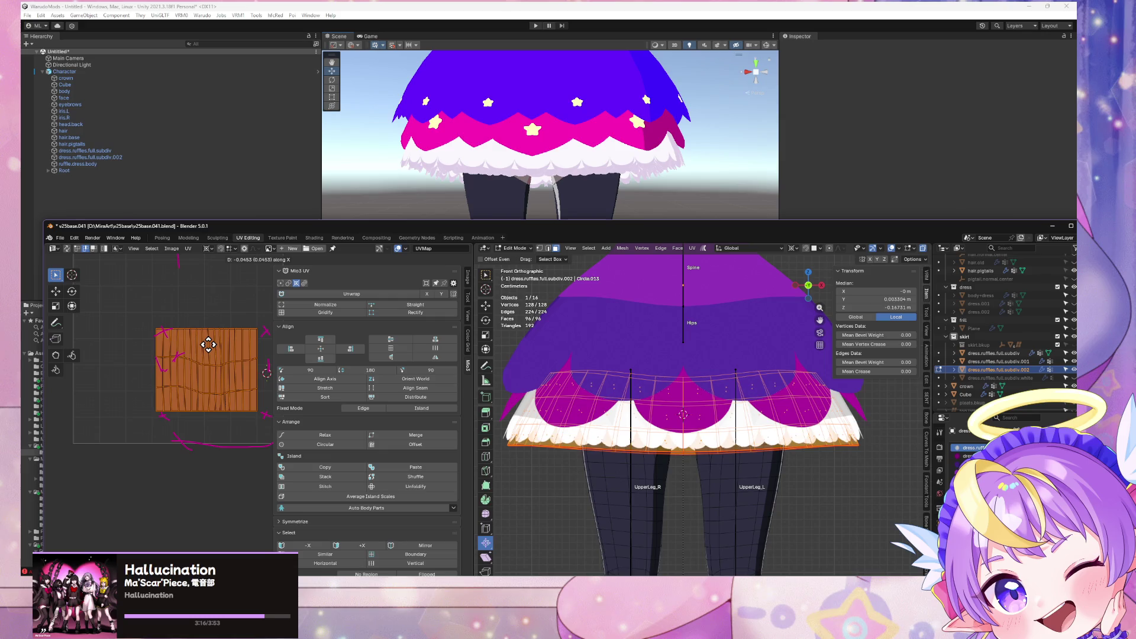
mouse_move(740, 409)
middle_mouse_down()
mouse_move(920, 398)
mouse_move(615, 421)
mouse_move(706, 376)
middle_mouse_up()
key("z")
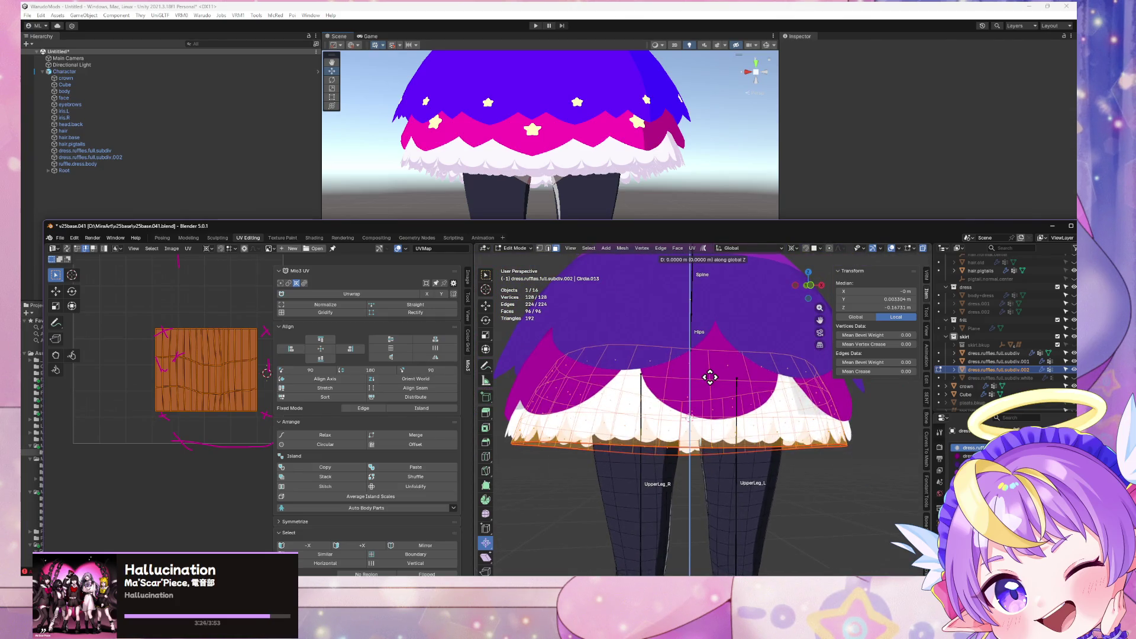
left_click(711, 383)
key("Tab")
Step: Duplicate the ruffle layer as dress.ruffles.full.subdiv.003, shifted down along Z
mouse_move(859, 463)
middle_mouse_down()
mouse_move(895, 467)
mouse_move(818, 456)
middle_mouse_up()
key("Tab")
key("Tab")
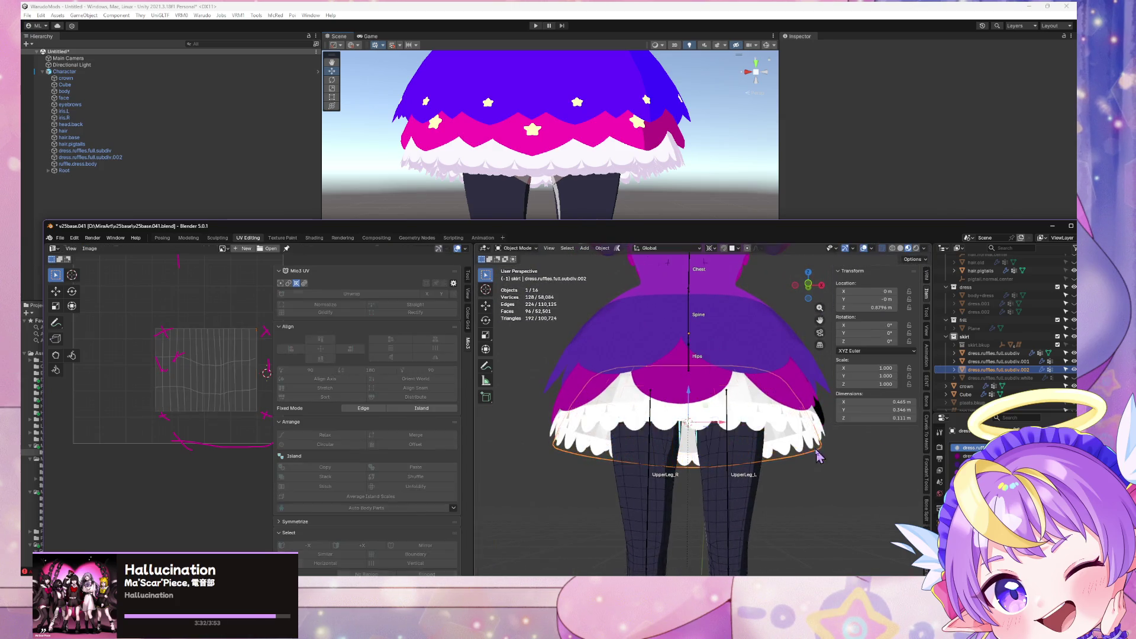
key("shift+d")
key("Escape")
Step: Lower the duplicate ruffle along Z and shrink it inward in Edit Mode
mouse_move(729, 434)
middle_mouse_down()
mouse_move(828, 409)
mouse_move(747, 434)
mouse_move(729, 417)
middle_mouse_up()
key("g")
key("z")
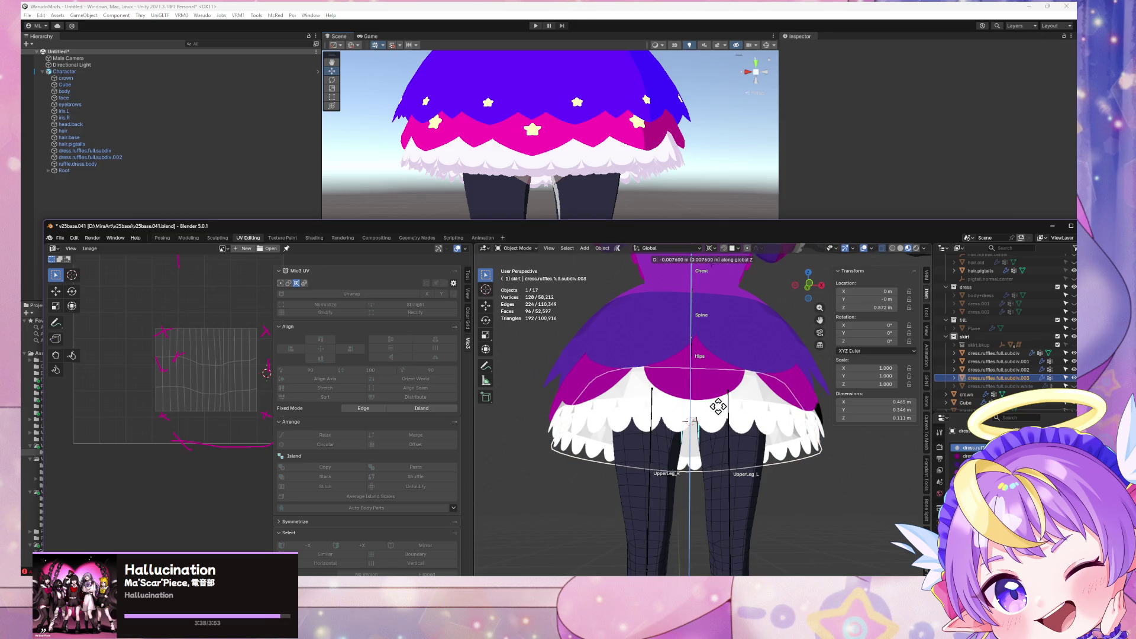
left_click(718, 407)
key("Tab")
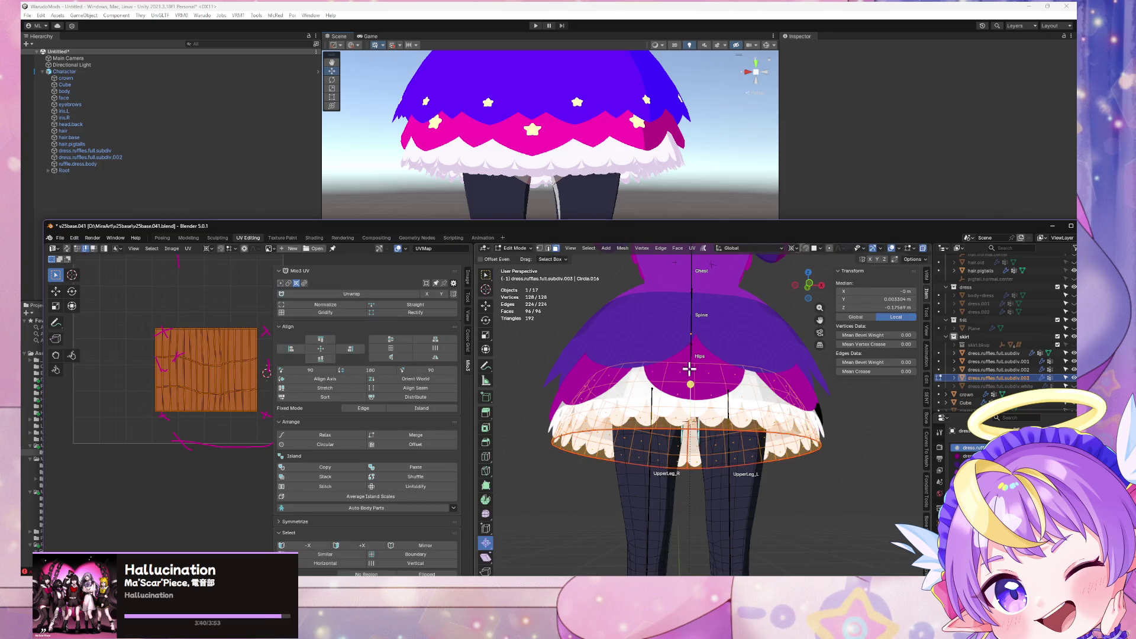
key("alt+s")
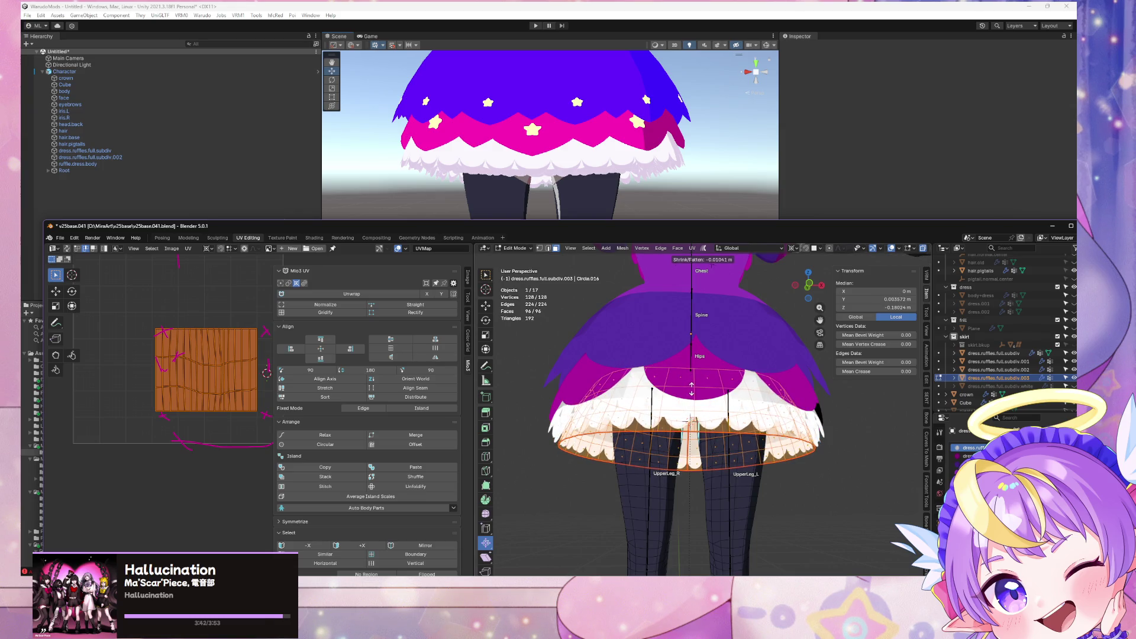
left_click(692, 389)
mouse_move(691, 389)
middle_mouse_down()
mouse_move(813, 328)
mouse_move(801, 376)
mouse_move(912, 417)
middle_mouse_up()
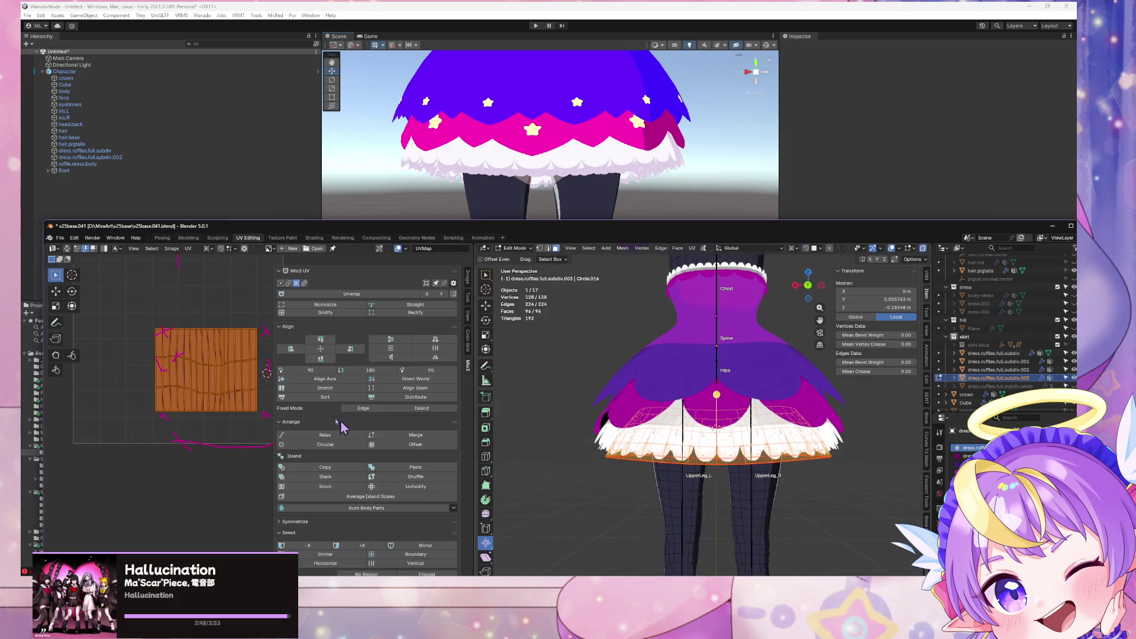
Step: Shift the duplicate ruffle's UV island sideways along X and return to Object Mode
key("g")
key("x")
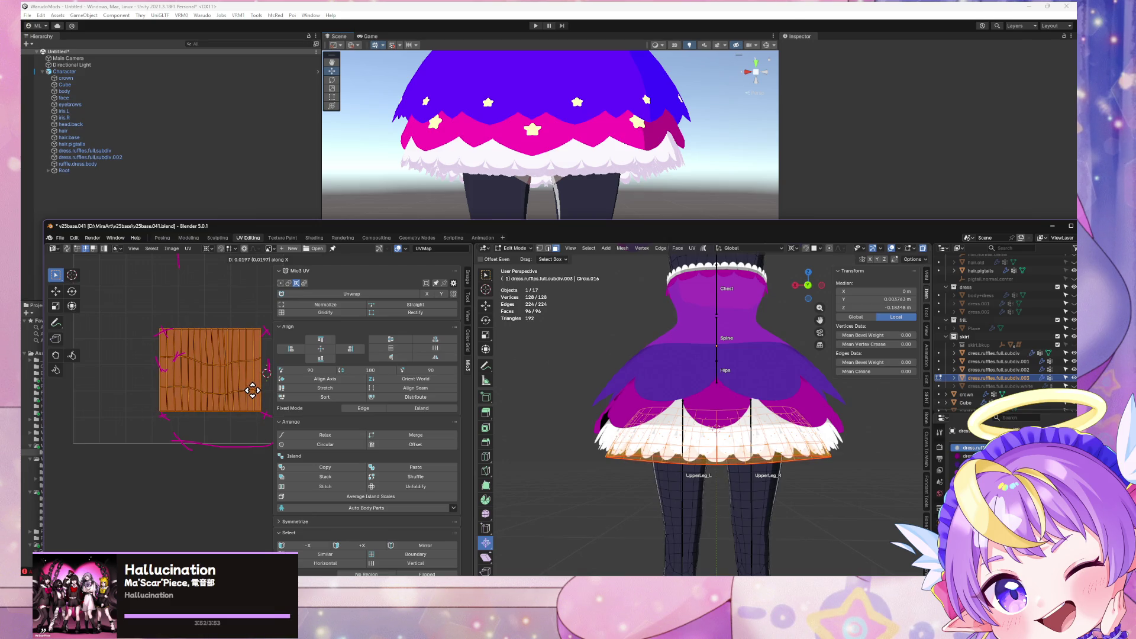
mouse_move(699, 458)
middle_mouse_down()
mouse_move(544, 431)
mouse_move(509, 431)
mouse_move(505, 449)
mouse_move(798, 467)
mouse_move(834, 437)
mouse_move(689, 466)
mouse_move(823, 480)
mouse_move(769, 461)
mouse_move(727, 390)
mouse_move(770, 417)
mouse_move(716, 414)
mouse_move(710, 443)
middle_mouse_up()
key("Tab")
Step: Restack ruffle layers .001, .002 and .003 to staggered heights along Z
scroll(739, 449, "up", 3)
left_click(728, 390)
left_click(785, 388, "shift")
key("g")
key("z")
left_click(767, 421)
left_click(1005, 379)
left_click(1000, 370, "ctrl")
key("g")
key("z")
left_click(716, 445)
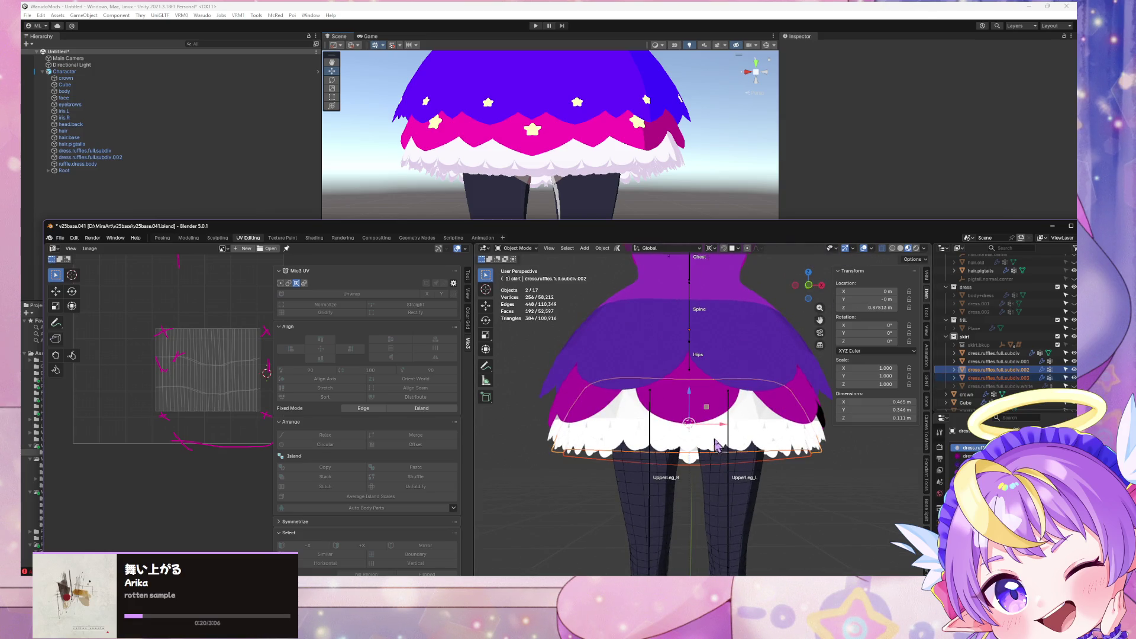
Step: Lower dress.ruffles.full.subdiv.003 alone to about 0.0717 m on Z and clear the selection
left_click(999, 378)
key("g")
key("z")
left_click(740, 421)
left_click(790, 491)
scroll(790, 491, "down", 5)
mouse_move(790, 491)
middle_mouse_down()
mouse_move(775, 496)
mouse_move(769, 529)
mouse_move(798, 496)
middle_mouse_up()
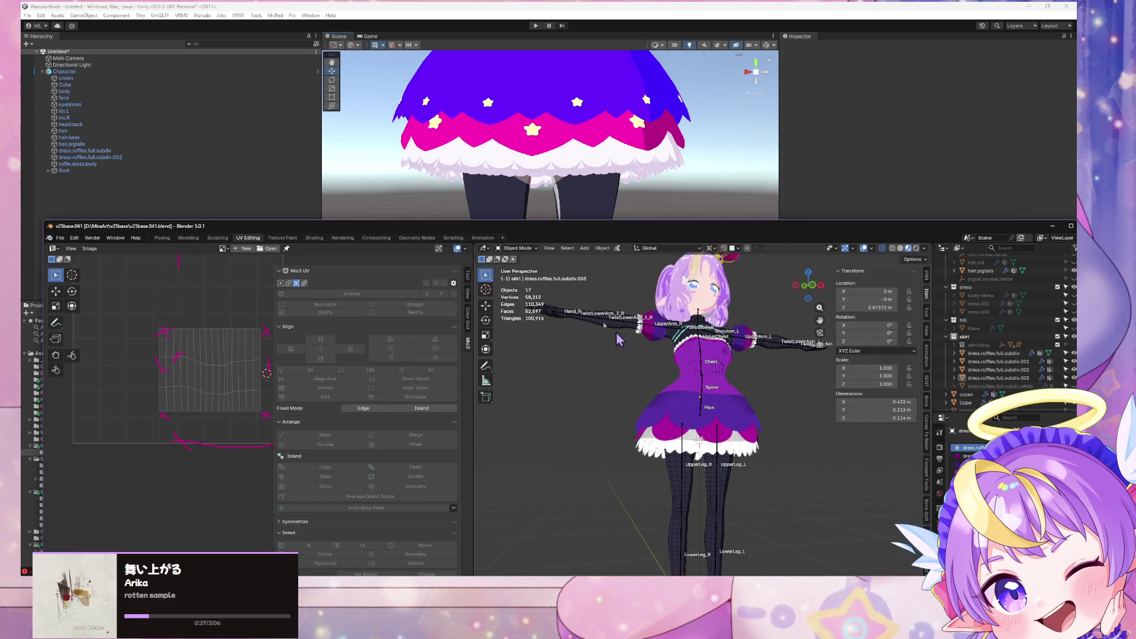
Step: Export the avatar as a glTF 2.0 (.glb/.gltf) file, then bring Unity forward
left_click(60, 238)
mouse_move(101, 363)
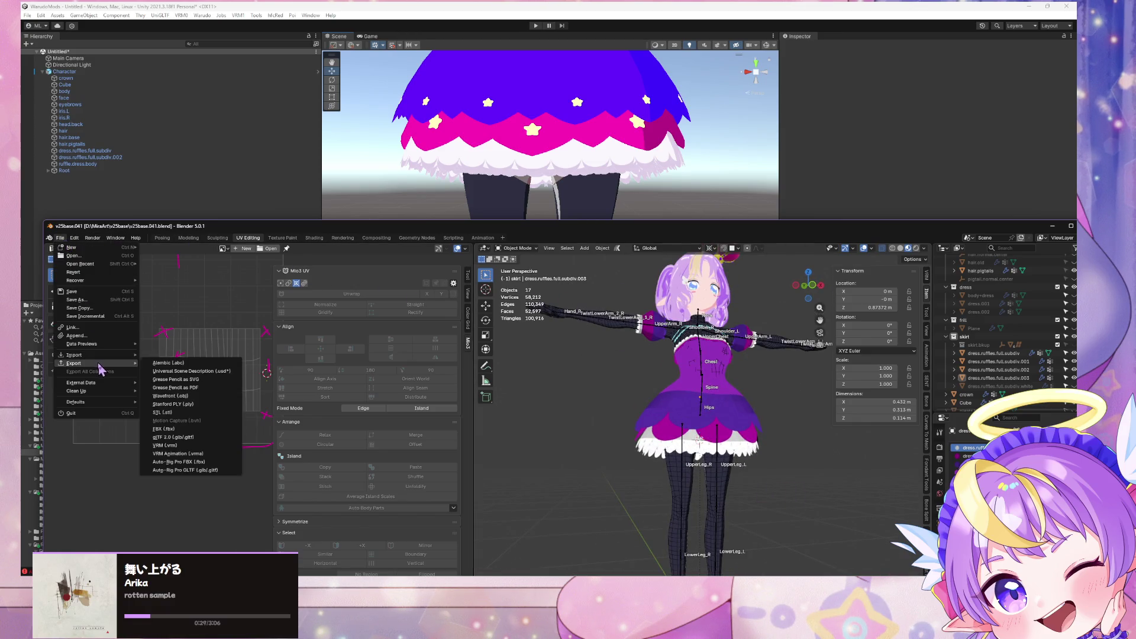
left_click(196, 437)
double_click(358, 237)
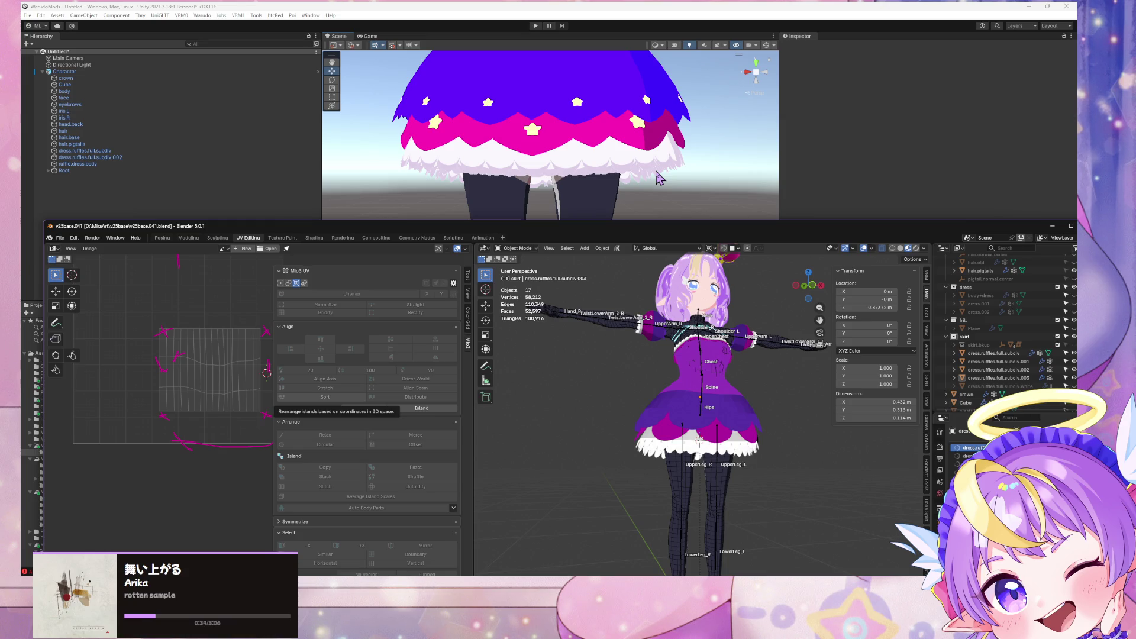
left_click(473, 9)
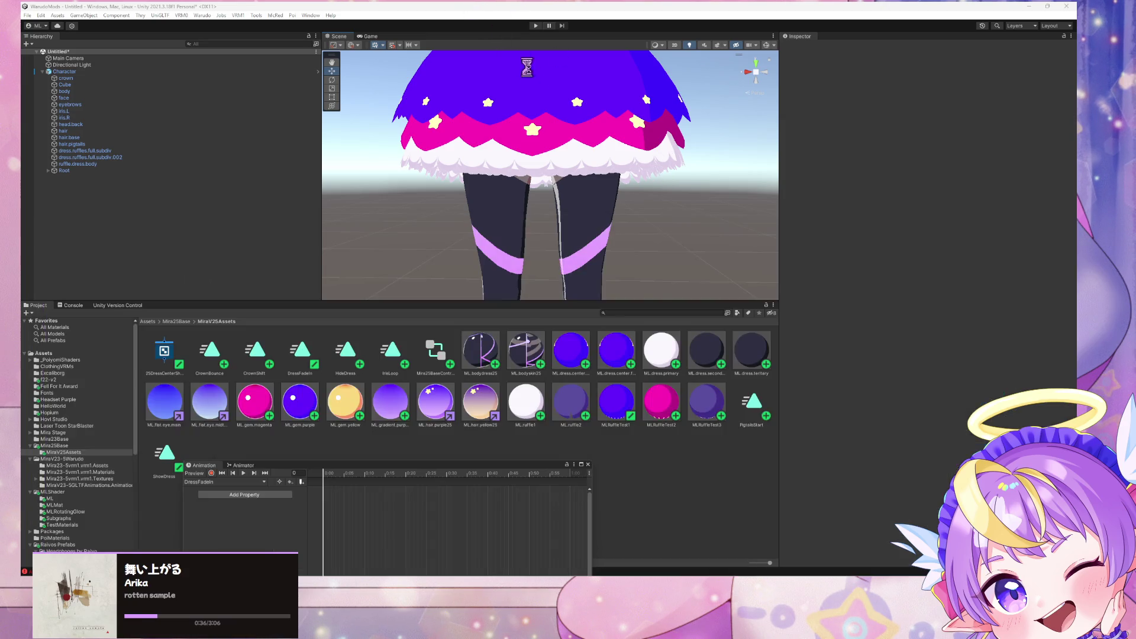
Step: Fly Unity's Scene camera around the reimported layered skirt frills, then switch back to Blender
mouse_move(595, 142)
right_mouse_down()
mouse_move(552, 123)
mouse_move(619, 152)
mouse_move(723, 137)
mouse_move(963, 147)
mouse_move(770, 151)
right_mouse_up()
key("w")
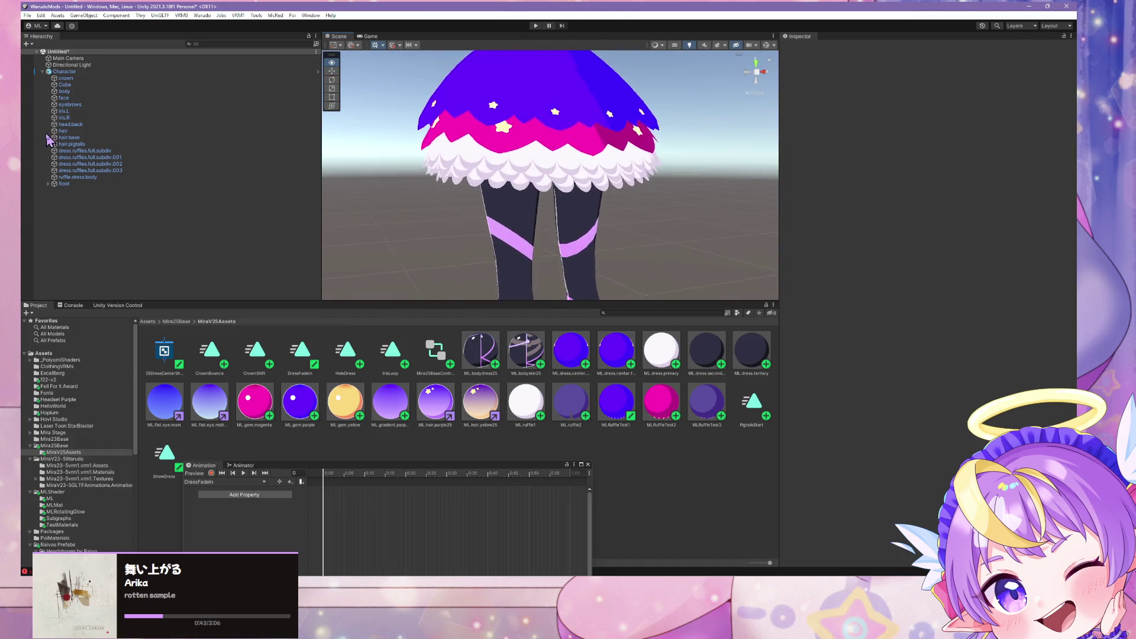
key("Down")
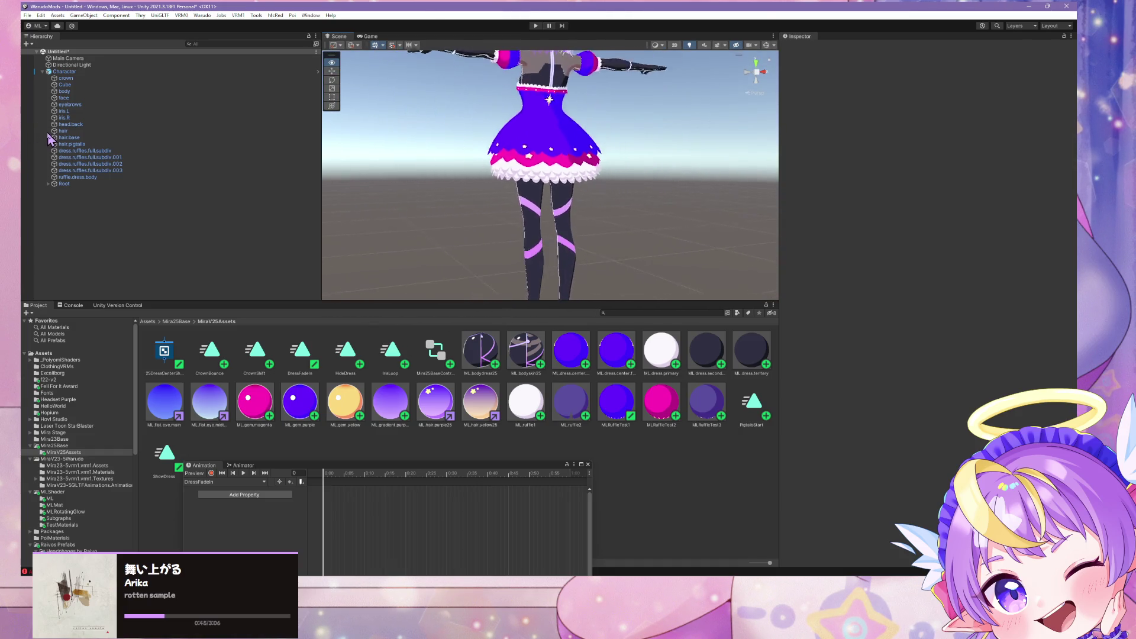
key("Up")
mouse_move(592, 148)
right_mouse_down()
mouse_move(453, 105)
mouse_move(406, 183)
mouse_move(414, 173)
mouse_move(421, 185)
mouse_move(415, 162)
right_mouse_up()
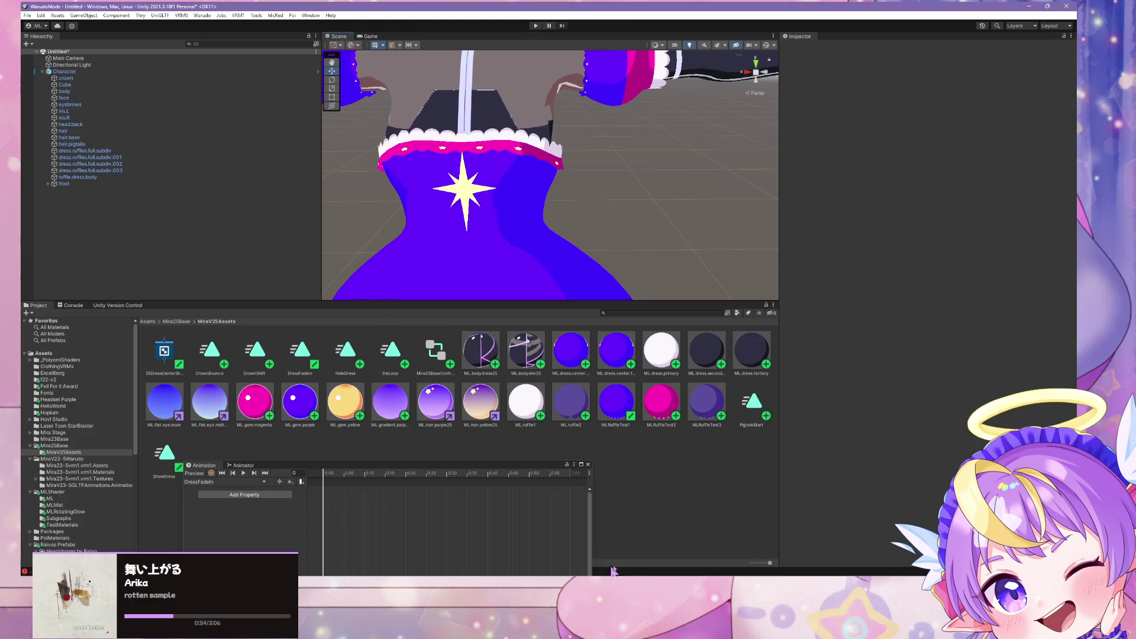
key("alt+Tab")
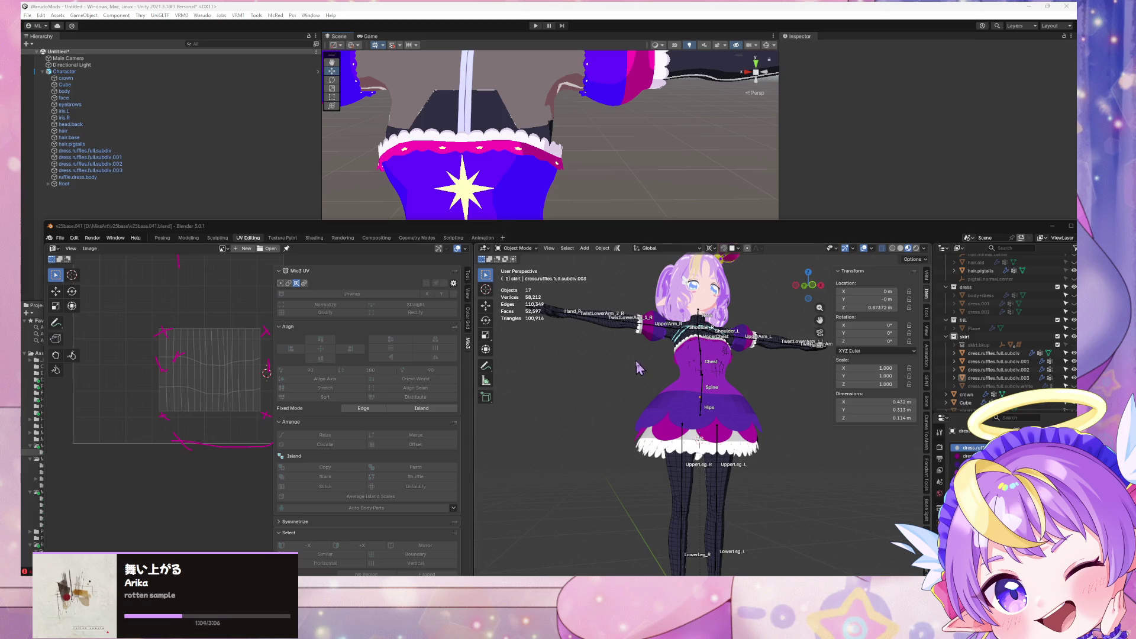
Step: Select the top bodice face loop of dress.ruffles.full.subdiv in Edit Mode and view it from the front
scroll(683, 334, "up", 8)
middle_click_drag(705, 333, 726, 403, "shift")
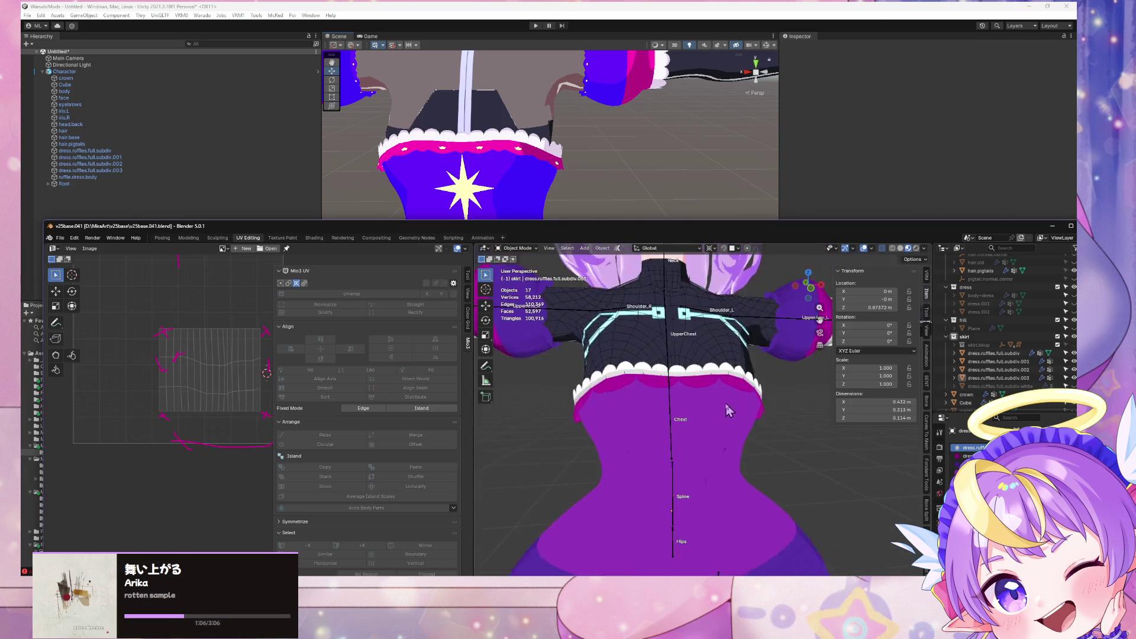
scroll(726, 403, "up", 3)
left_click(737, 303)
key("Tab")
left_click(693, 309, "alt")
mouse_move(690, 308)
middle_mouse_down()
mouse_move(738, 329)
mouse_move(845, 254)
middle_mouse_up()
left_click(808, 291)
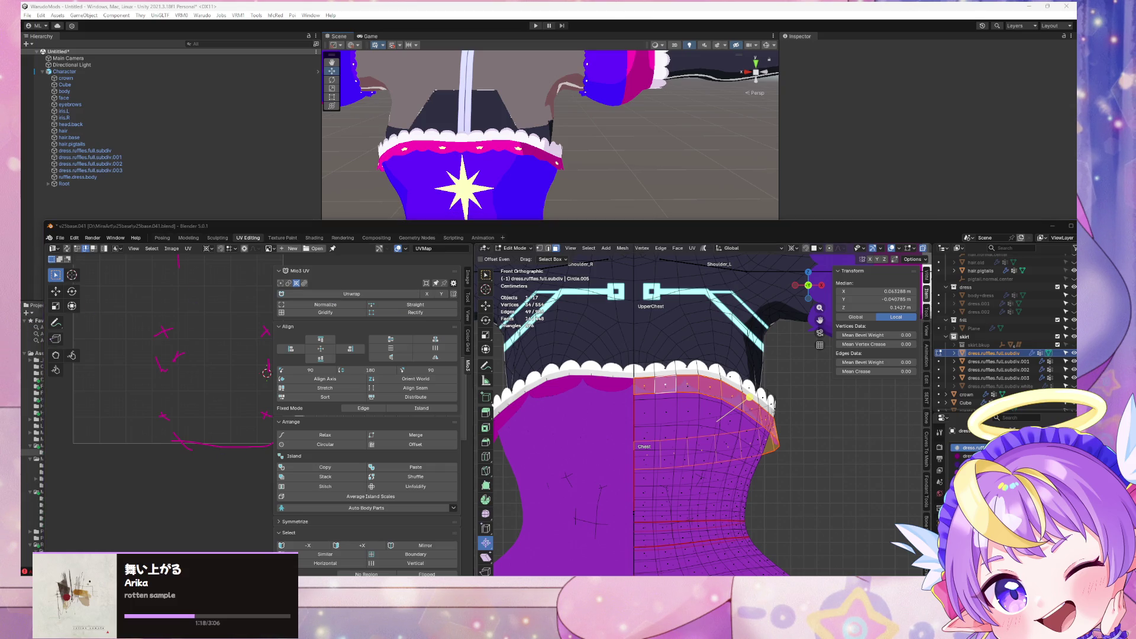
scroll(195, 334, "down", 4)
scroll(225, 329, "up", 3)
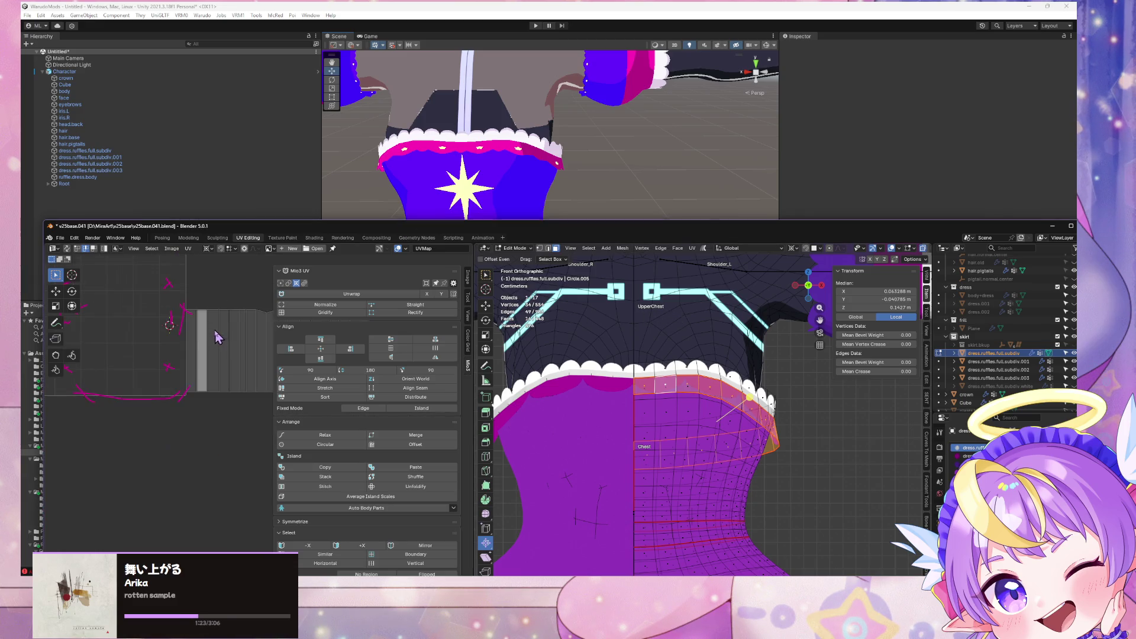
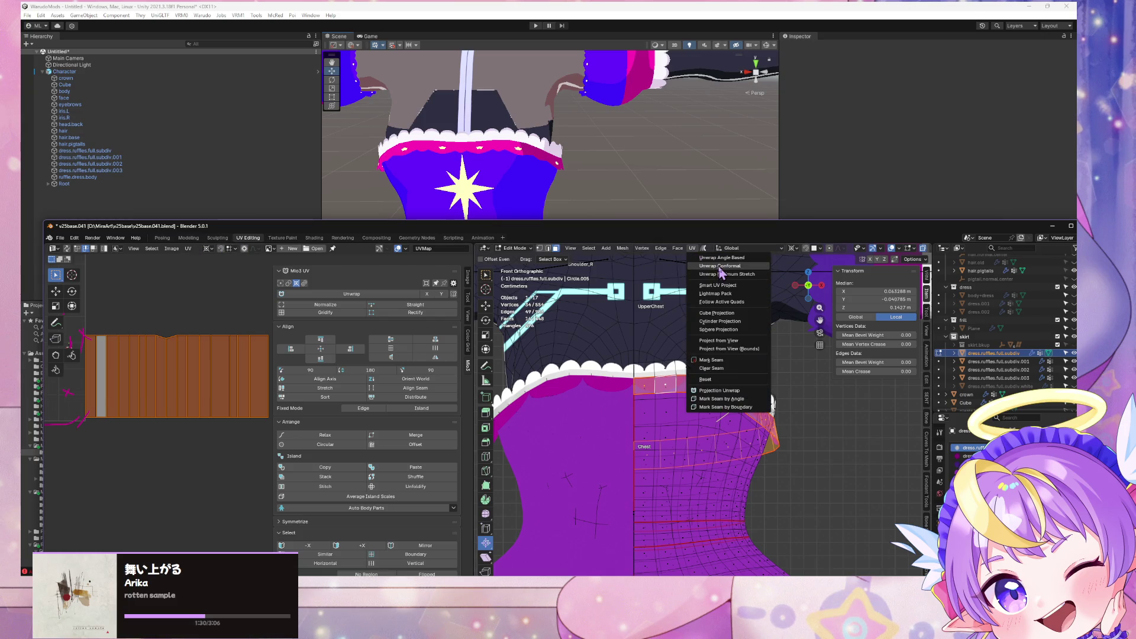
Step: Re-unwrap the ruffle band's selected faces with the Minimum Stretch method
left_click(721, 275)
key("Home")
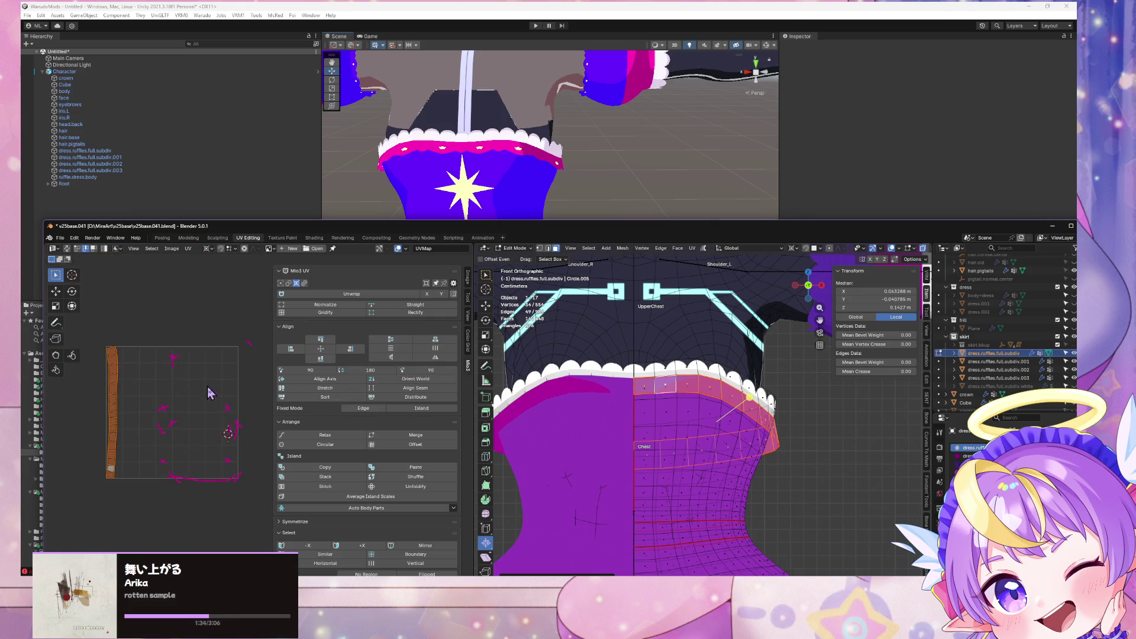
key("Home")
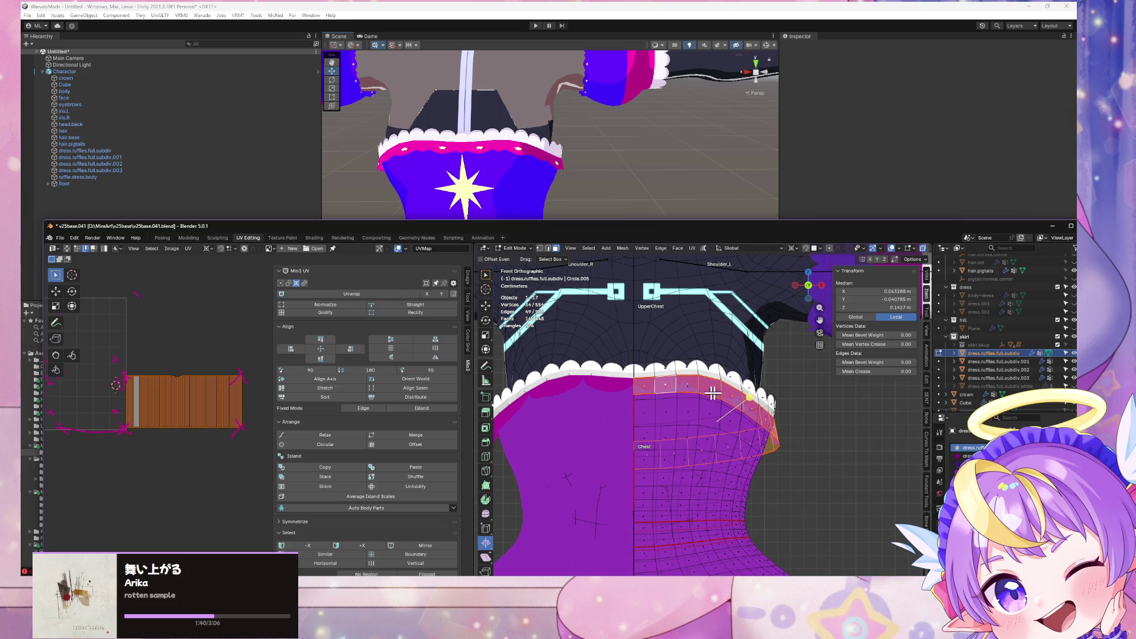
left_click(692, 248)
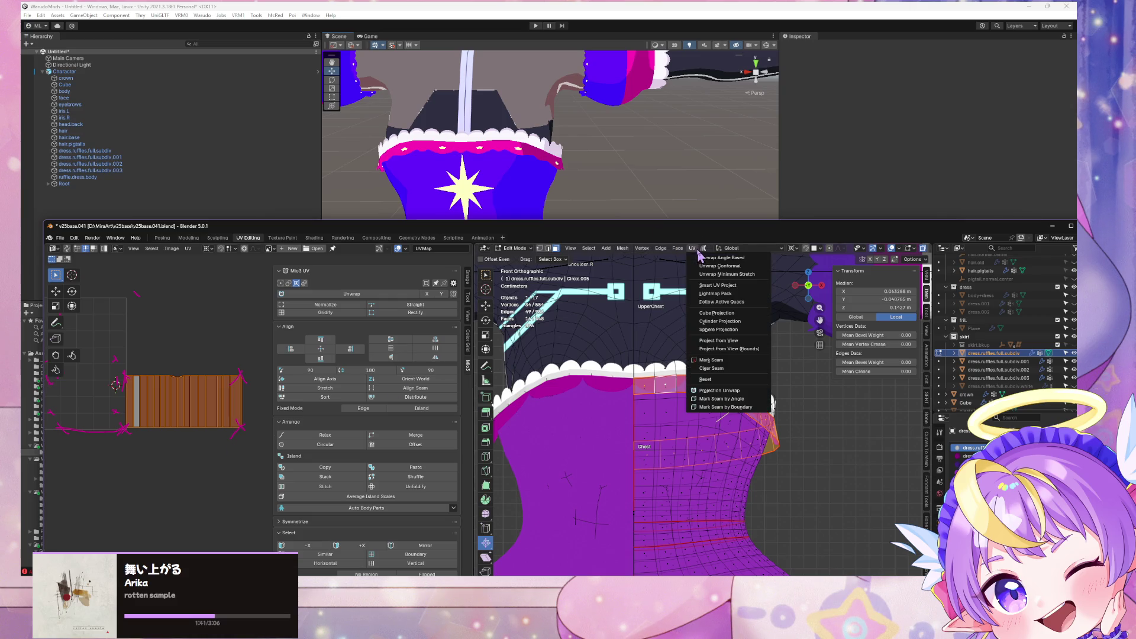
left_click(732, 276)
middle_click_drag(279, 317, 244, 340)
Step: Set the pivot to 2D Cursor and rotate the whole UV strip to lie horizontal
left_click(190, 251)
key("Escape")
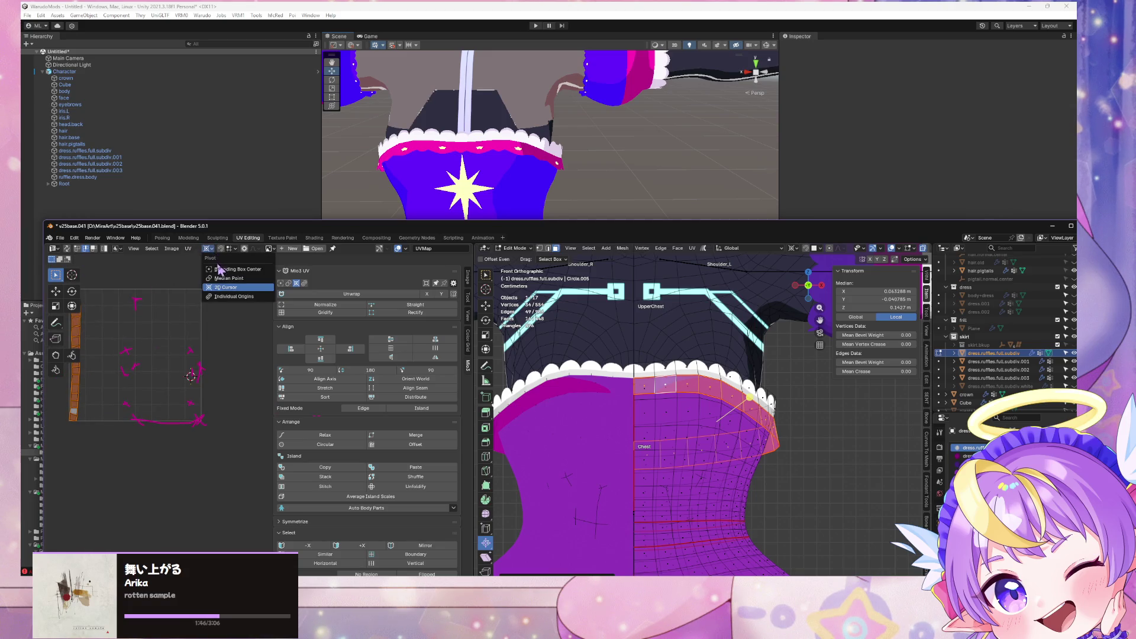
key("1")
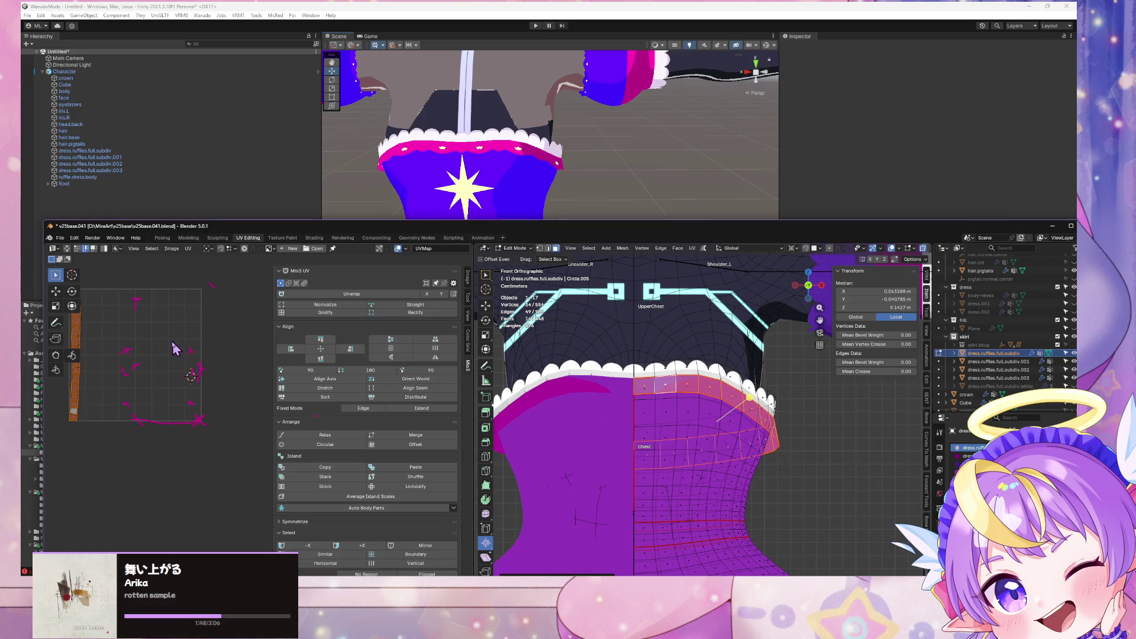
key("r")
left_click(191, 376)
middle_click_drag(153, 355, 142, 347)
Step: Move the UV strip into place and rotate it level
scroll(142, 347, "down", 1)
key("g")
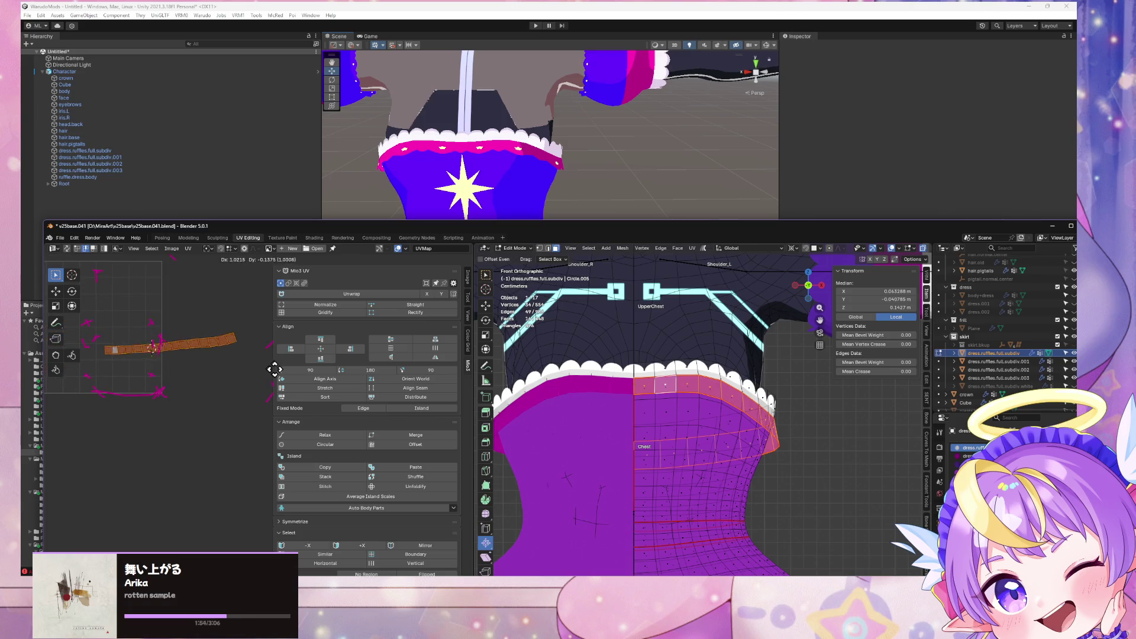
left_click(306, 379)
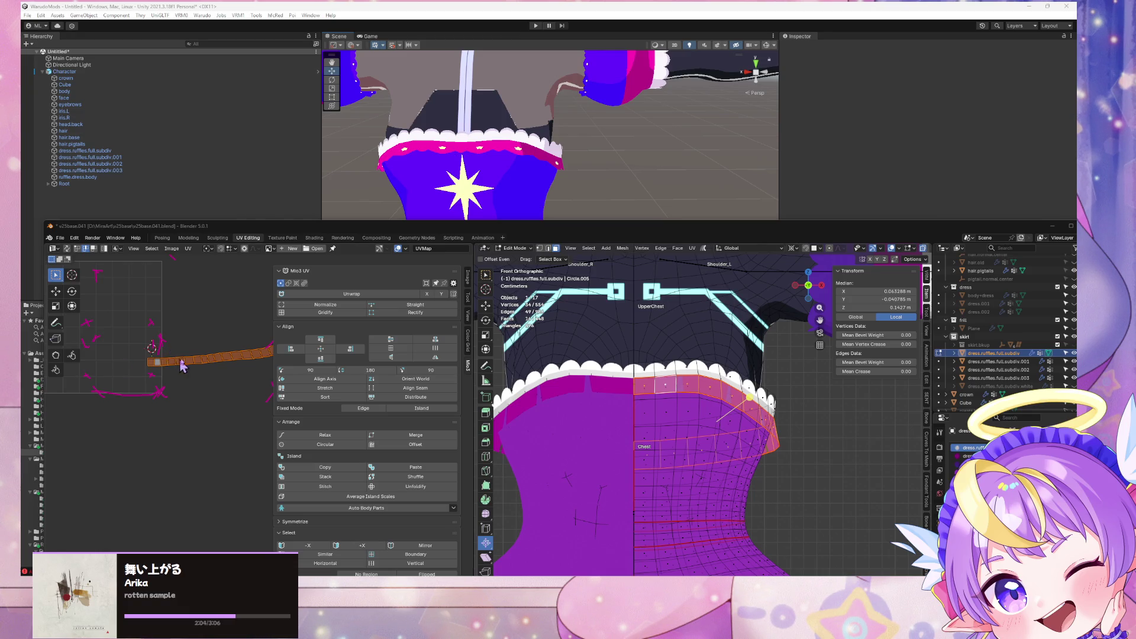
middle_click_drag(182, 367, 156, 370)
key("s")
key("y")
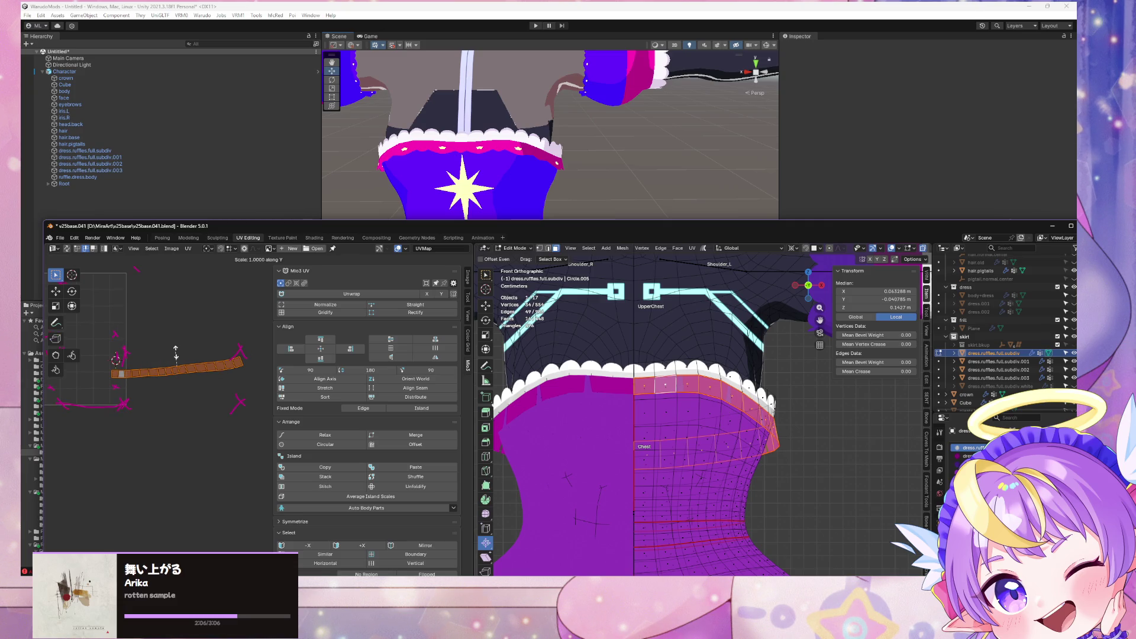
key("Escape")
key("r")
left_click(215, 326)
Step: Rectify the strip into a clean rectangle with the Mio3 UV panel
left_click(423, 315)
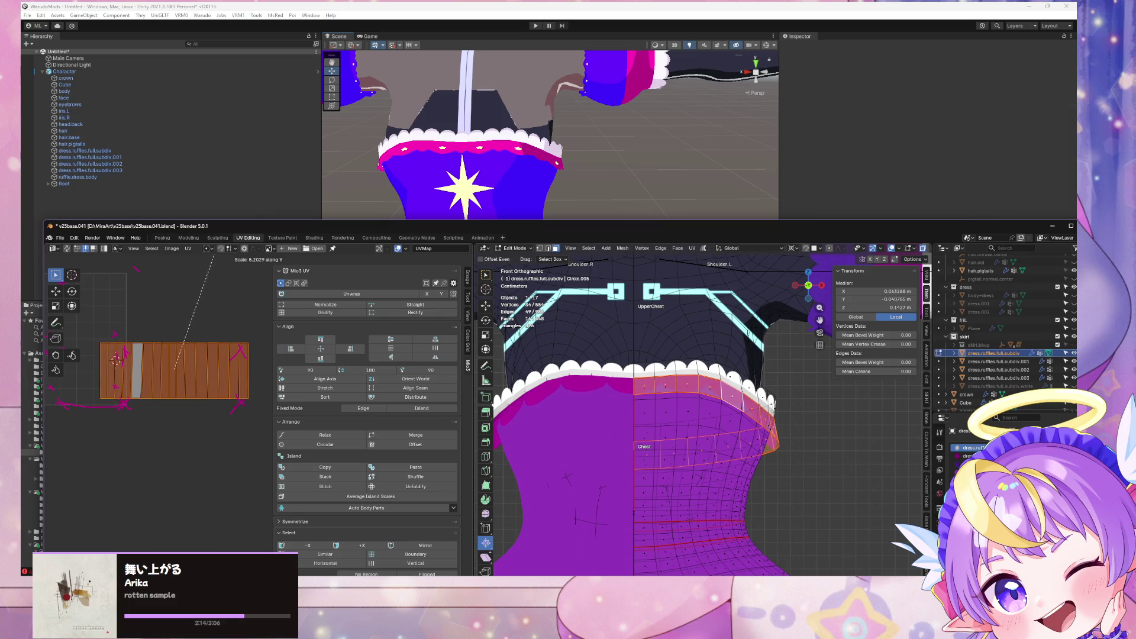
key("Escape")
key("s")
key("y")
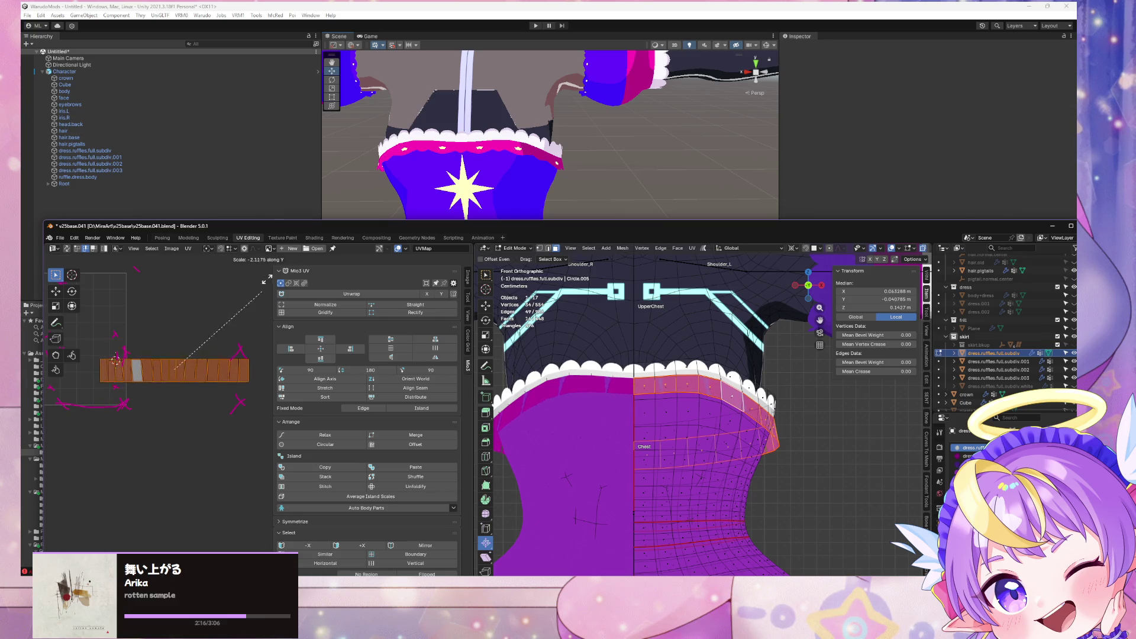
key("Escape")
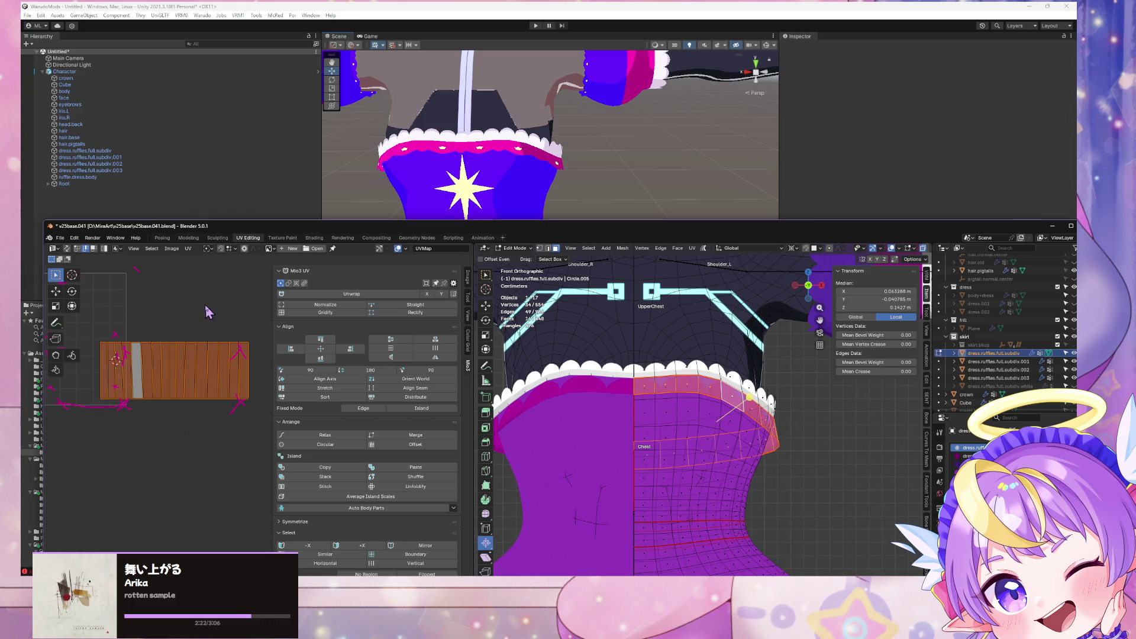
key("Escape")
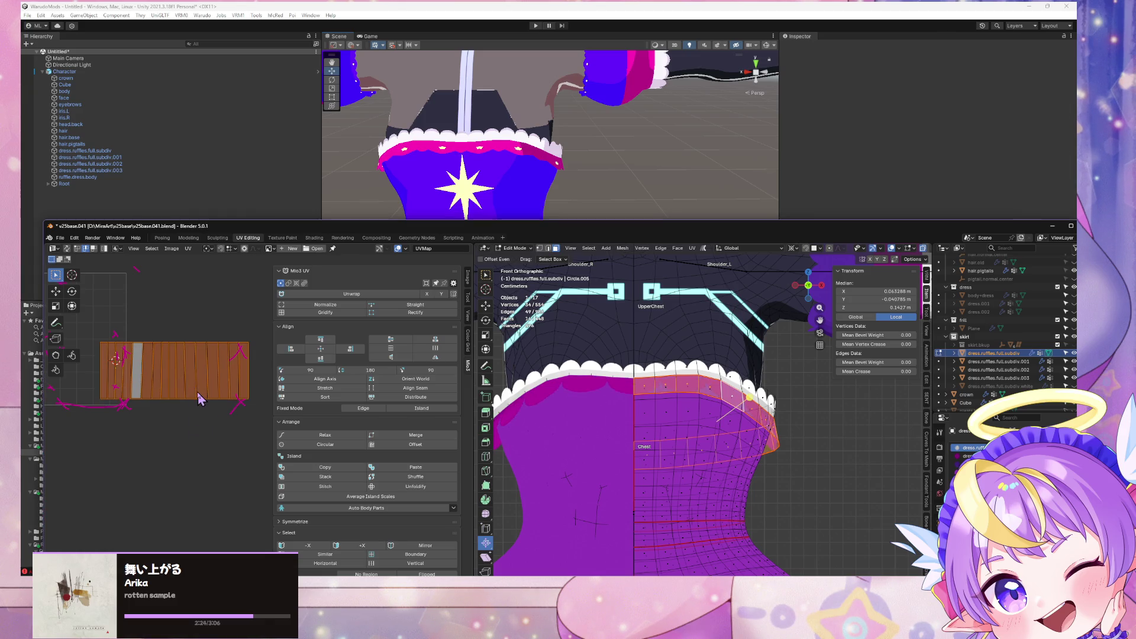
key("y")
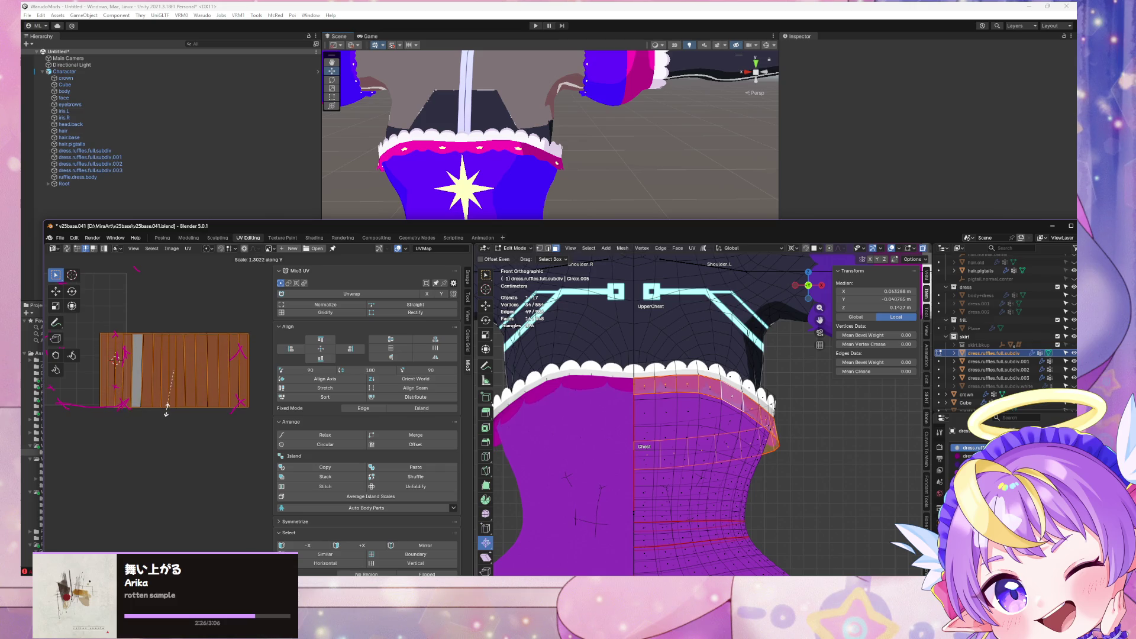
key("Escape")
Step: Shift the strip vertically and narrow it along X over the wood texture
key("g")
key("x")
key("y")
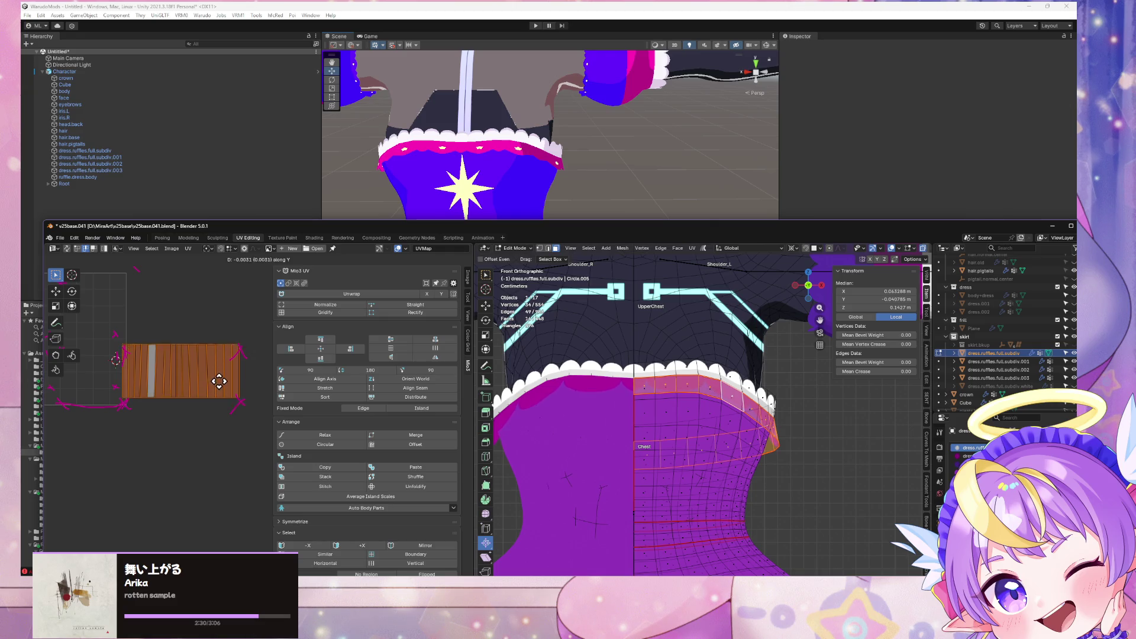
left_click(218, 391)
key("s")
key("x")
left_click(213, 398)
Step: Rescale the strip vertically toward a near-square block over the wood grain
key("s")
key("x")
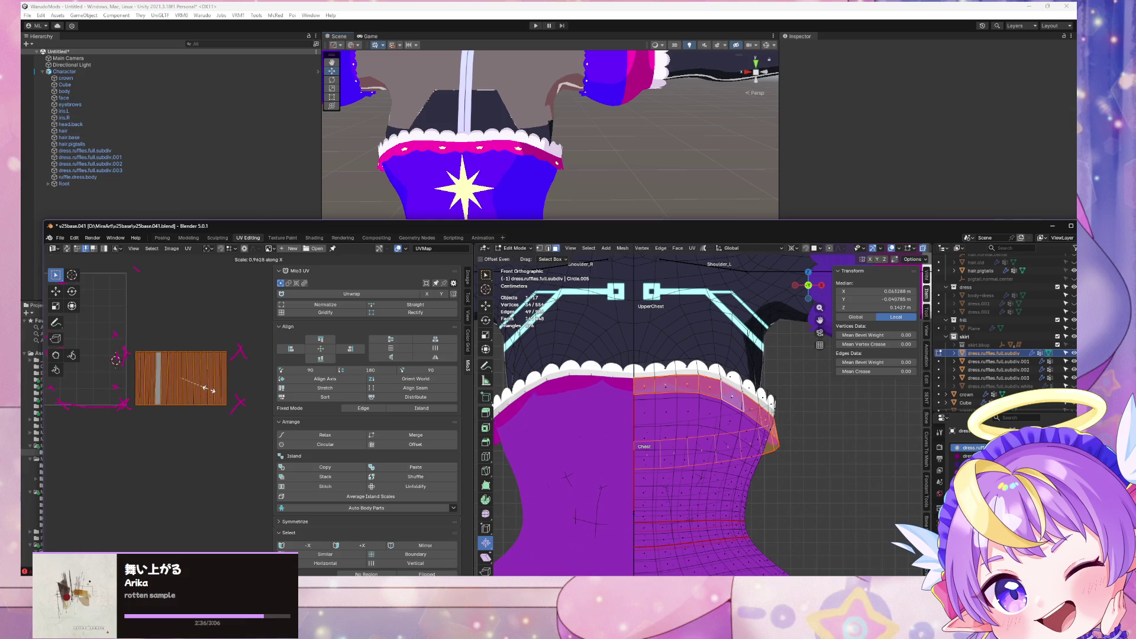
key("y")
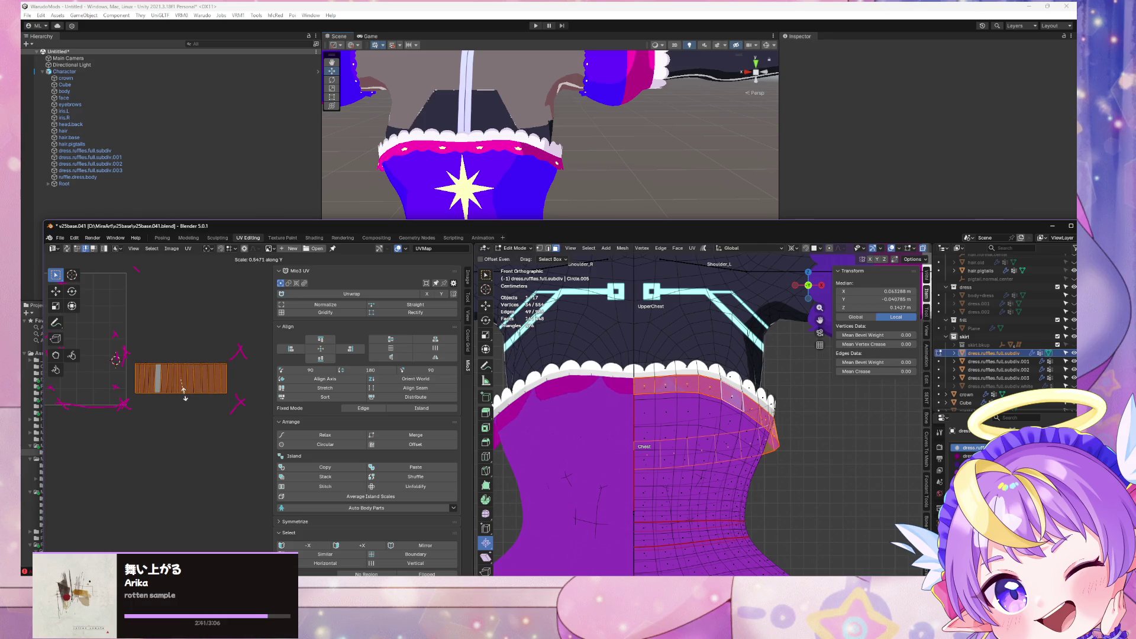
key("y")
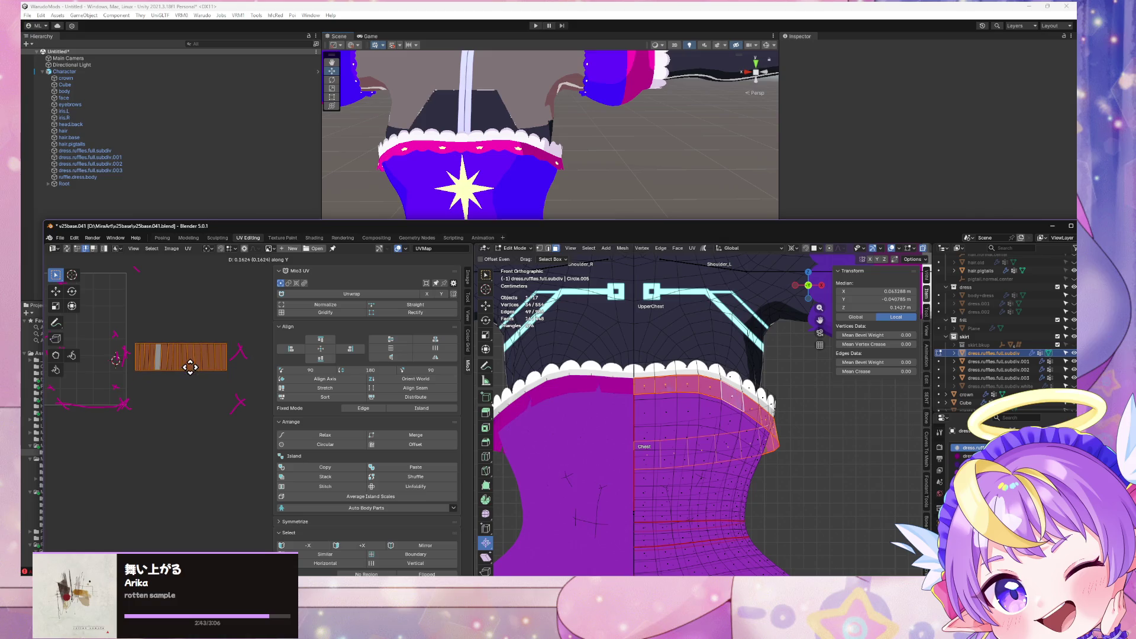
right_click(187, 387)
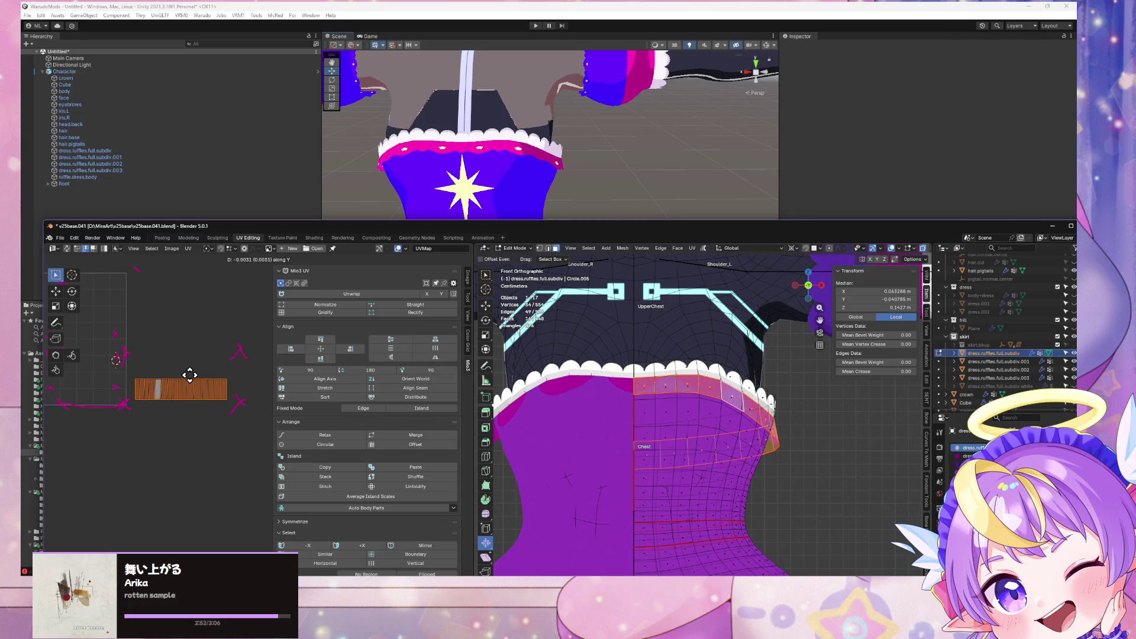
key("s")
key("y")
key("Escape")
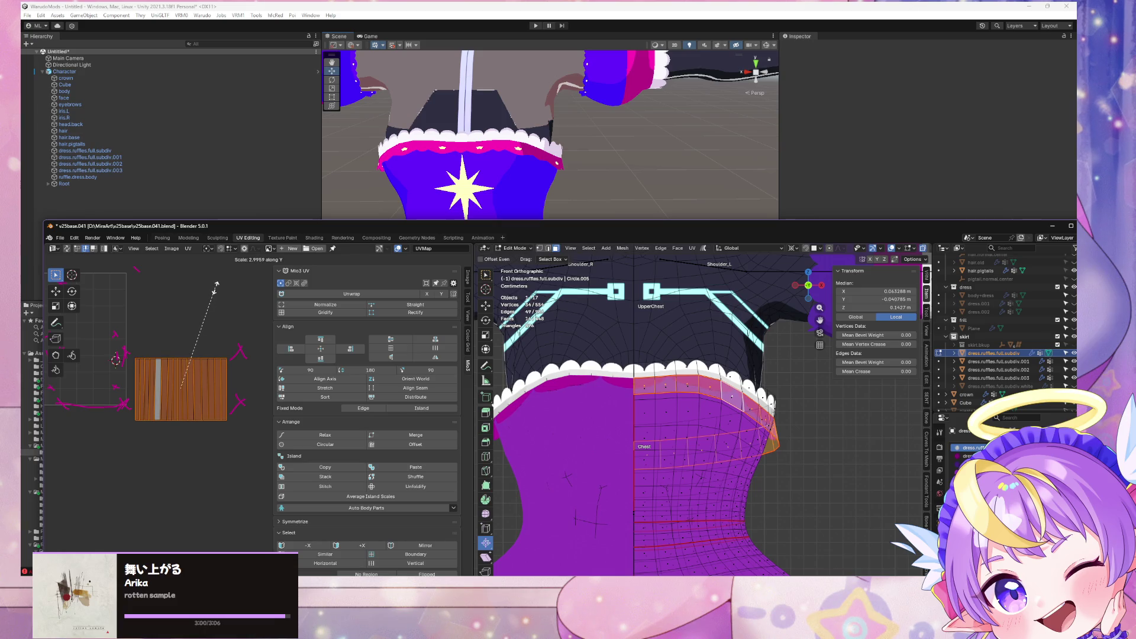
key("Escape")
key("x")
key("Escape")
middle_click_drag(592, 415, 627, 402)
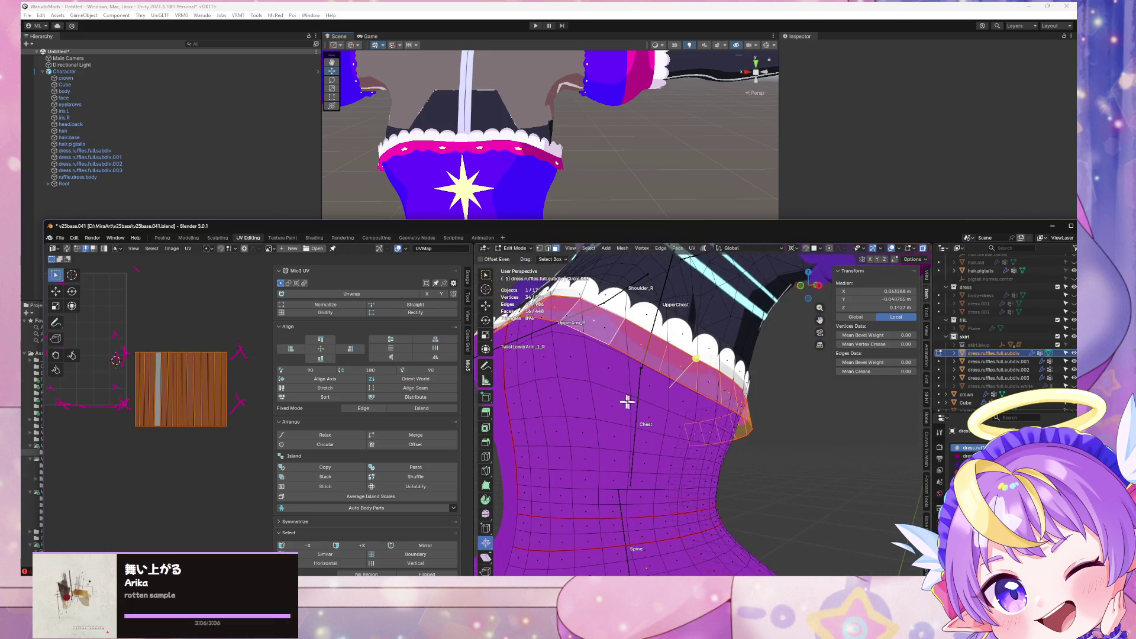
Step: Widen the UV strip along X and slide it up vertically
key("x")
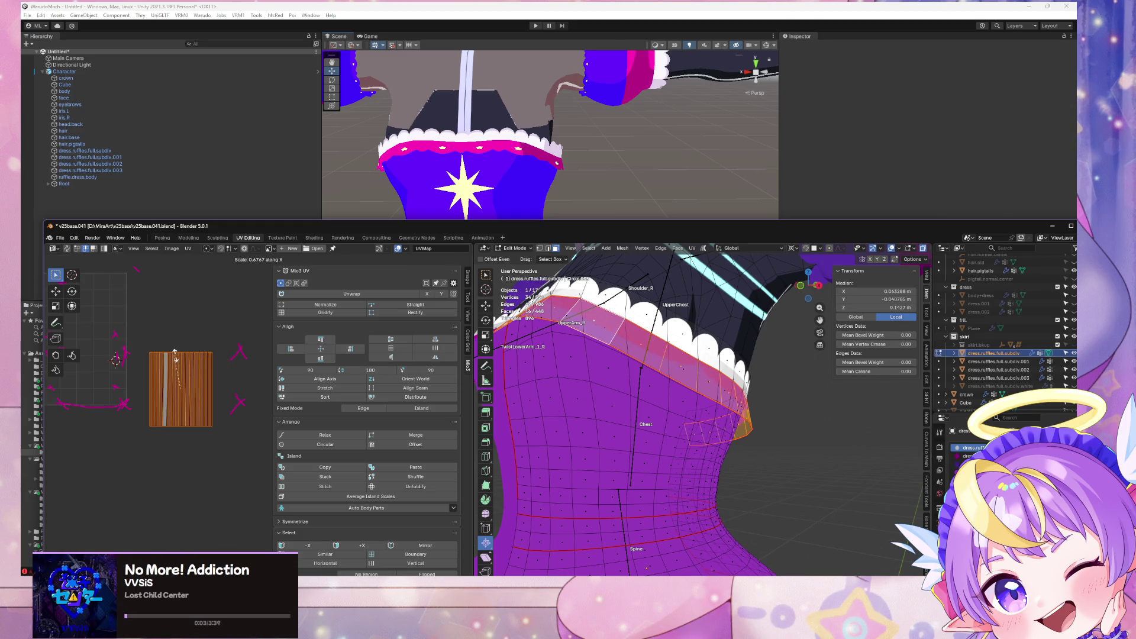
left_click(216, 273)
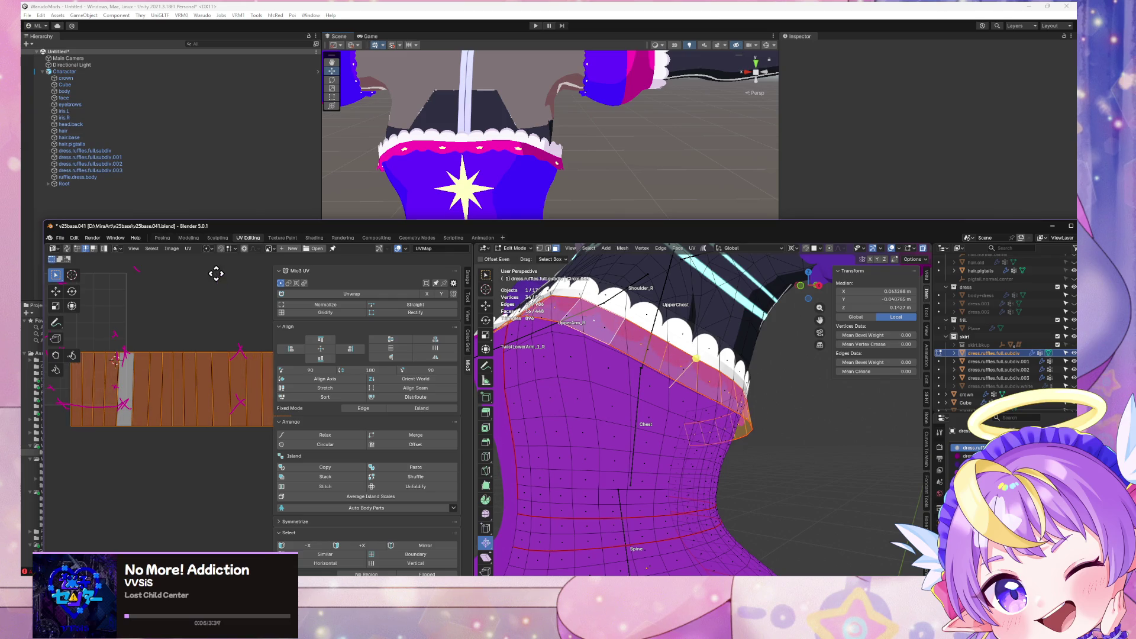
key("g")
key("y")
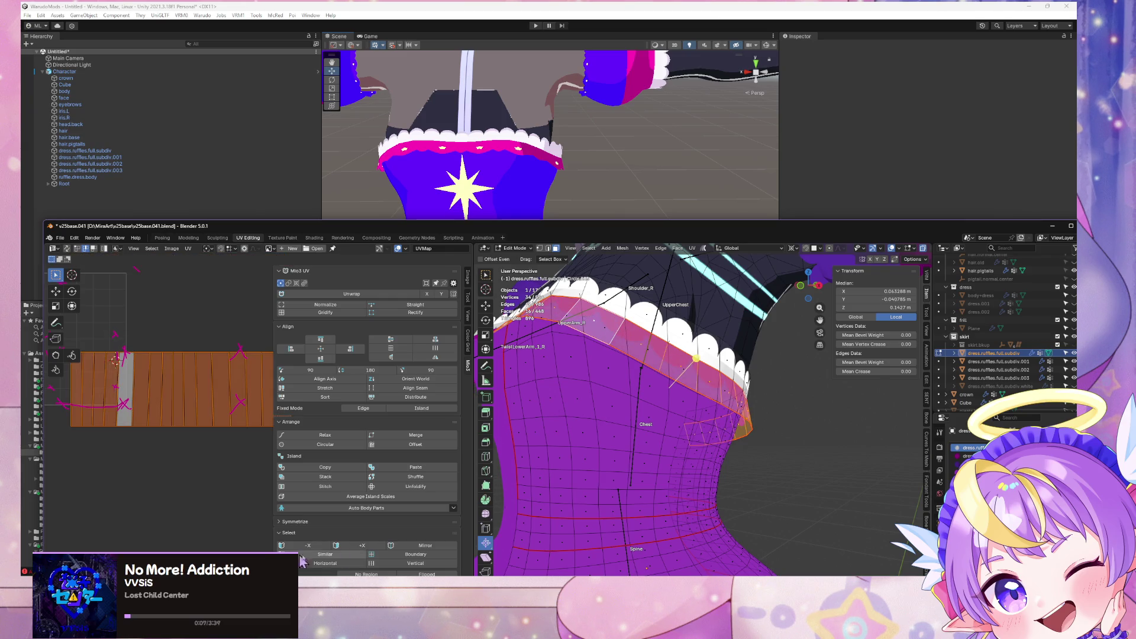
left_click(203, 308)
middle_click_drag(654, 392, 665, 401)
Step: Narrow the strip horizontally into a shorter, compact block
key("s")
key("x")
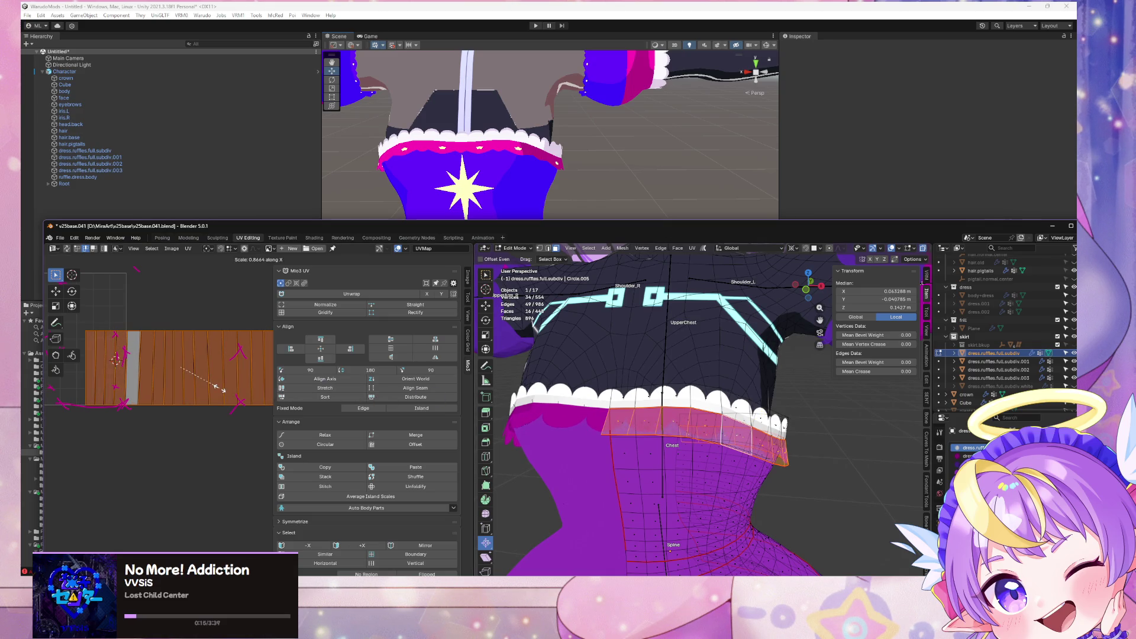
right_click(227, 395)
key("s")
key("y")
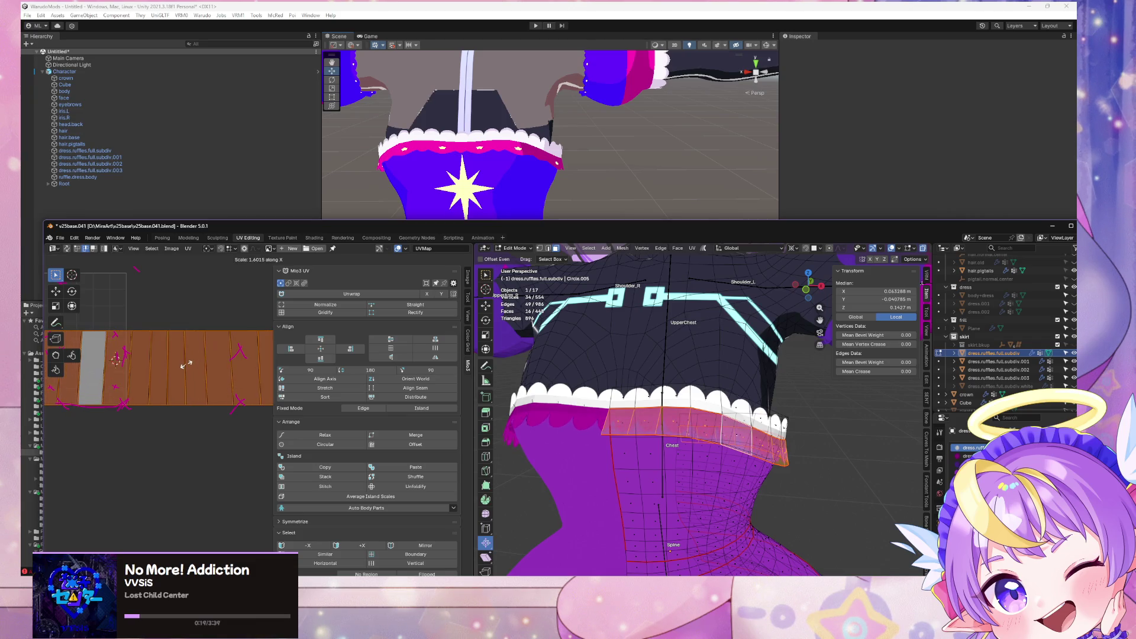
key("x")
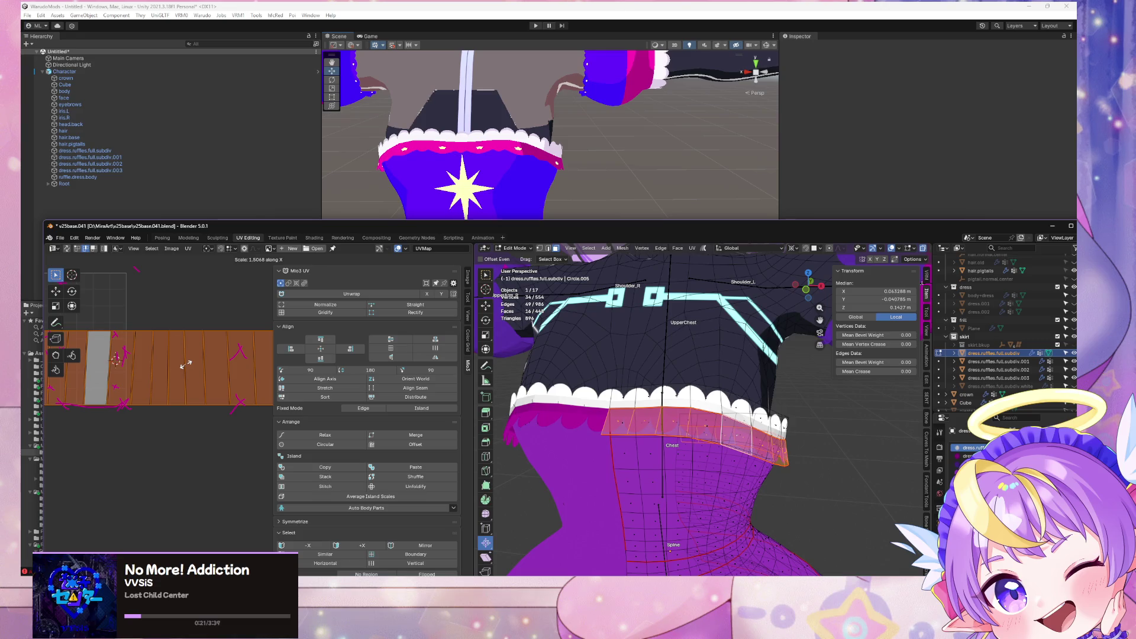
key("y")
key("x")
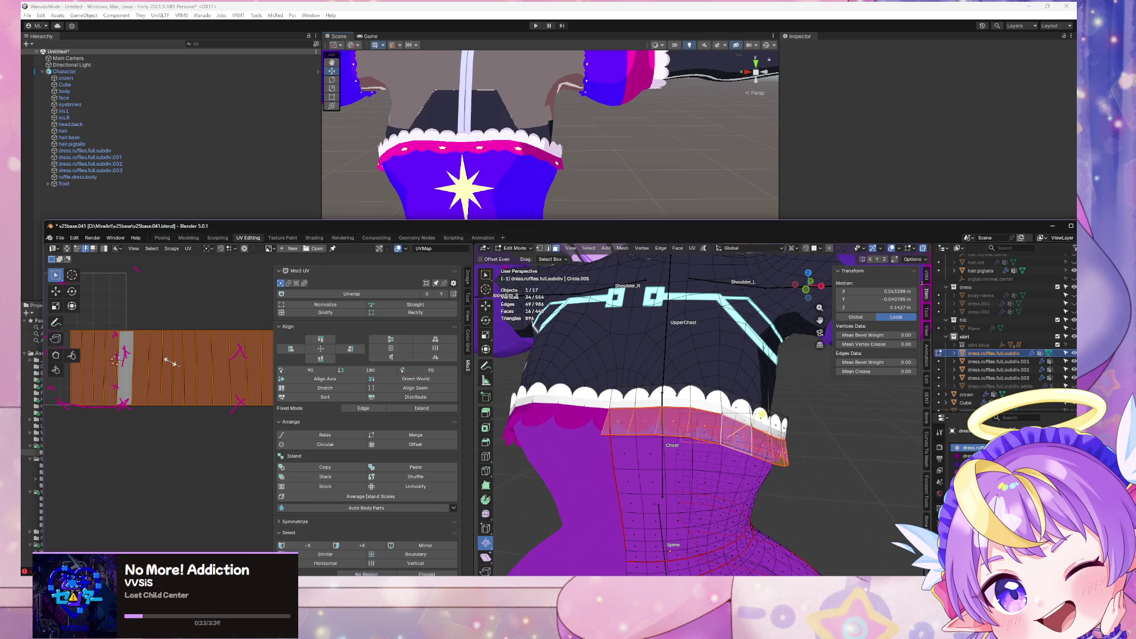
left_click(172, 361)
mouse_move(568, 408)
middle_mouse_down()
mouse_move(634, 405)
mouse_move(563, 426)
middle_mouse_up()
Step: Widen the UV island along X and recentre it in the UV view
key("s")
key("x")
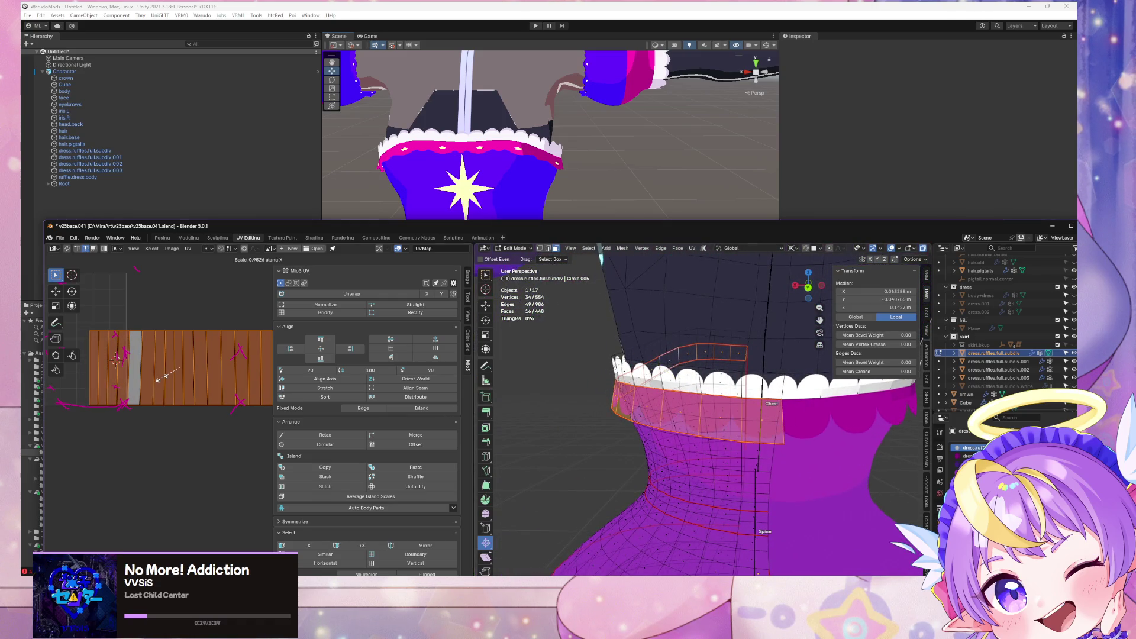
left_click(163, 381)
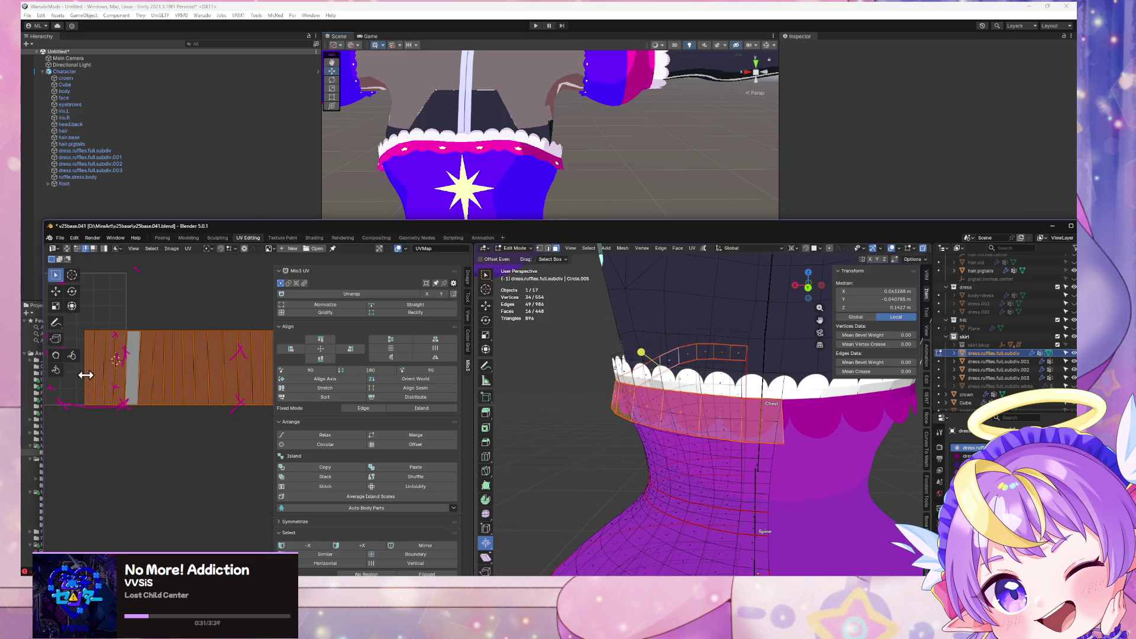
middle_click_drag(108, 454, 162, 452)
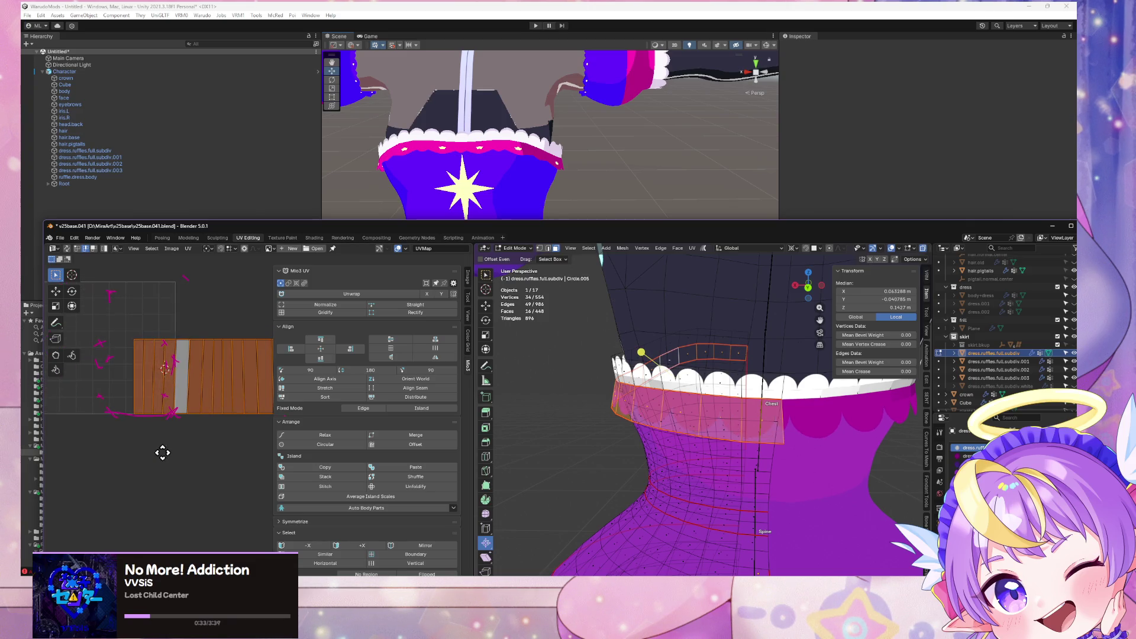
left_click(208, 249)
left_click(236, 296)
left_click(213, 250)
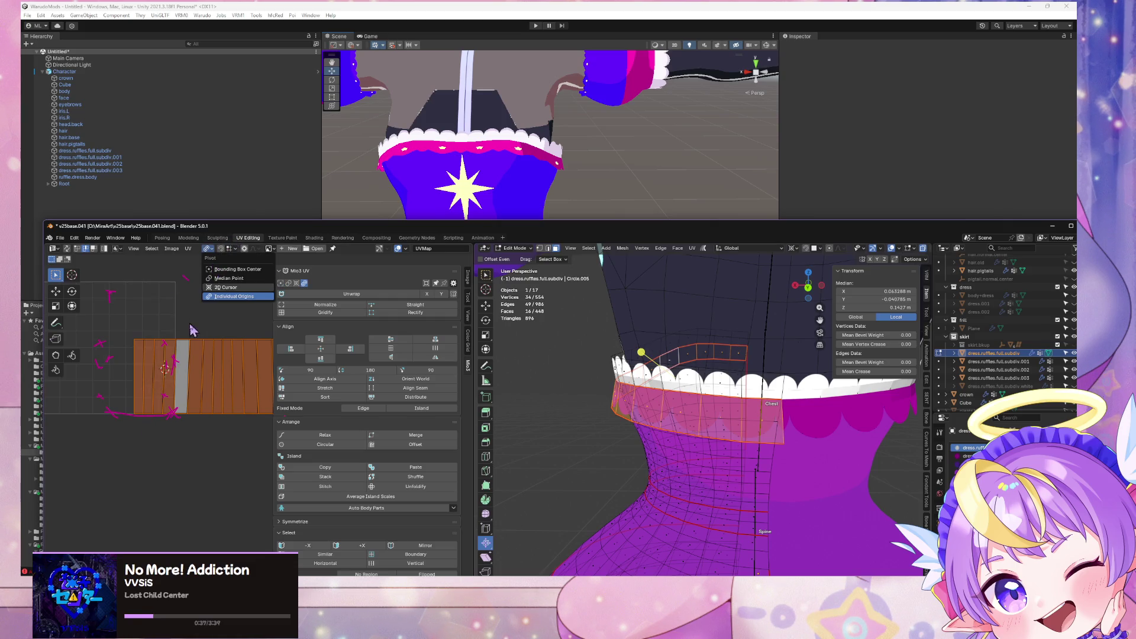
Step: Place the 2D cursor at the island's left edge, then scale and move it along X
right_click(136, 378, "shift")
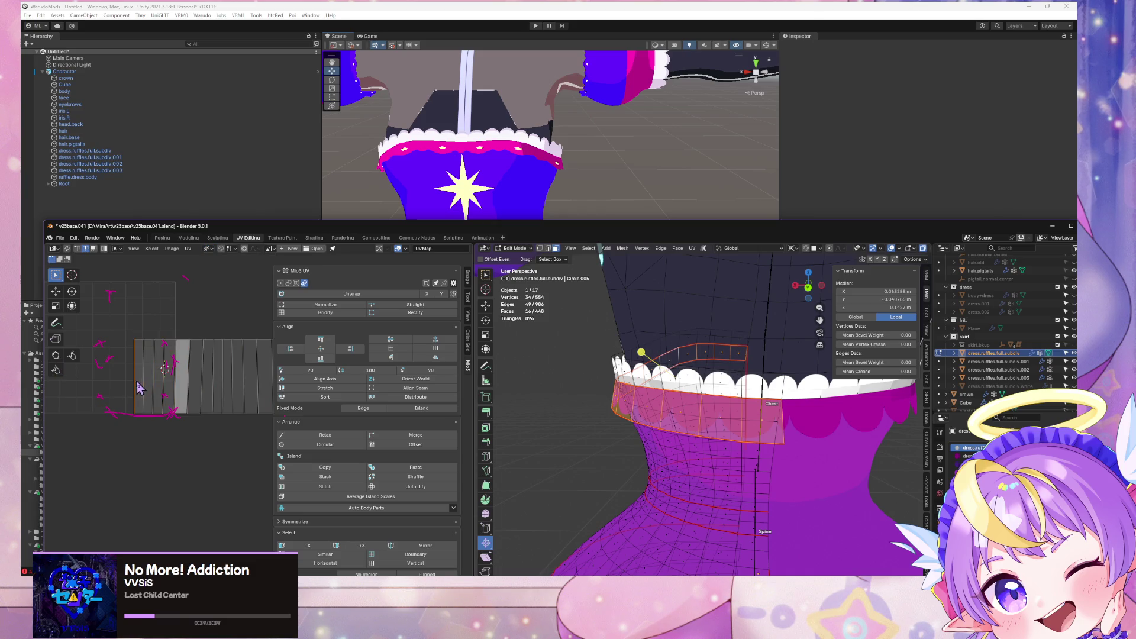
key("s")
key("x")
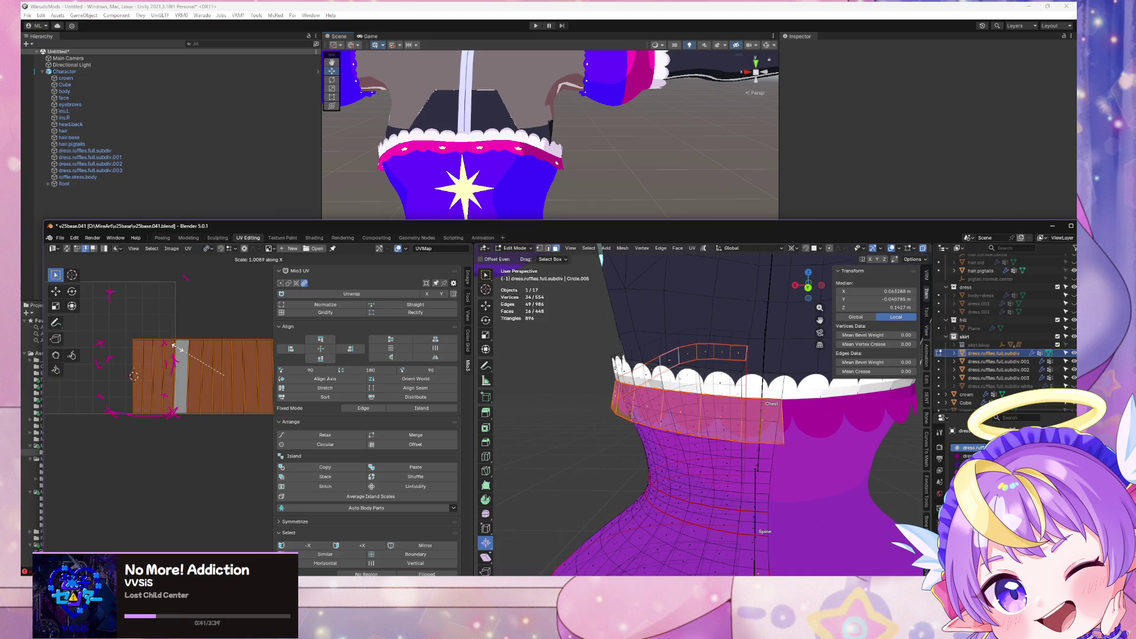
left_click(171, 345)
middle_click_drag(710, 379, 850, 428)
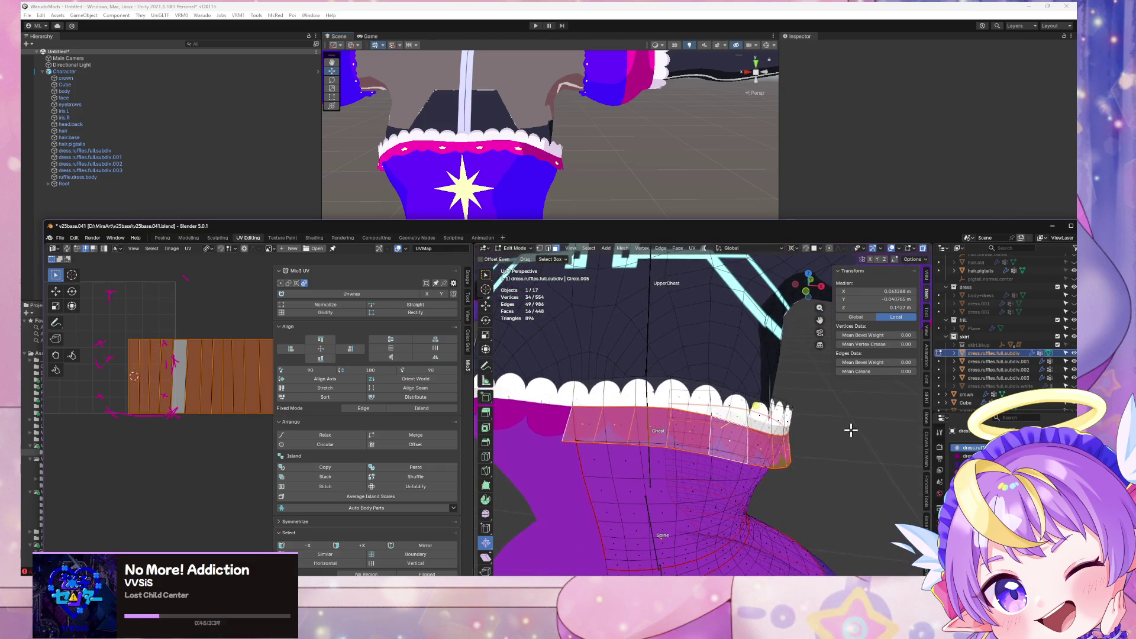
key("g")
key("x")
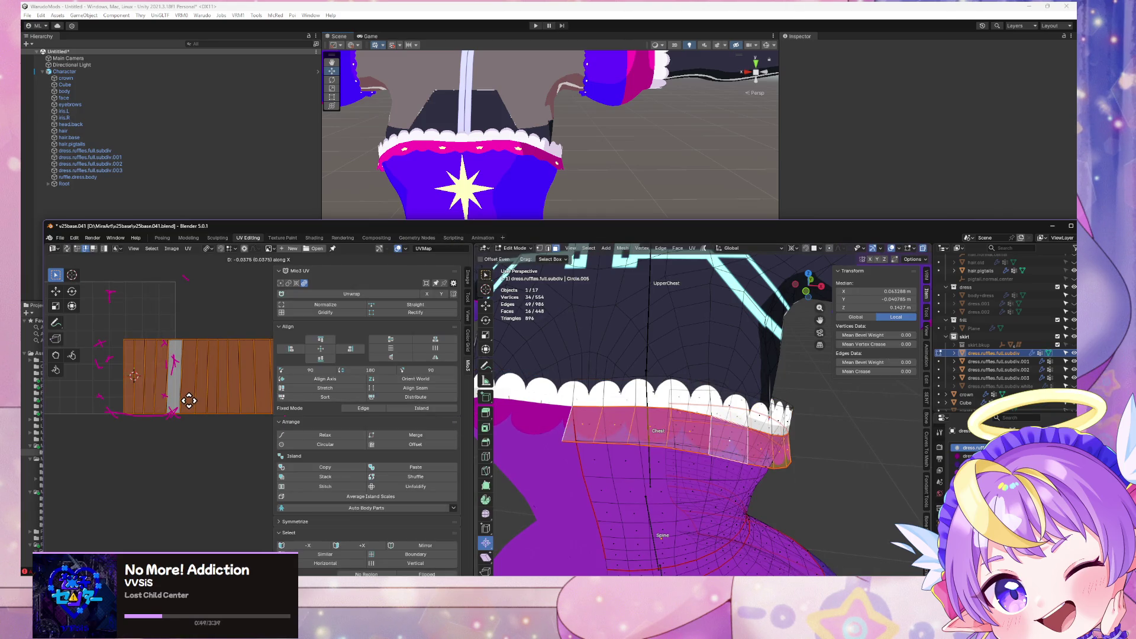
left_click(190, 400)
mouse_move(527, 408)
middle_mouse_down()
mouse_move(540, 423)
mouse_move(465, 436)
middle_mouse_up()
middle_click_drag(165, 410, 129, 390)
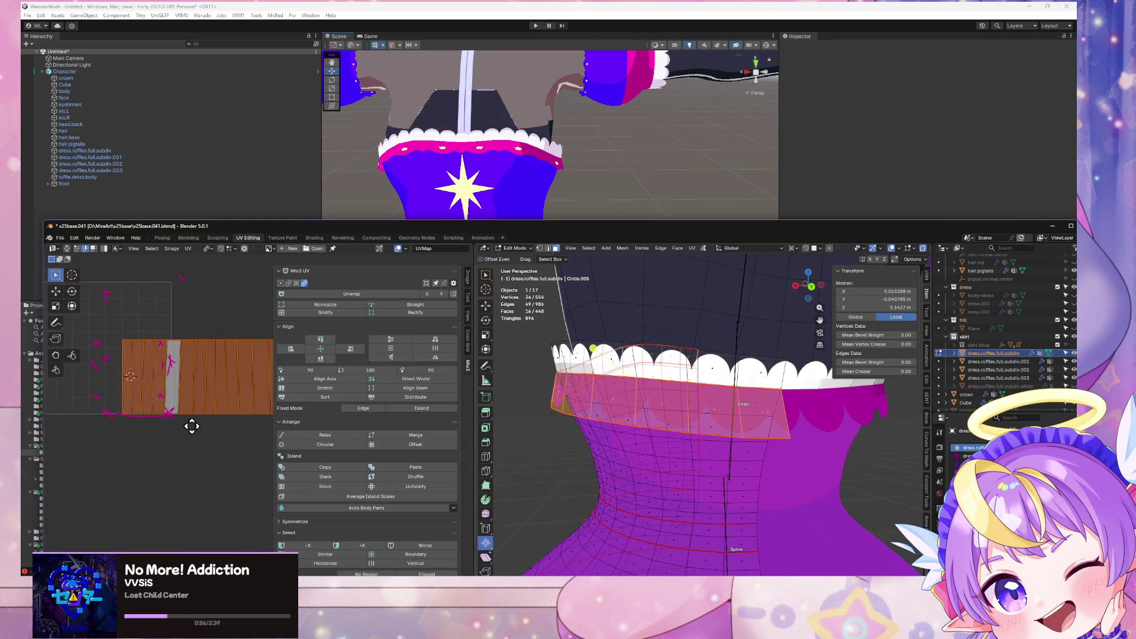
Step: Snap the 2D cursor to the left edge and narrow the island slightly along X
left_click(135, 393)
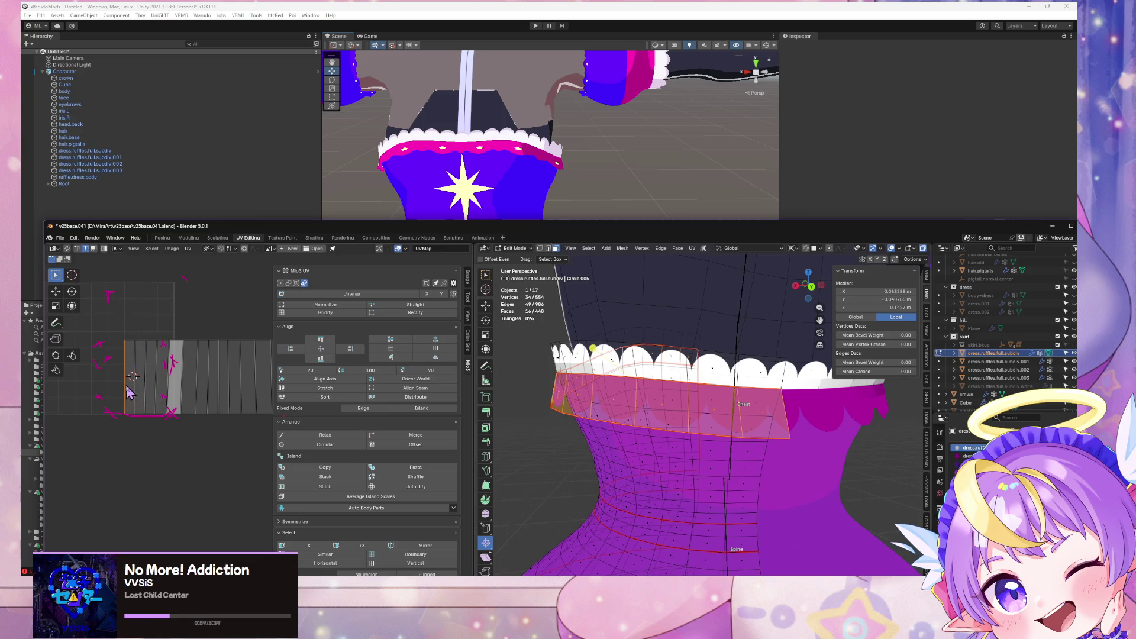
key("shift+s")
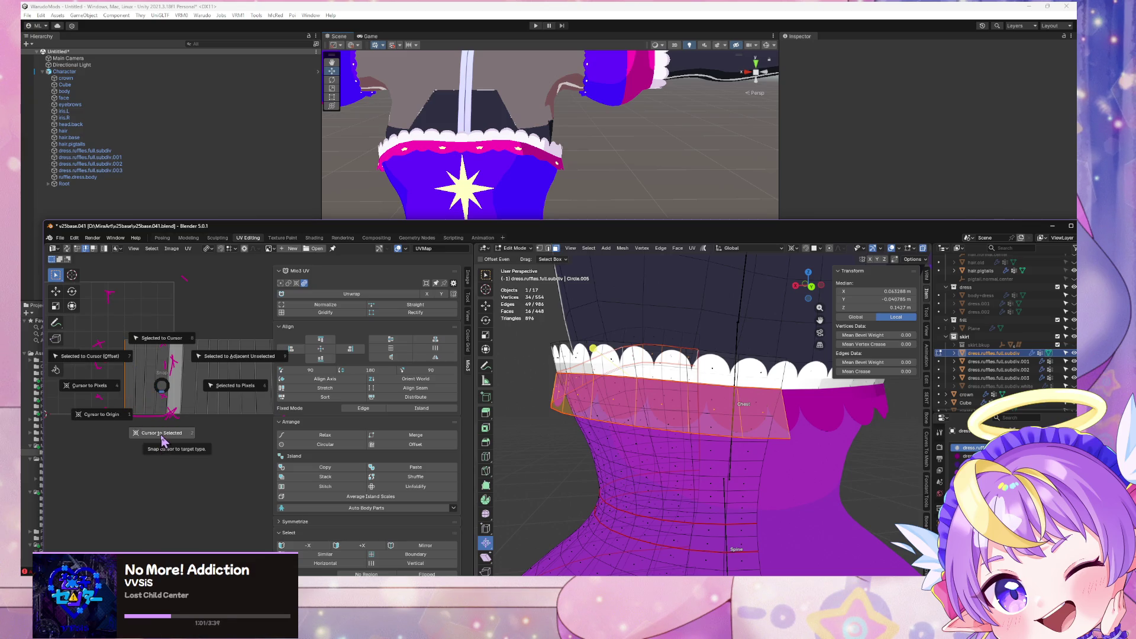
left_click(162, 440)
key("a")
key("s")
key("x")
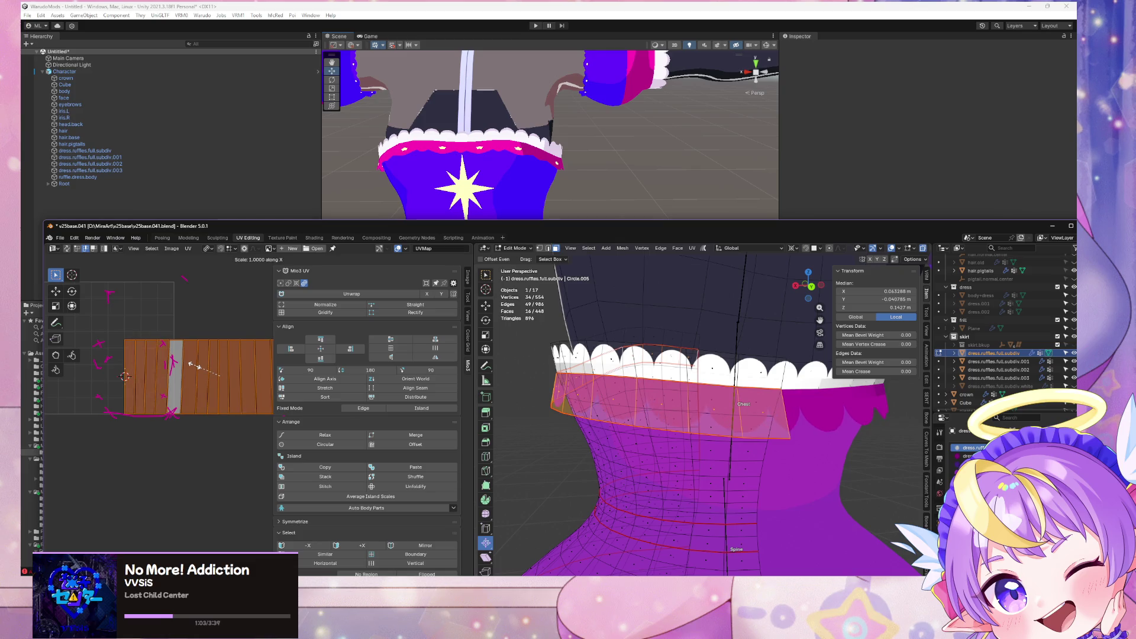
left_click(177, 370)
middle_click_drag(739, 414, 865, 439)
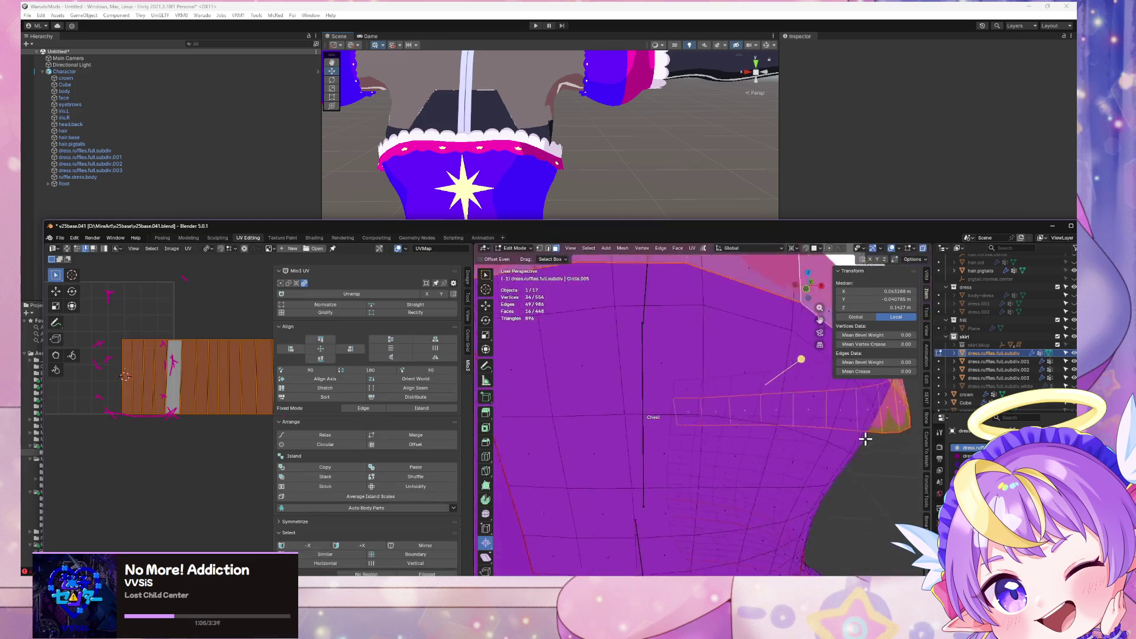
key("Tab")
scroll(858, 447, "down", 4)
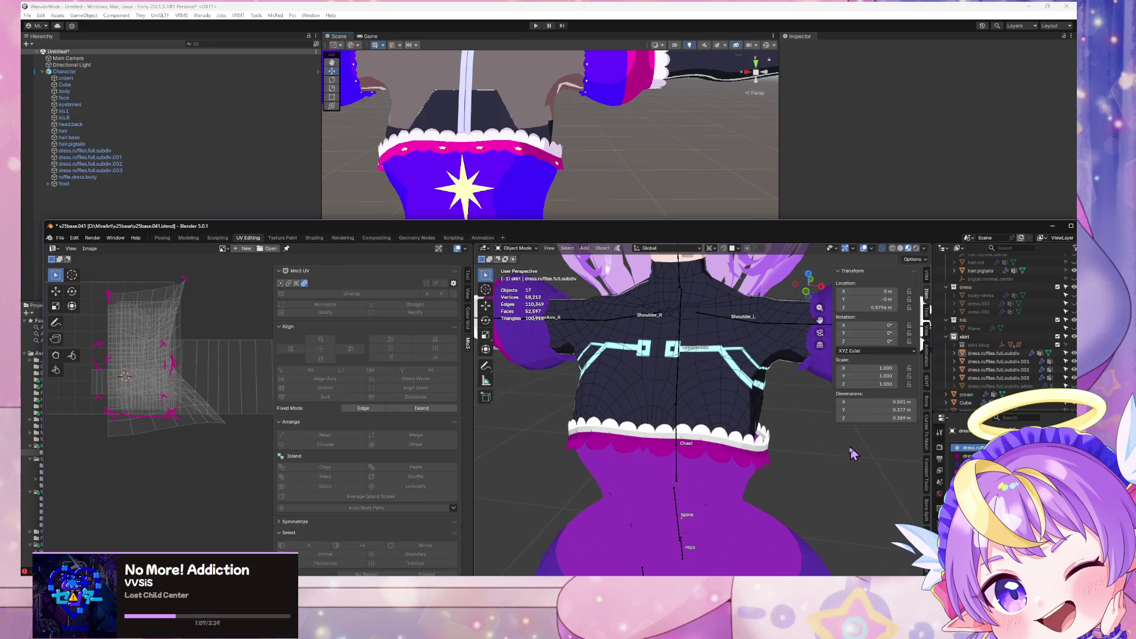
key("Tab")
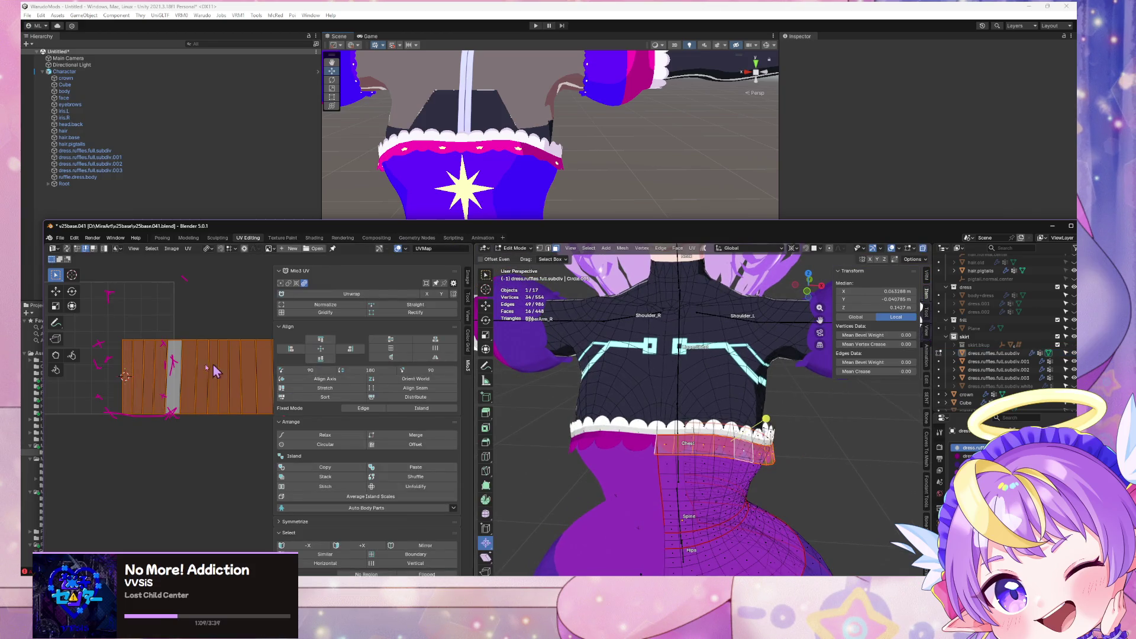
Step: Shift the UV island slightly right along X and reselect its left edge
key("g")
key("x")
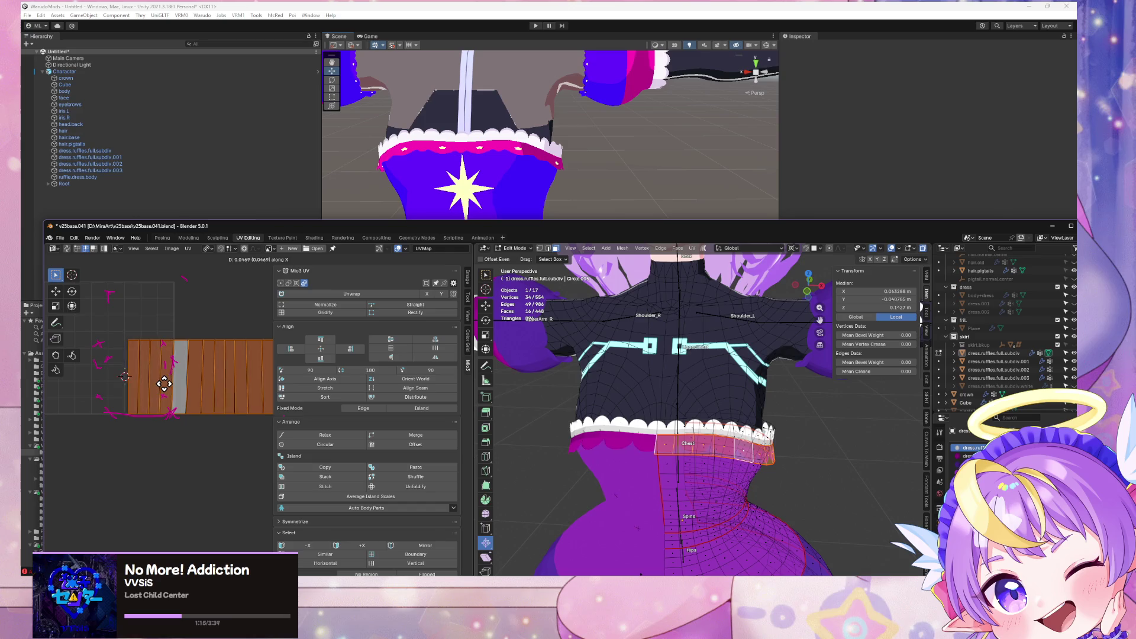
left_click(171, 391)
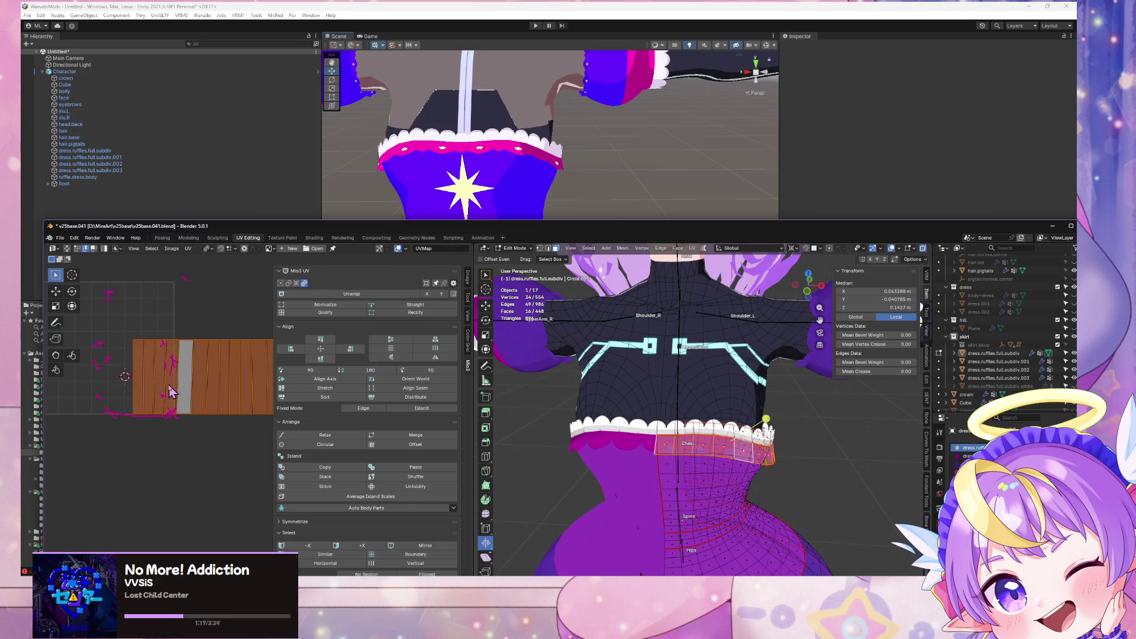
left_click(138, 395)
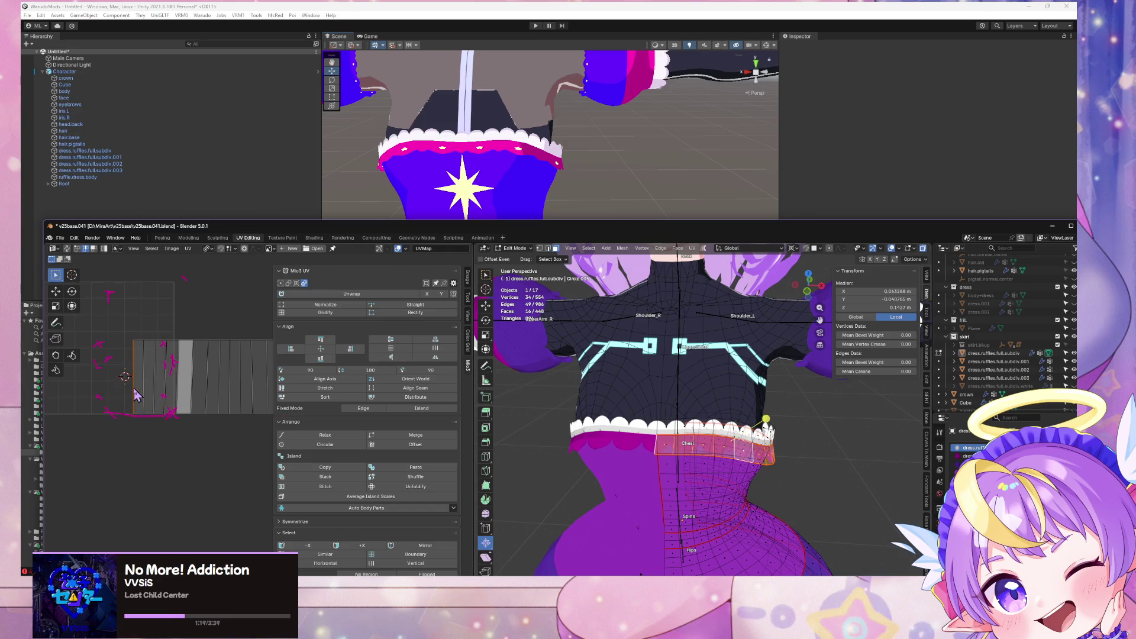
mouse_move(733, 450)
middle_mouse_down()
mouse_move(786, 455)
mouse_move(751, 408)
middle_mouse_up()
Step: Hide the viewport overlays and narrow the whole UV island along X again
left_click(890, 249)
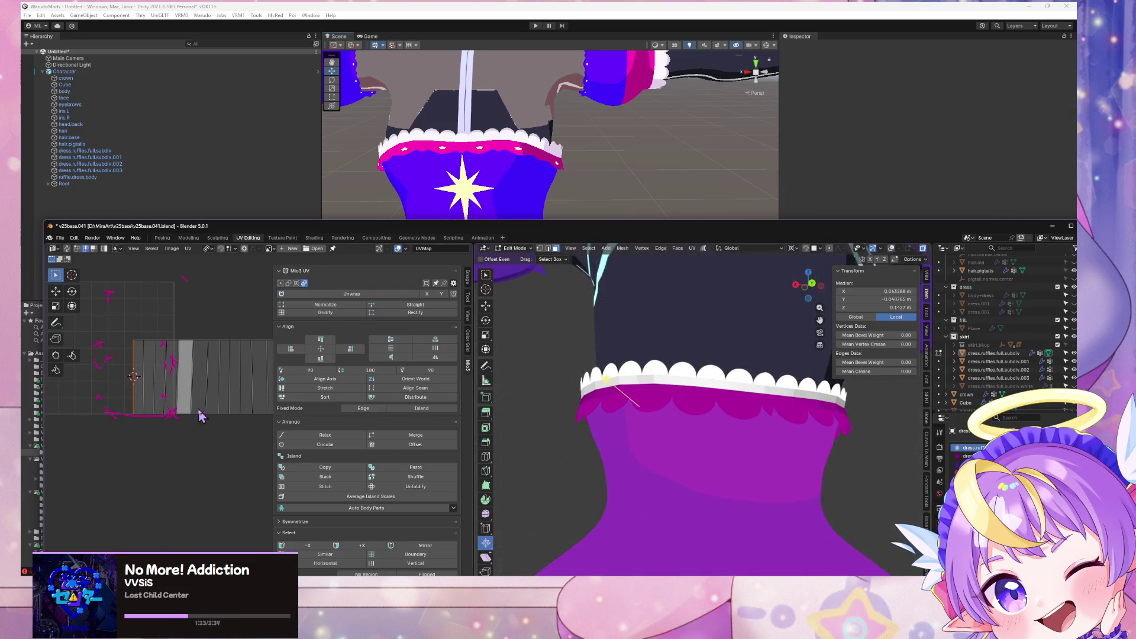
key("a")
key("s")
key("x")
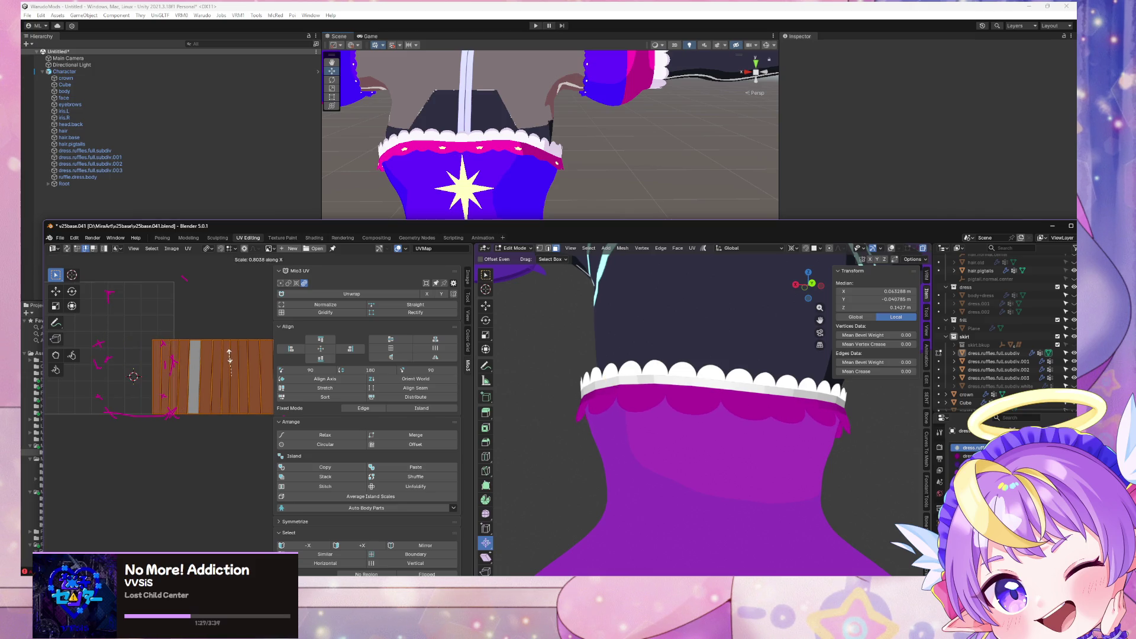
left_click(229, 355)
middle_click_drag(787, 355, 806, 394)
scroll(679, 367, "down", 10)
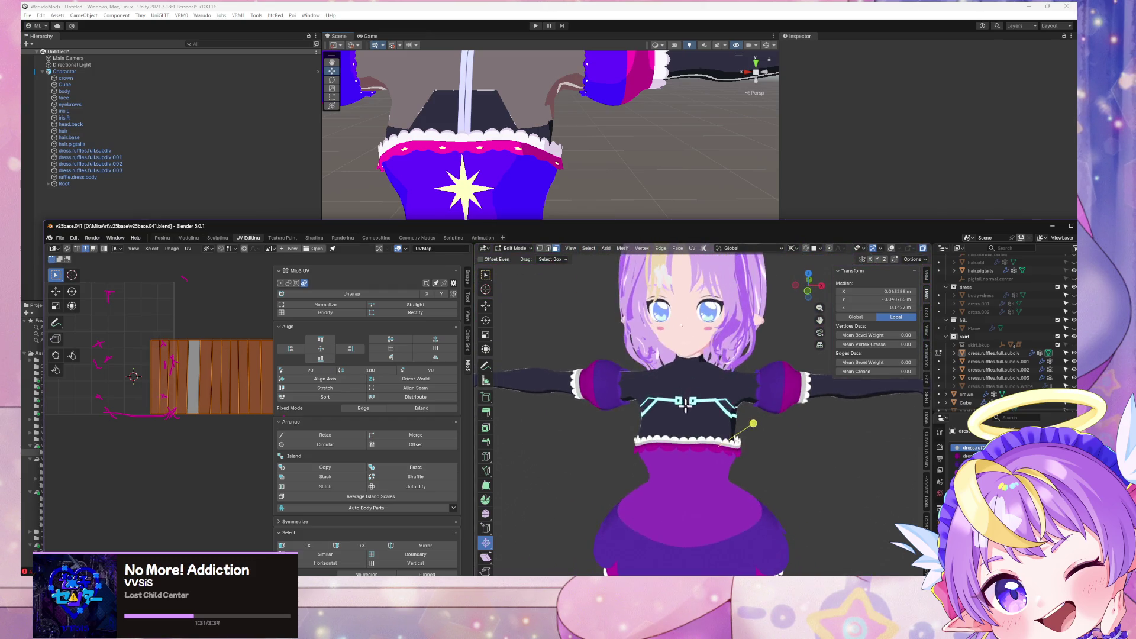
scroll(698, 428, "up", 5)
scroll(698, 428, "down", 2)
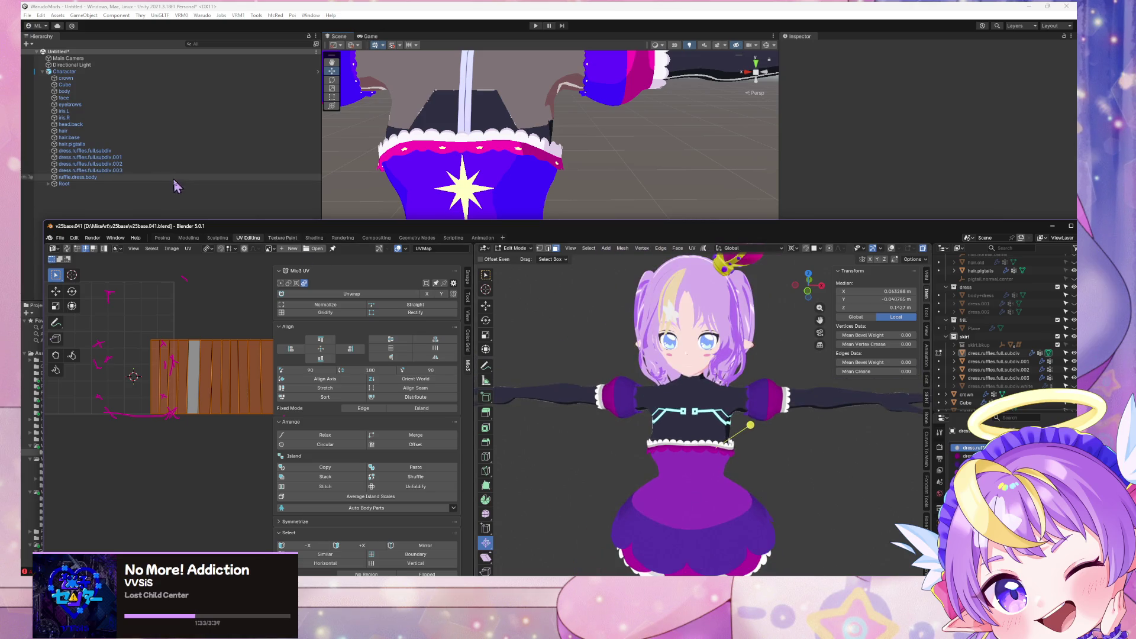
left_click(60, 238)
Step: Export the model as glTF 2.0 over the existing file and check the dress in Unity
mouse_move(108, 363)
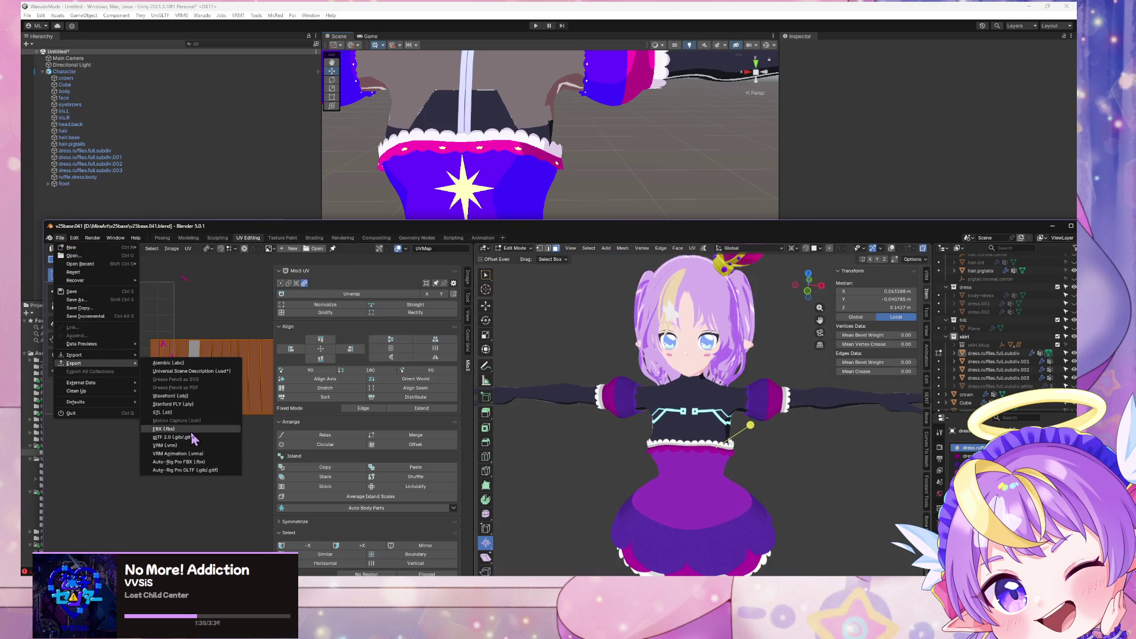
left_click(225, 436)
double_click(424, 227)
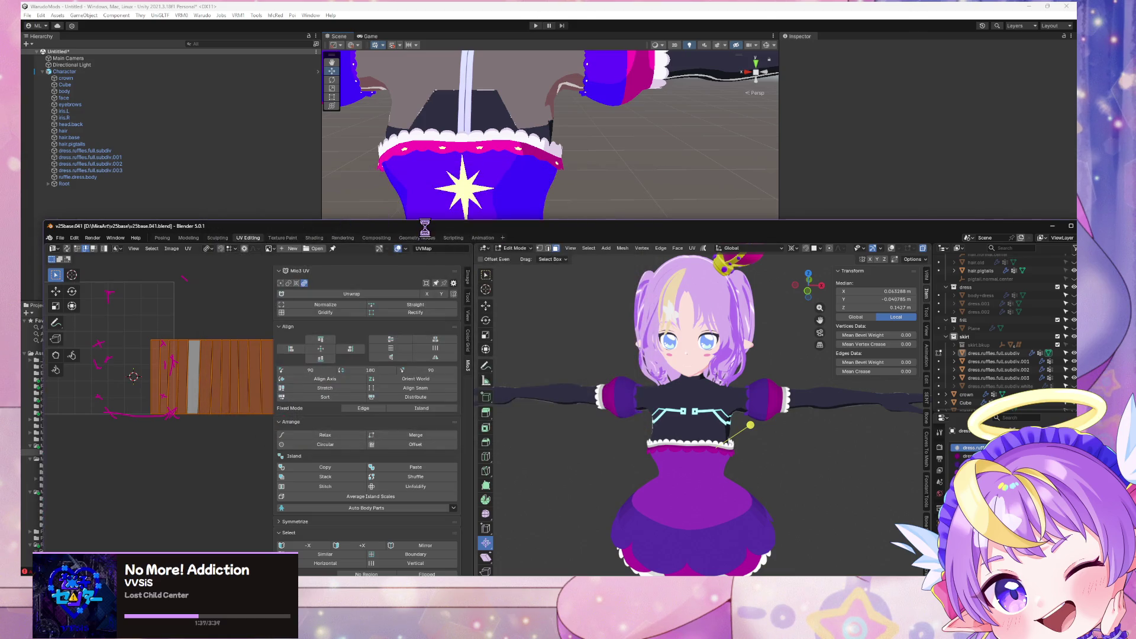
left_click(430, 116)
mouse_move(486, 187)
right_mouse_down()
mouse_move(337, 179)
mouse_move(459, 148)
mouse_move(545, 148)
mouse_move(537, 113)
right_mouse_up()
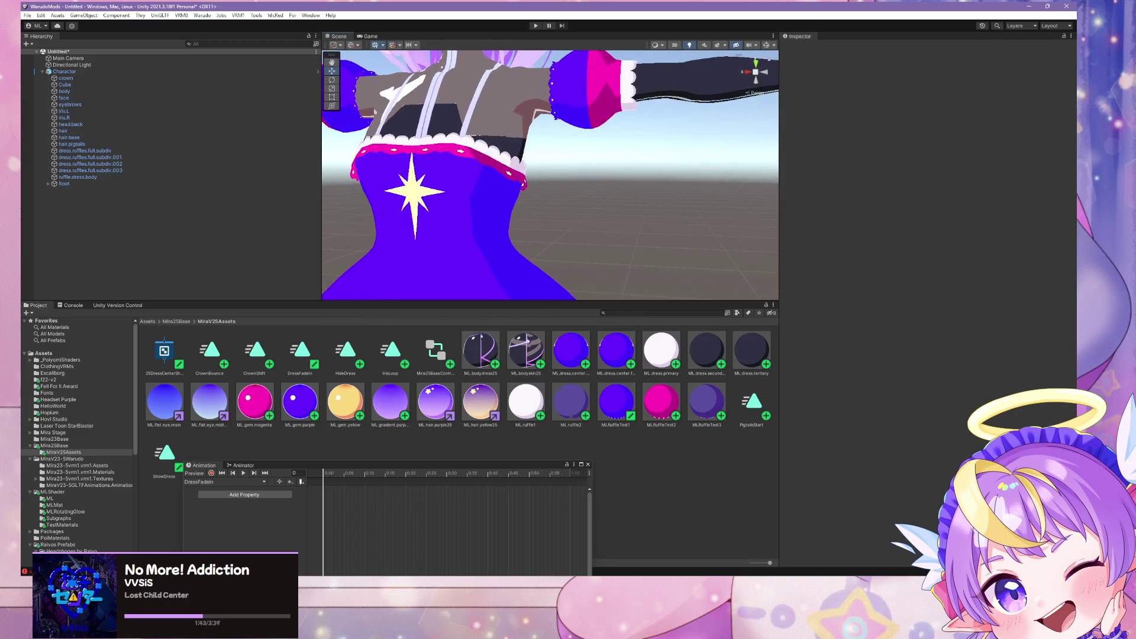
Step: Re-export over the same glTF file and view the full character in Unity
key("alt+Tab")
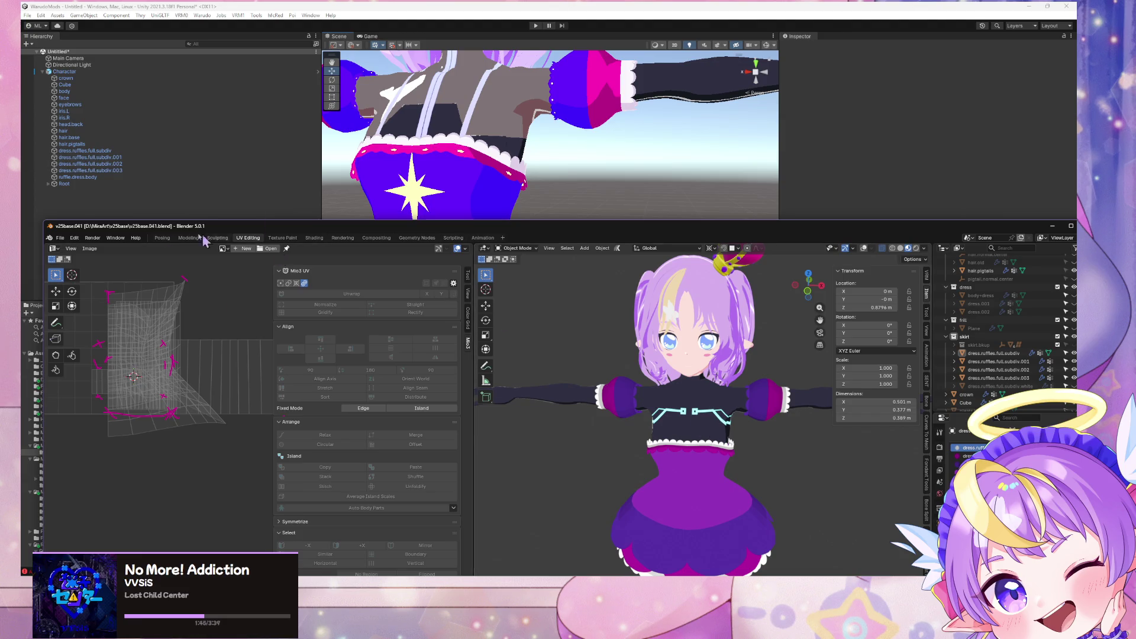
left_click_drag(199, 237, 310, 269)
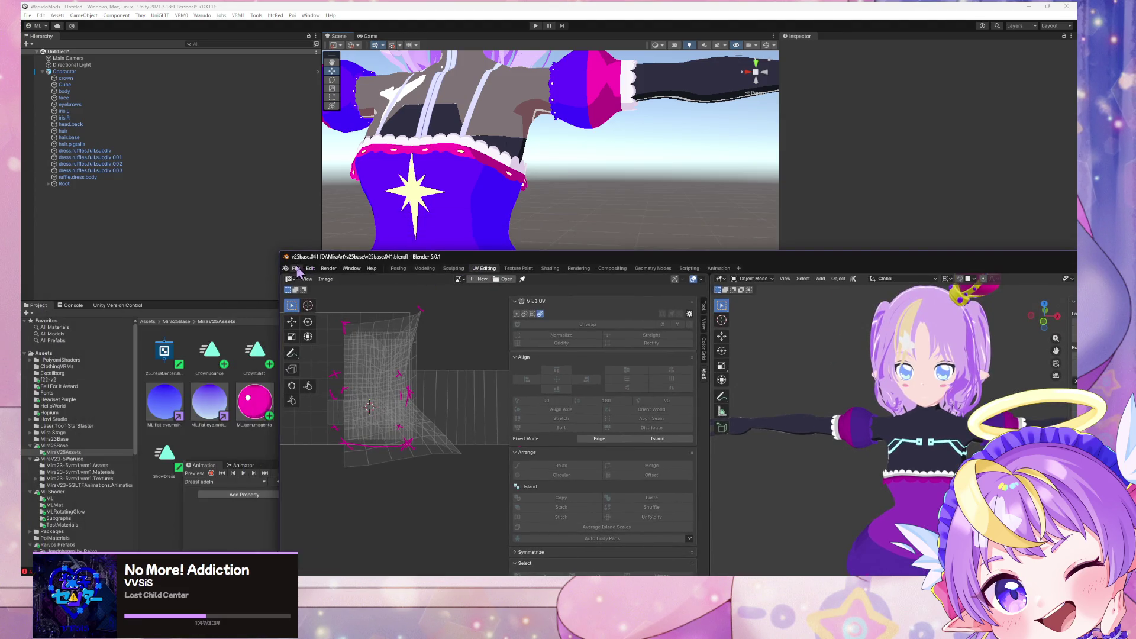
left_click(297, 270)
mouse_move(349, 395)
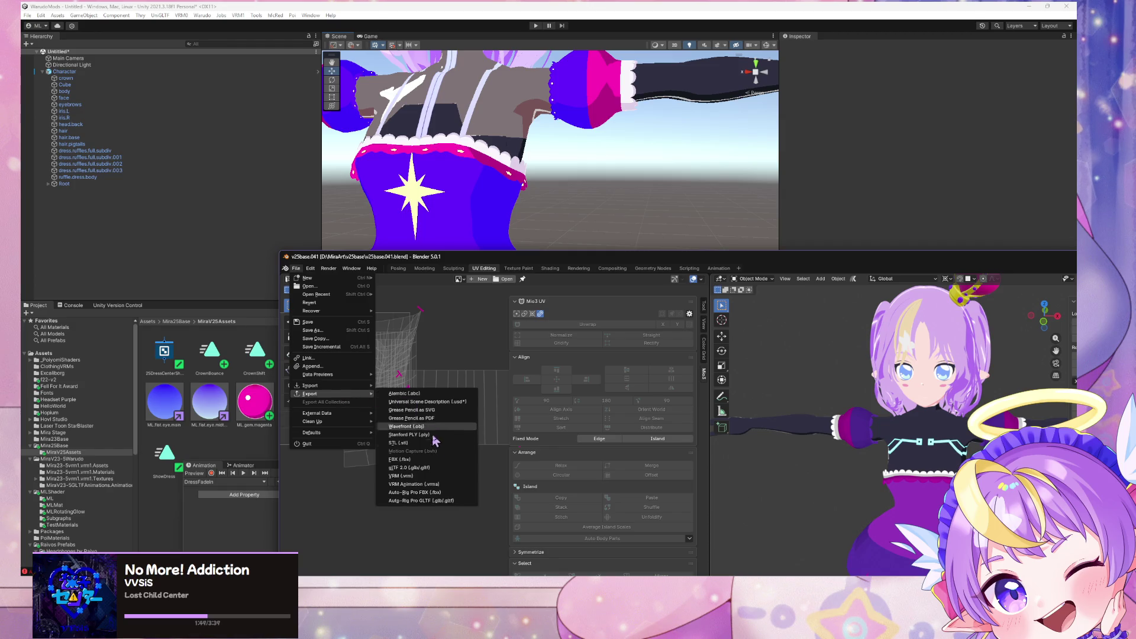
left_click(436, 468)
double_click(410, 223)
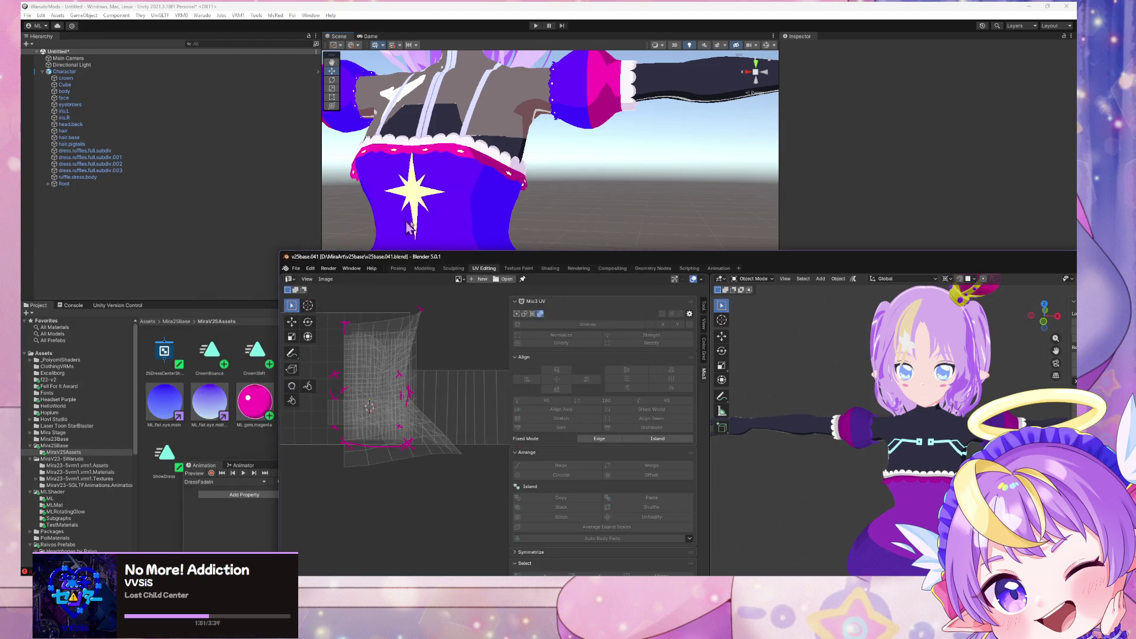
left_click(568, 213)
mouse_move(563, 208)
left_mouse_down("alt")
mouse_move(510, 189)
mouse_move(477, 236)
mouse_move(695, 279)
mouse_move(662, 293)
mouse_move(616, 218)
mouse_move(610, 175)
left_mouse_up("alt")
Step: Zoom and orbit around the avatar's dress in Unity's Scene view, then return to Blender
scroll(610, 178, "up", 8)
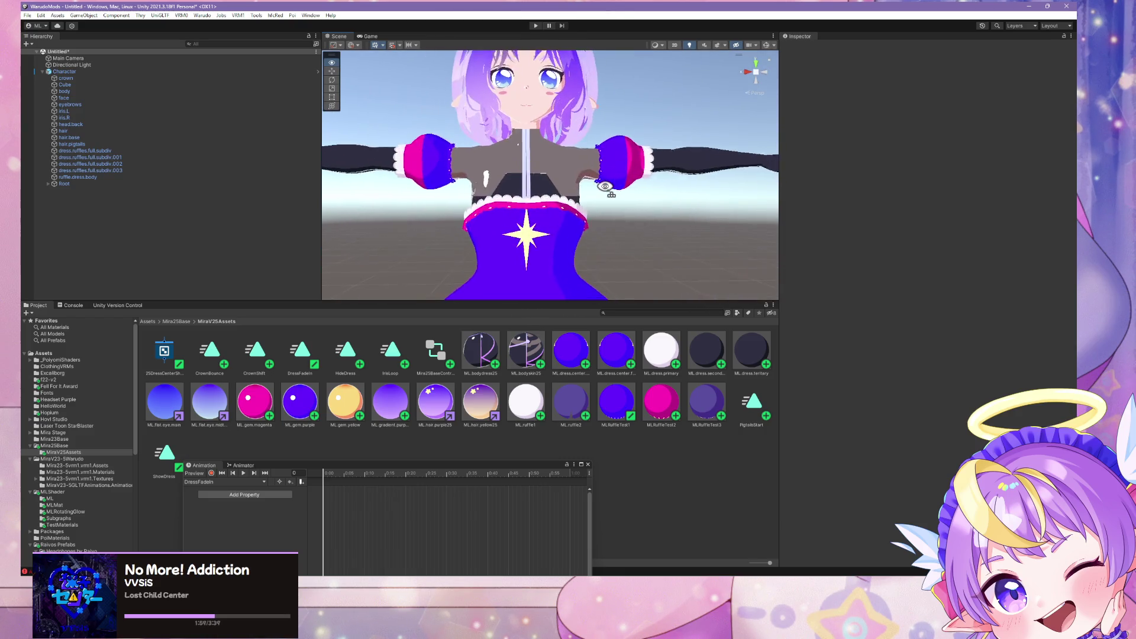
scroll(609, 195, "down", 10)
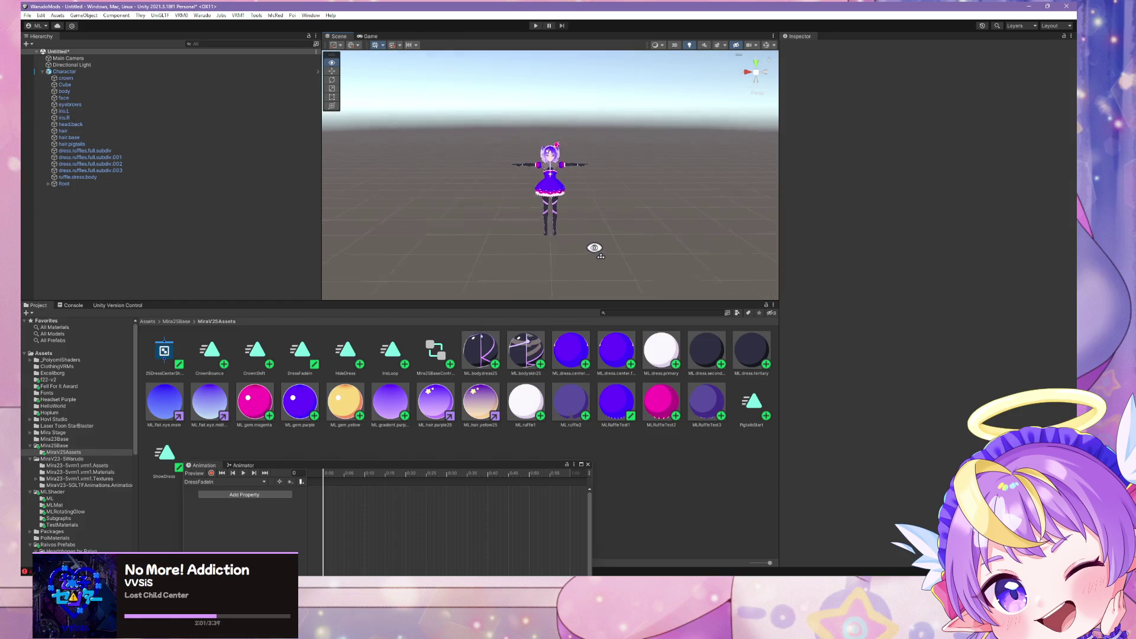
scroll(595, 251, "up", 8)
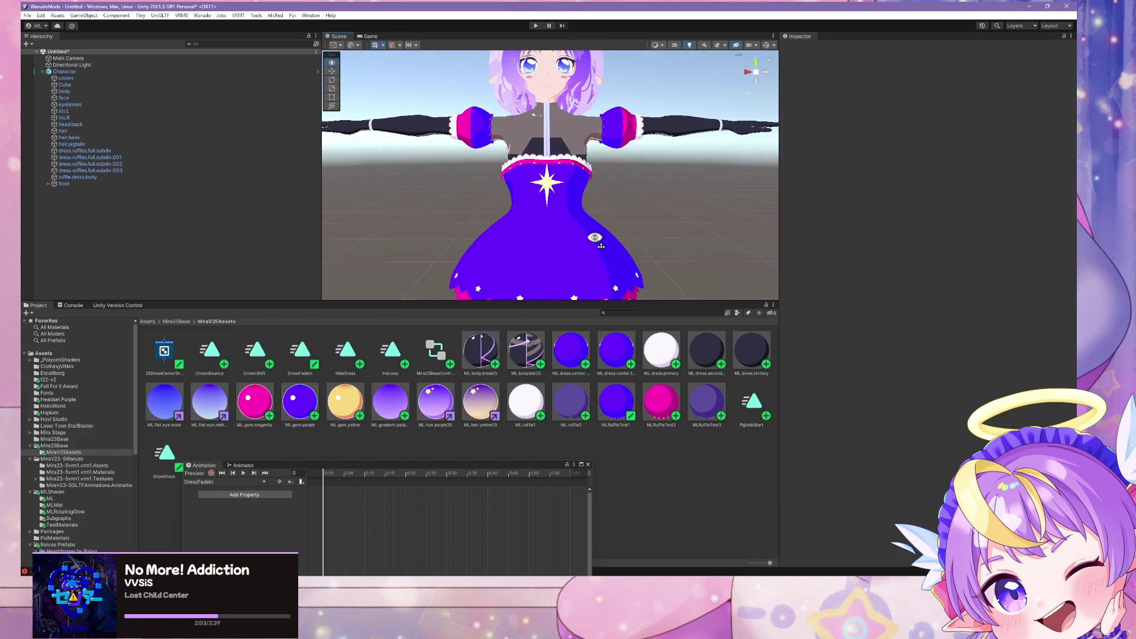
scroll(594, 237, "up", 2)
scroll(594, 234, "down", 7)
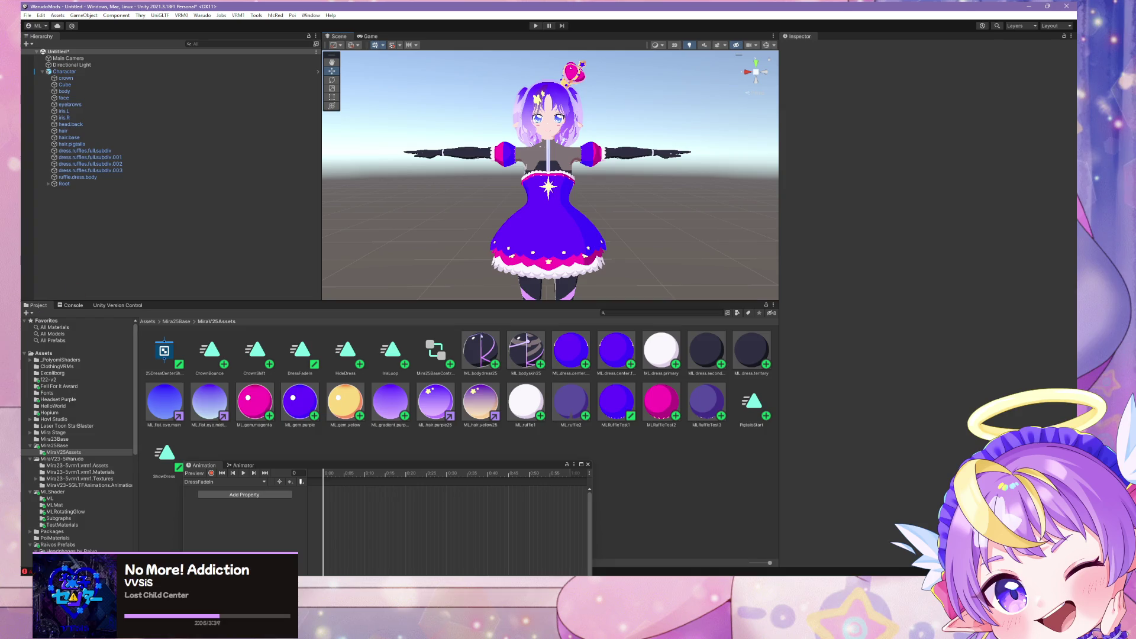
scroll(595, 233, "up", 6)
mouse_move(595, 234)
left_mouse_down("alt")
mouse_move(190, 223)
mouse_move(542, 220)
left_mouse_up("alt")
scroll(544, 225, "up", 2)
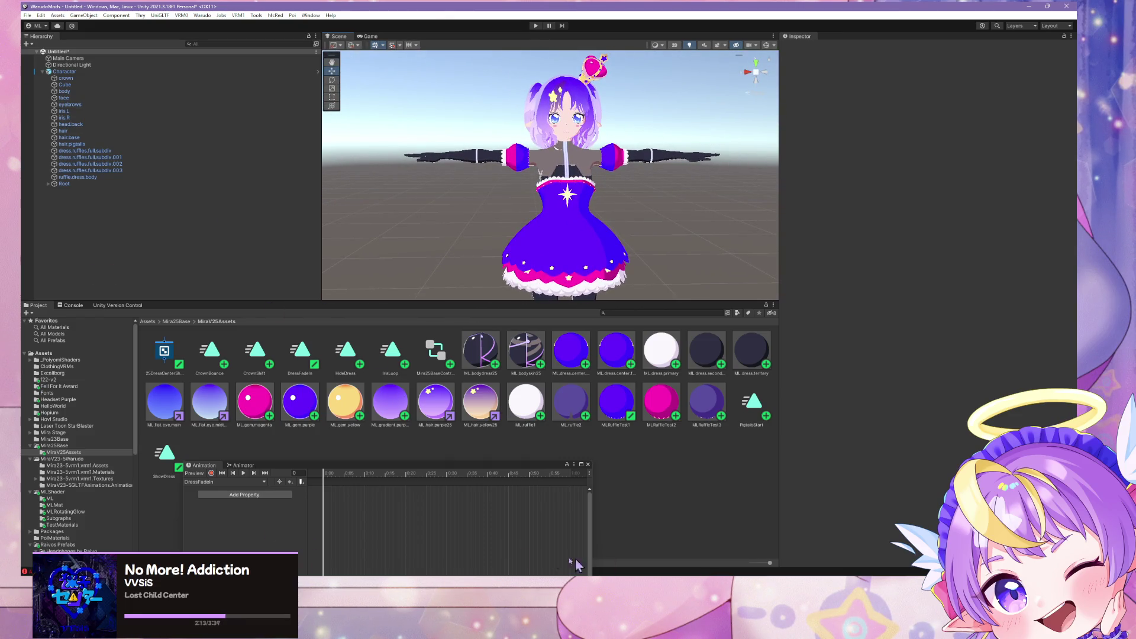
key("alt+Tab")
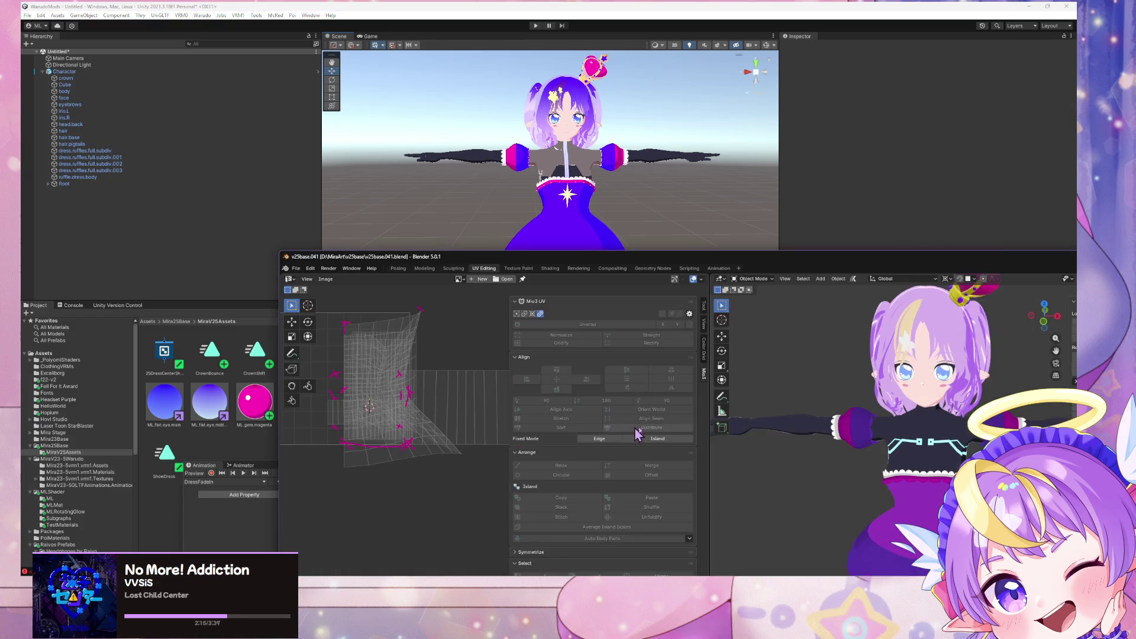
Step: Enlarge the Blender window and Save Incremental as v25base.042
left_click_drag(765, 272, 564, 177)
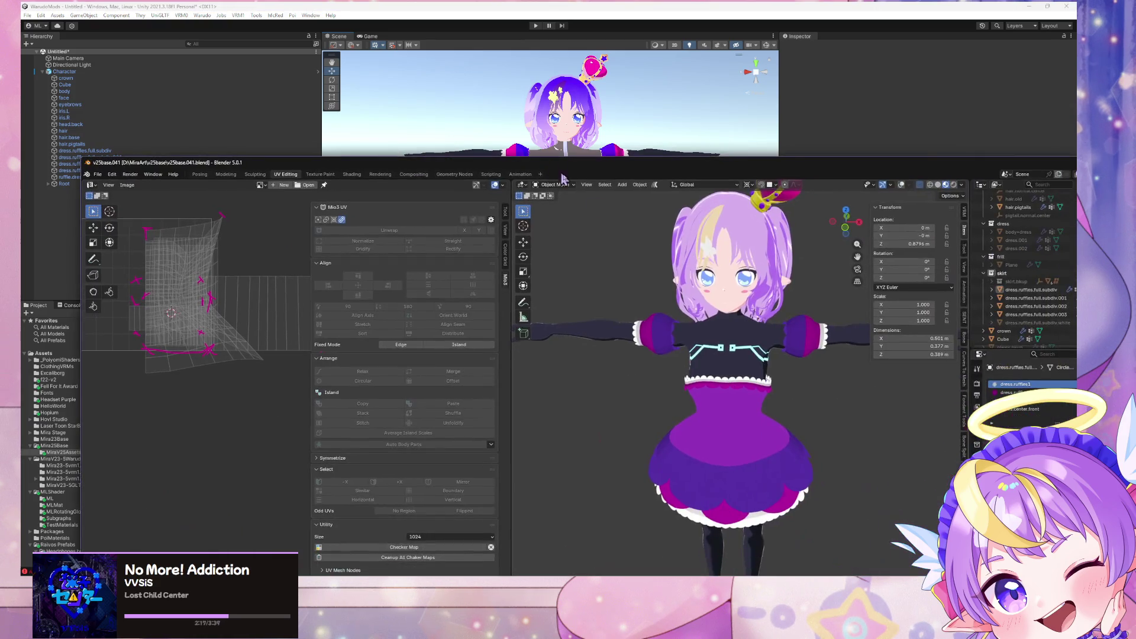
mouse_move(826, 453)
middle_mouse_down()
mouse_move(787, 450)
mouse_move(847, 435)
mouse_move(779, 453)
mouse_move(757, 508)
middle_mouse_up()
left_click(97, 174)
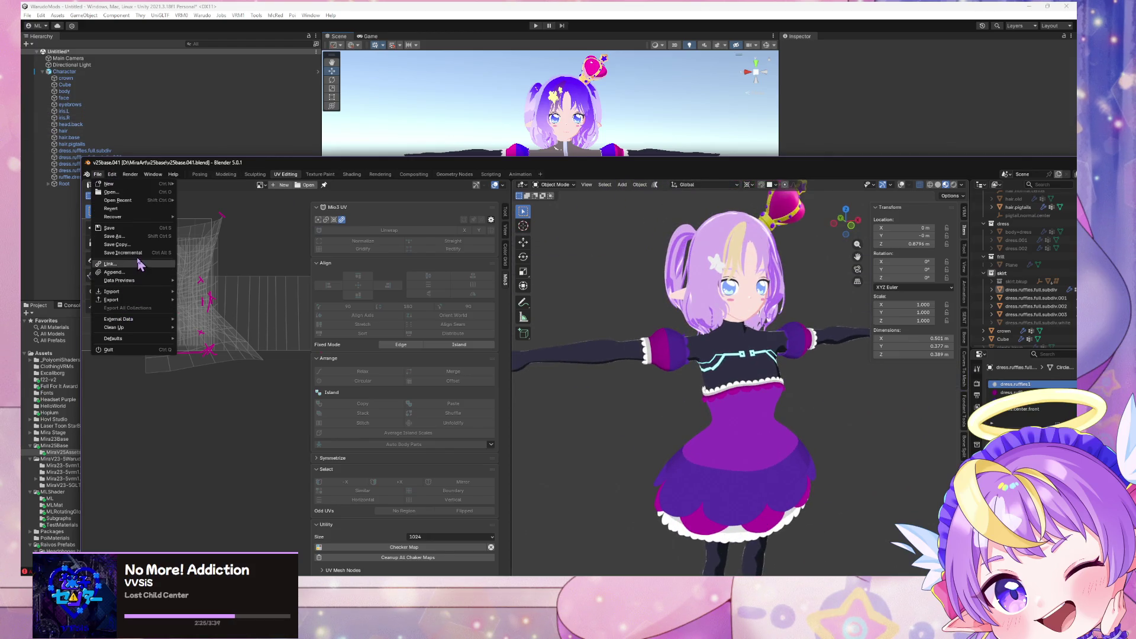
left_click(647, 121)
Step: Check the dress in Unity, then maximize Blender and frame the torso and sleeve
mouse_move(647, 170)
right_mouse_down()
mouse_move(338, 144)
mouse_move(587, 161)
mouse_move(634, 177)
mouse_move(633, 165)
mouse_move(666, 161)
right_mouse_up()
key("w")
key("alt+Tab")
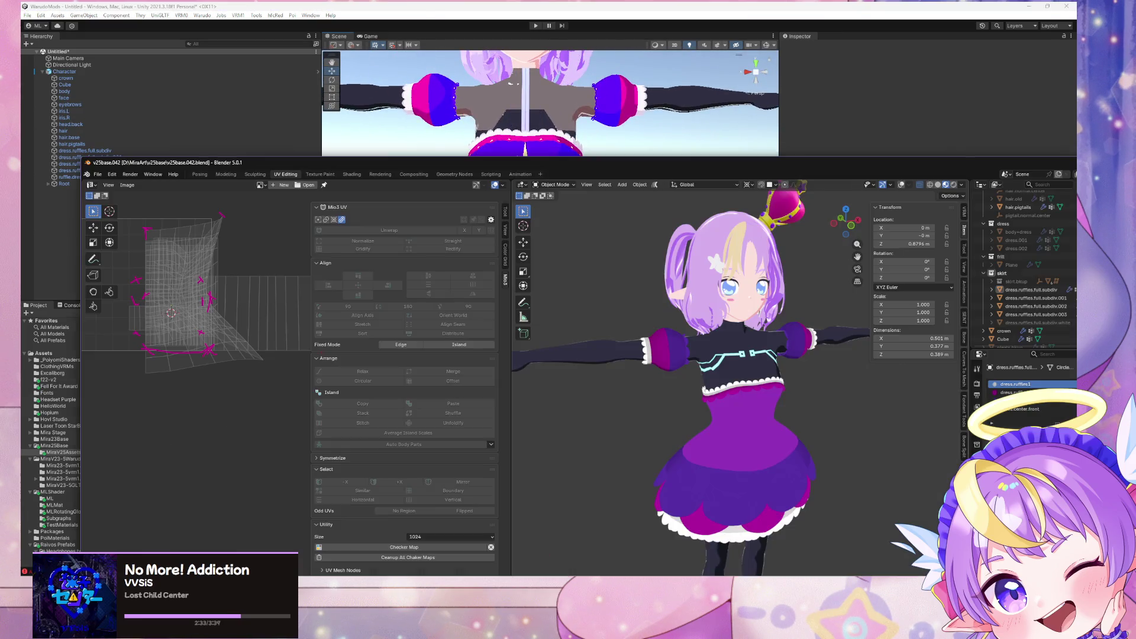
double_click(655, 168)
mouse_move(802, 350)
middle_mouse_down()
mouse_move(730, 304)
mouse_move(649, 284)
middle_mouse_up()
scroll(660, 245, "up", 4)
middle_click_drag(660, 244, 686, 229)
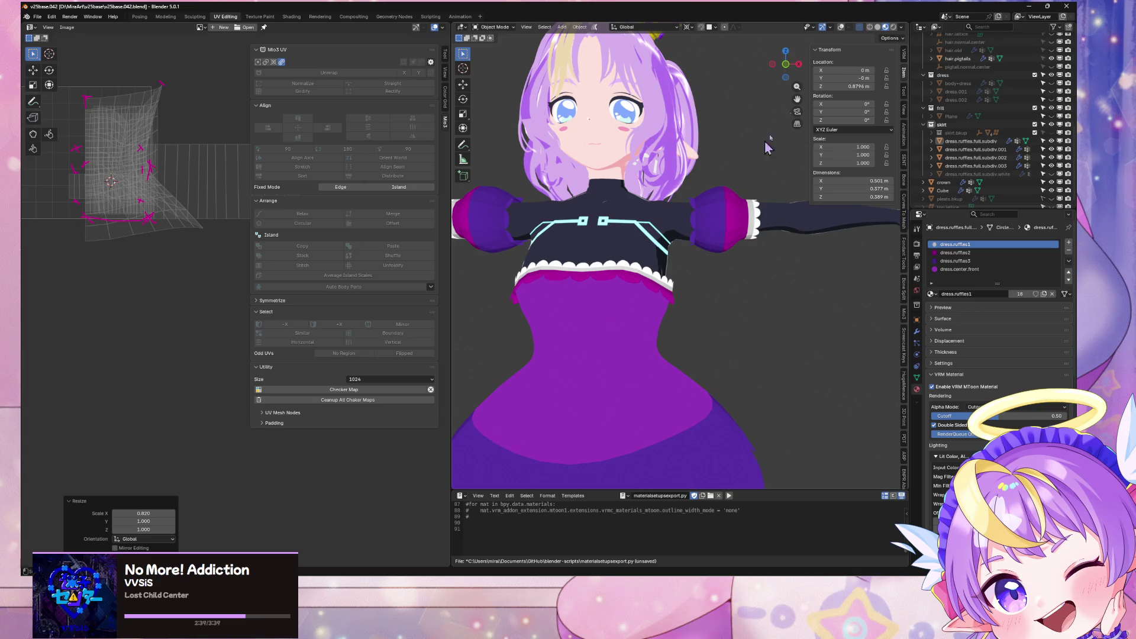
Step: Inspect the modifier stacks on the ruffle layers subdiv.003, subdiv.001 and subdiv.002, then return to Object Mode
left_click_drag(798, 72, 793, 70)
scroll(704, 265, "up", 2)
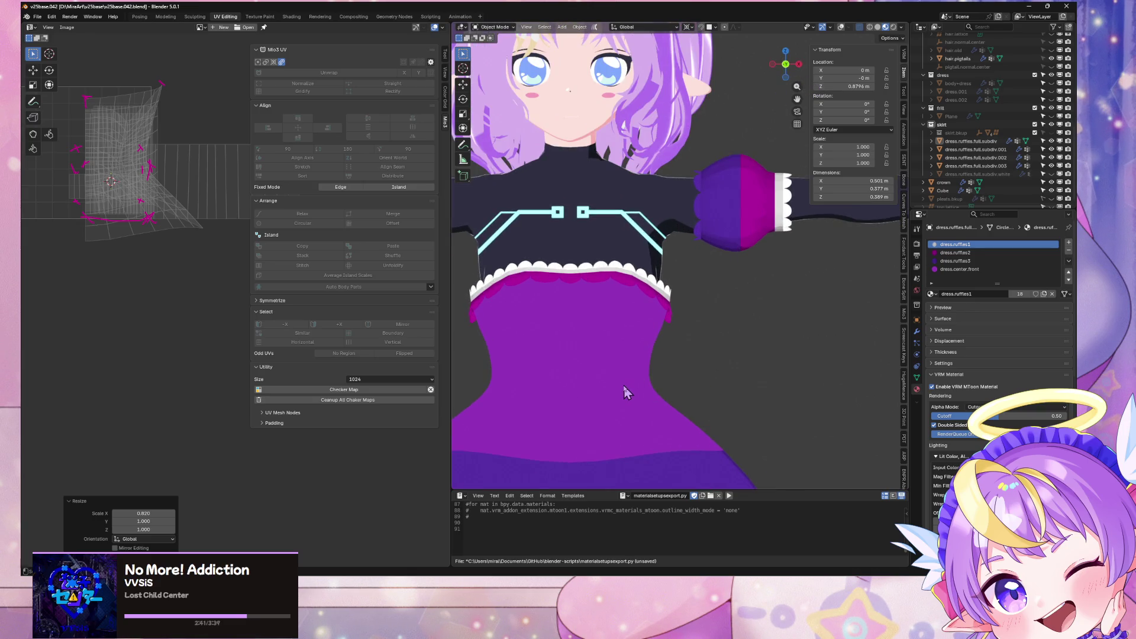
key("Tab")
key("Tab")
key("Tab")
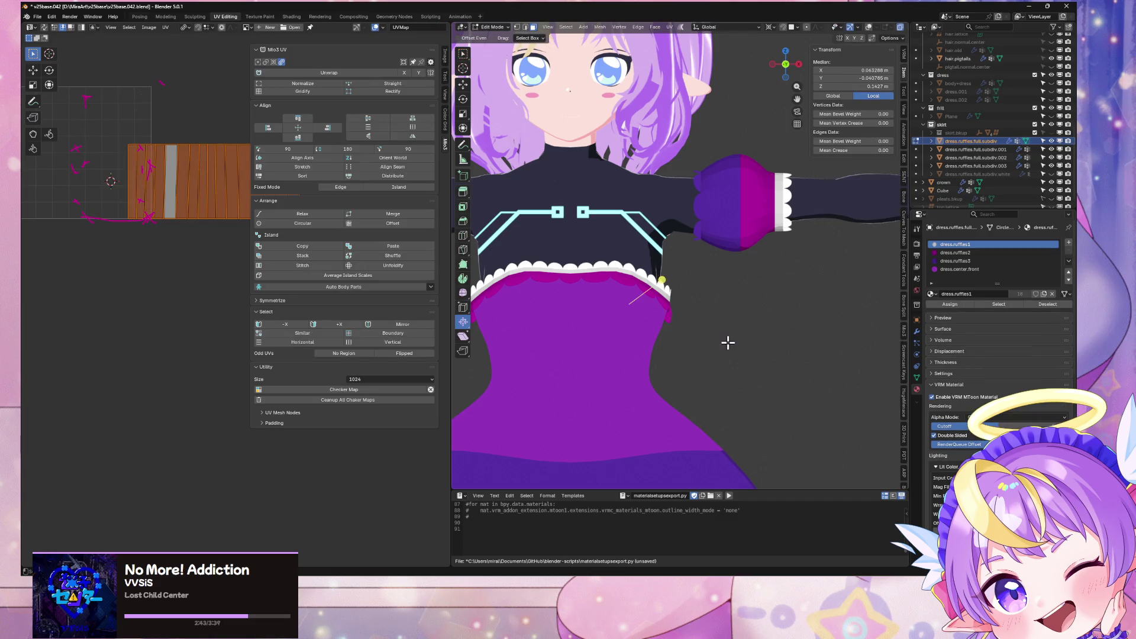
left_click(728, 342)
left_click(983, 165)
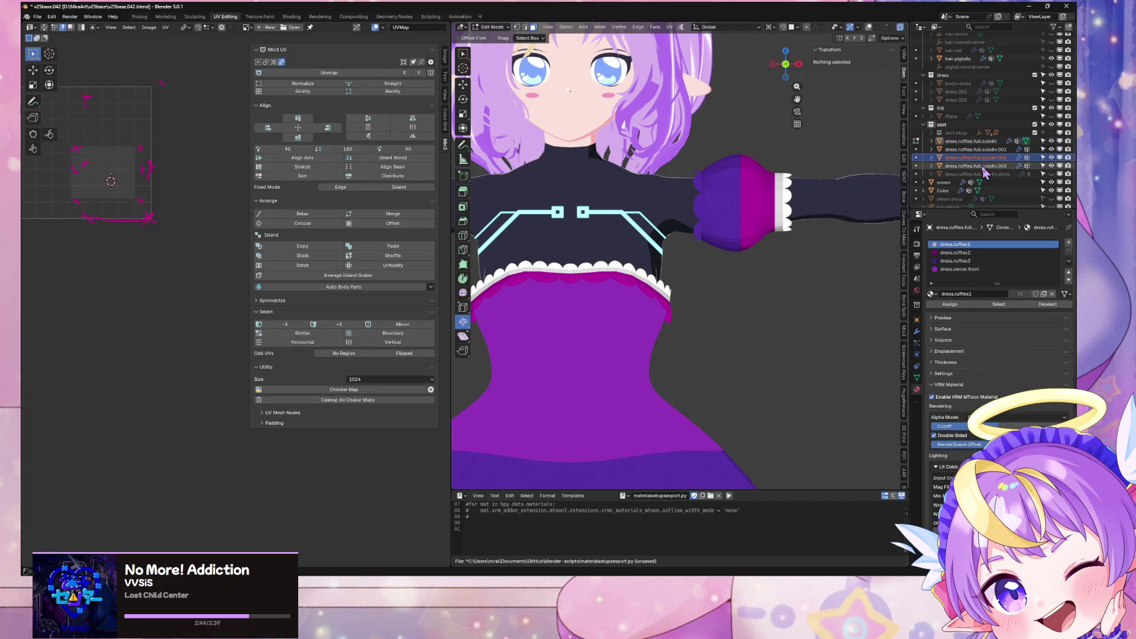
left_click(918, 334)
scroll(733, 252, "down", 1)
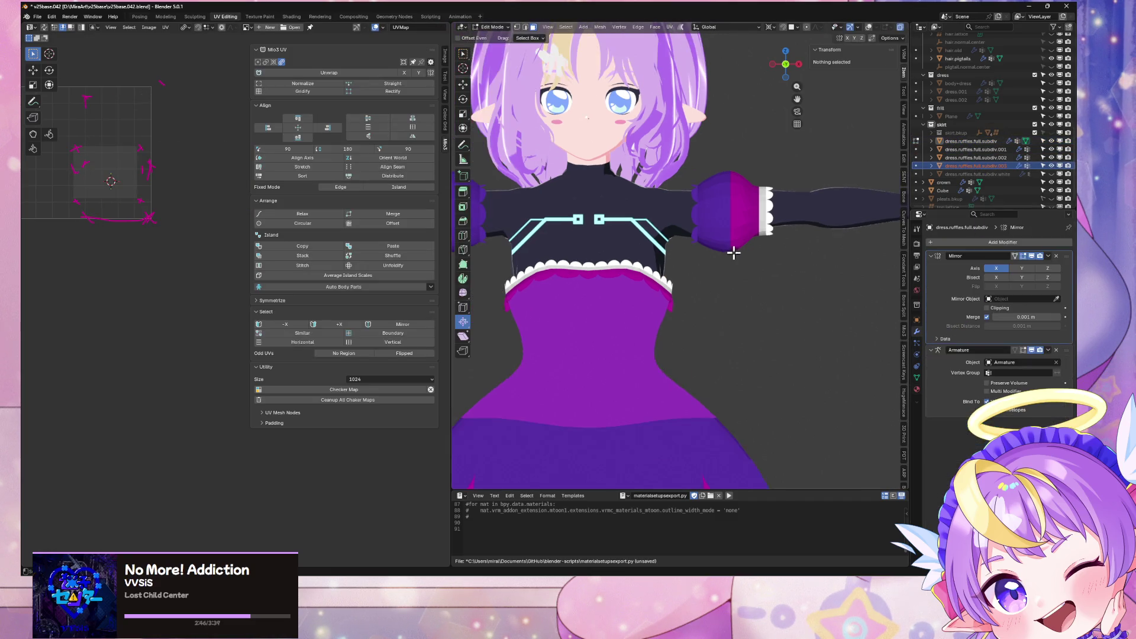
left_click(994, 158)
left_click(985, 150)
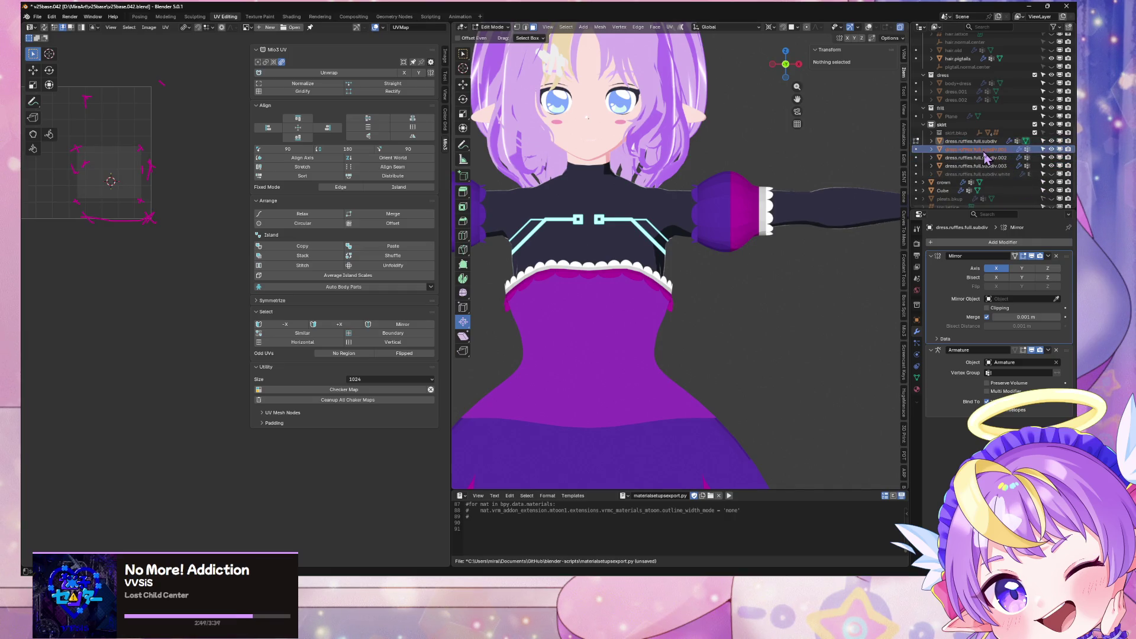
key("Tab")
left_click(975, 158)
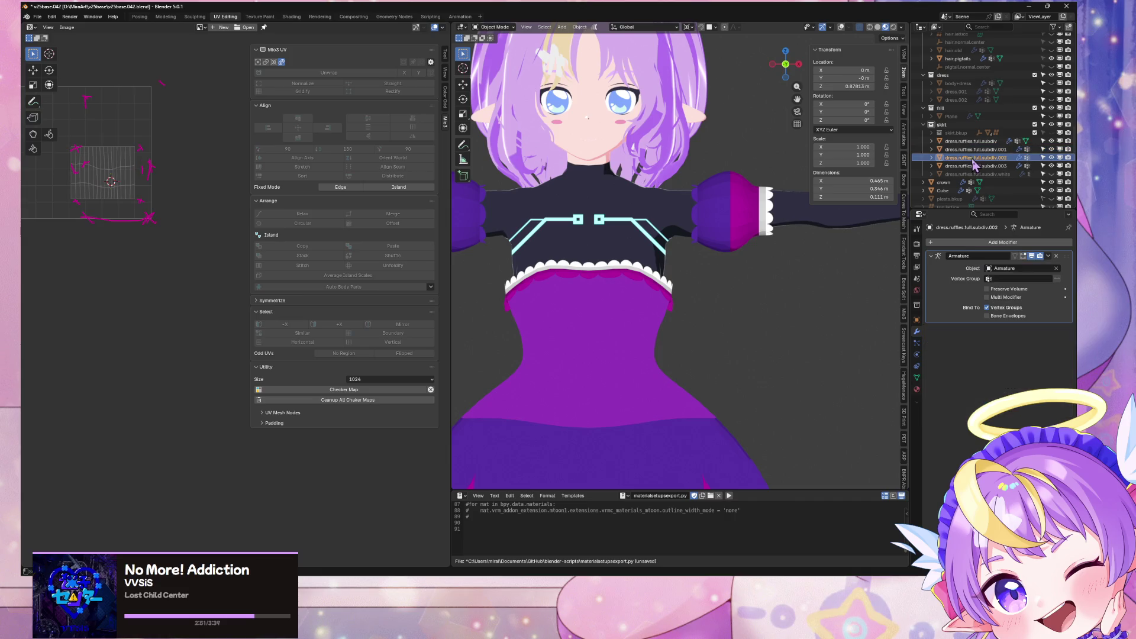
left_click(976, 166)
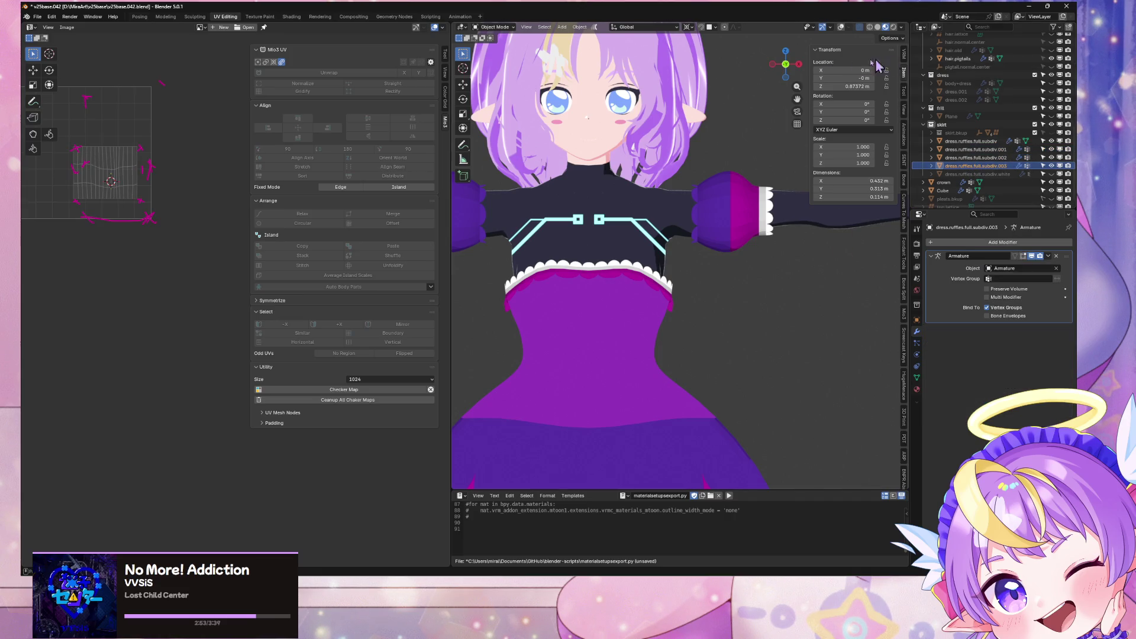
Step: Orbit back to a full front view with see-through solid shading, framing the skirt
mouse_move(791, 72)
left_mouse_down()
mouse_move(775, 68)
mouse_move(735, 168)
mouse_move(839, 45)
left_mouse_up()
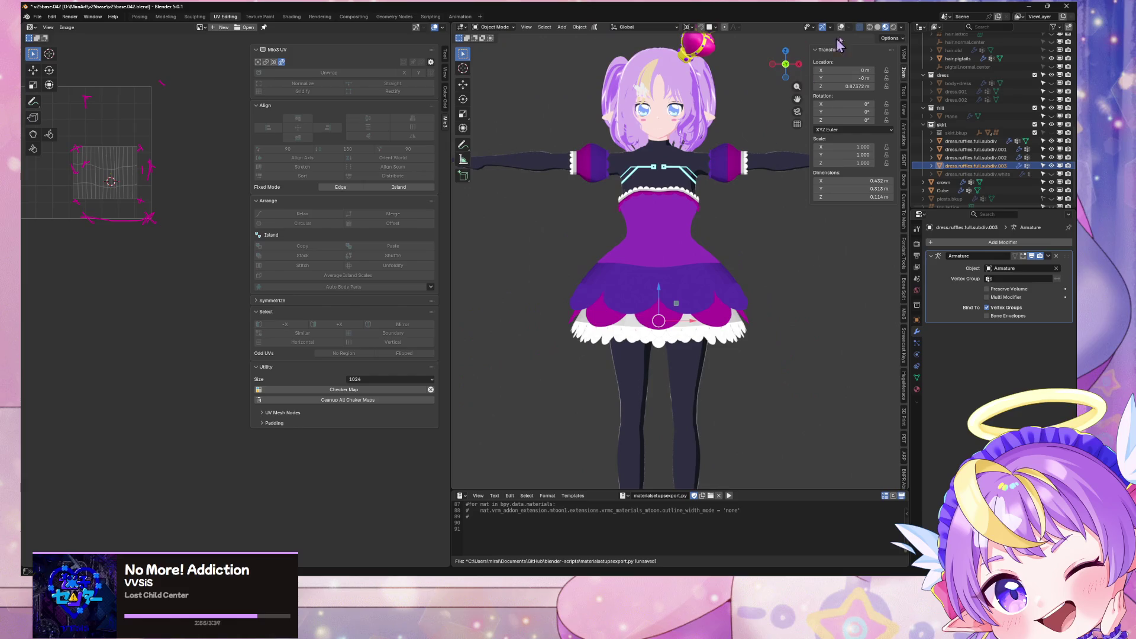
left_click(877, 27)
middle_click_drag(731, 173, 733, 220)
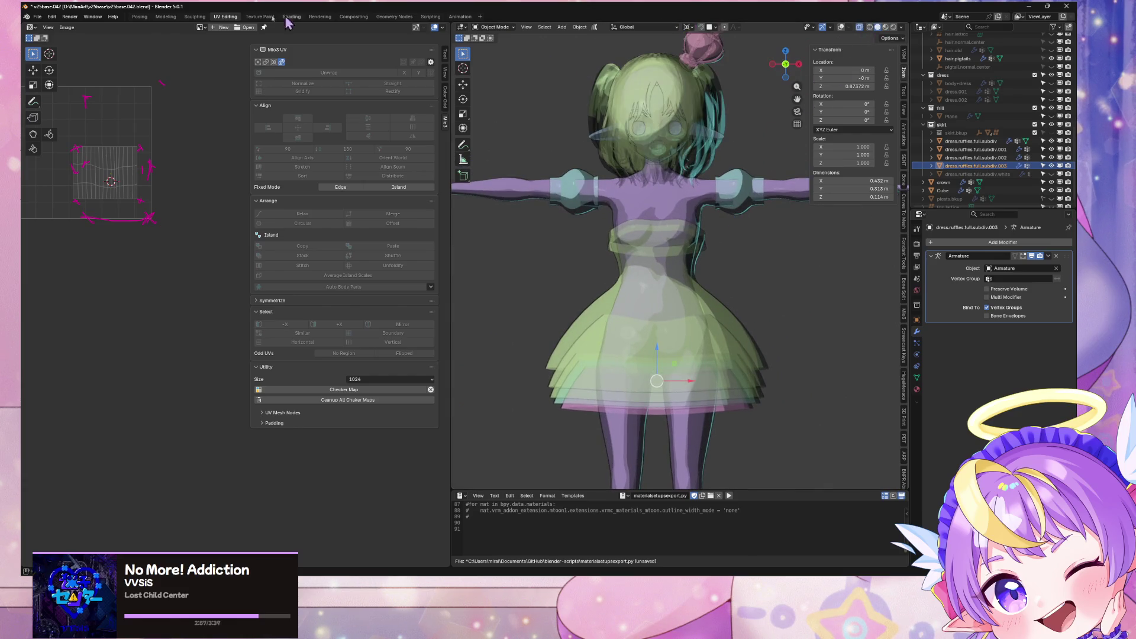
Step: Frame the skirt from the front in Modeling, in solid shading, and deselect its vertices
left_click(167, 17)
scroll(704, 148, "up", 2)
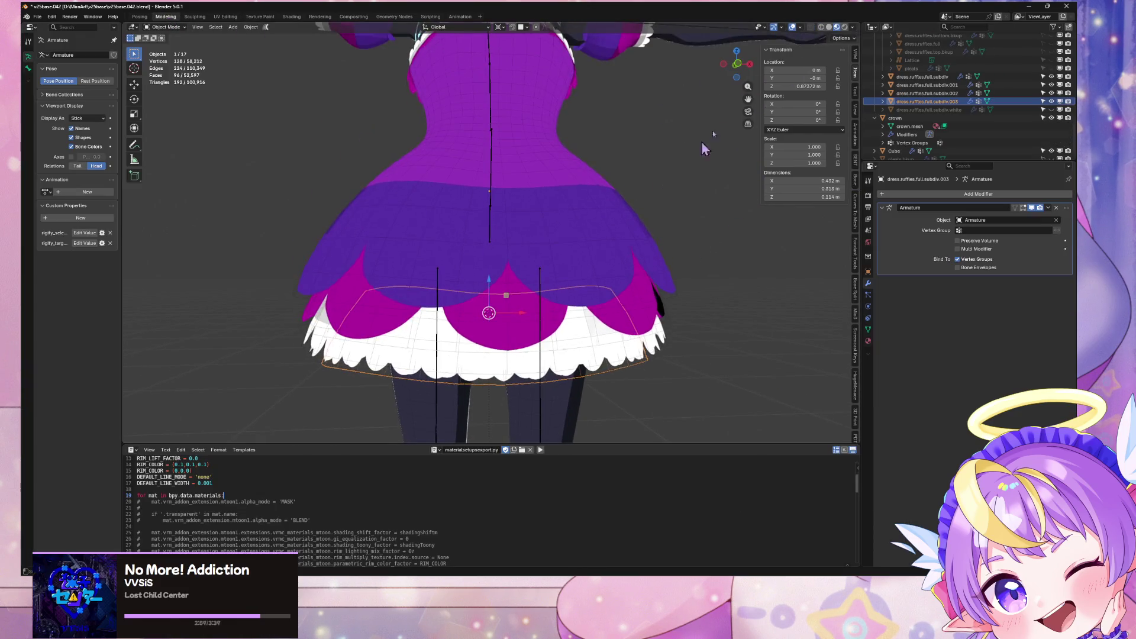
left_click(738, 63)
scroll(671, 127, "down", 1)
middle_click_drag(672, 126, 663, 200, "shift")
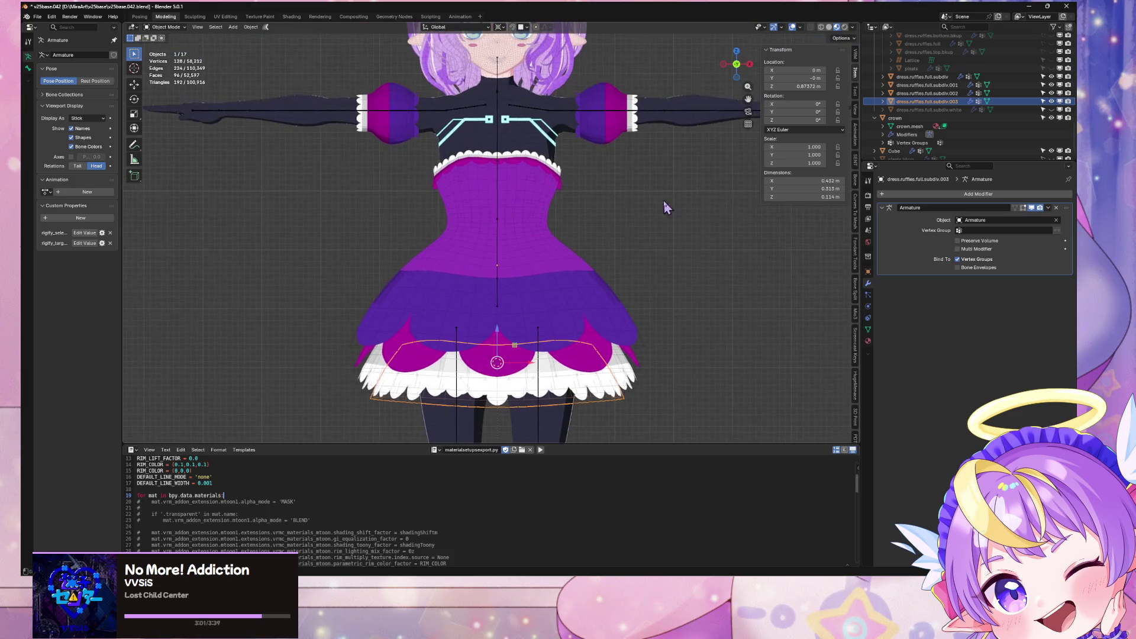
key("Tab")
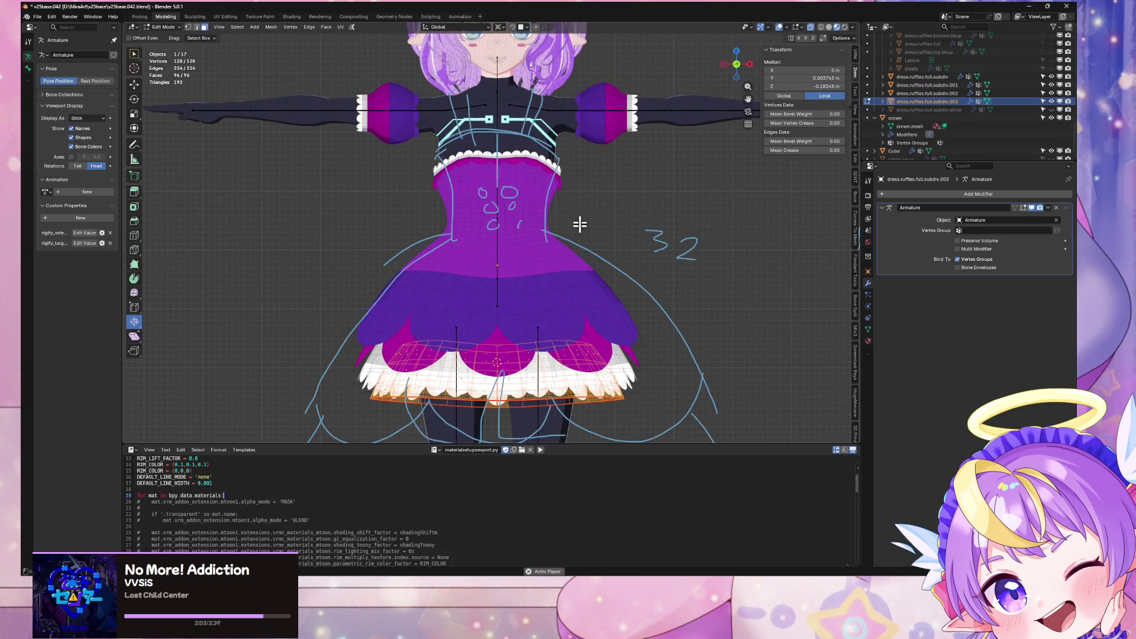
mouse_move(564, 340)
middle_mouse_down("shift")
mouse_move(578, 192)
mouse_move(586, 242)
middle_mouse_up("shift")
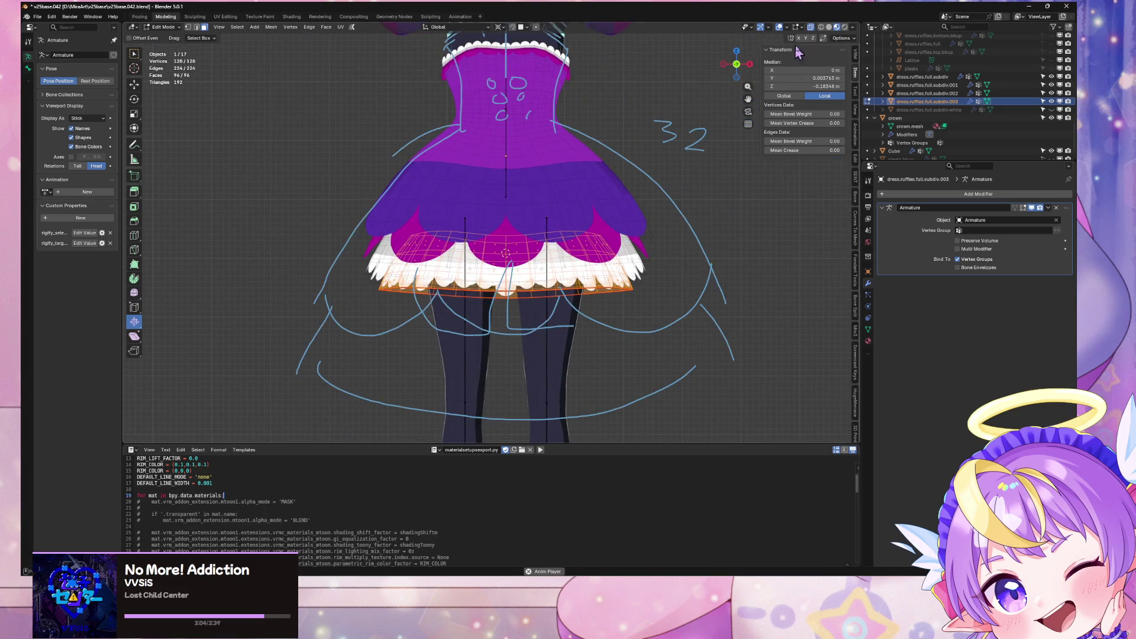
left_click(829, 28)
left_click(756, 253)
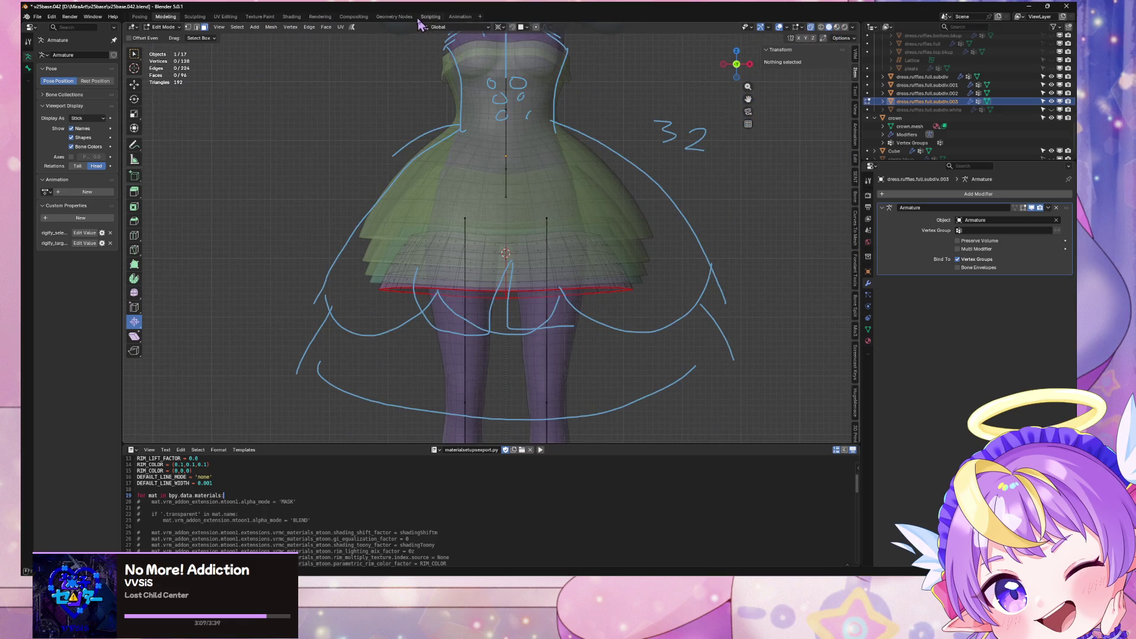
Step: Reset the animation timeline to frame 1
left_click(460, 16)
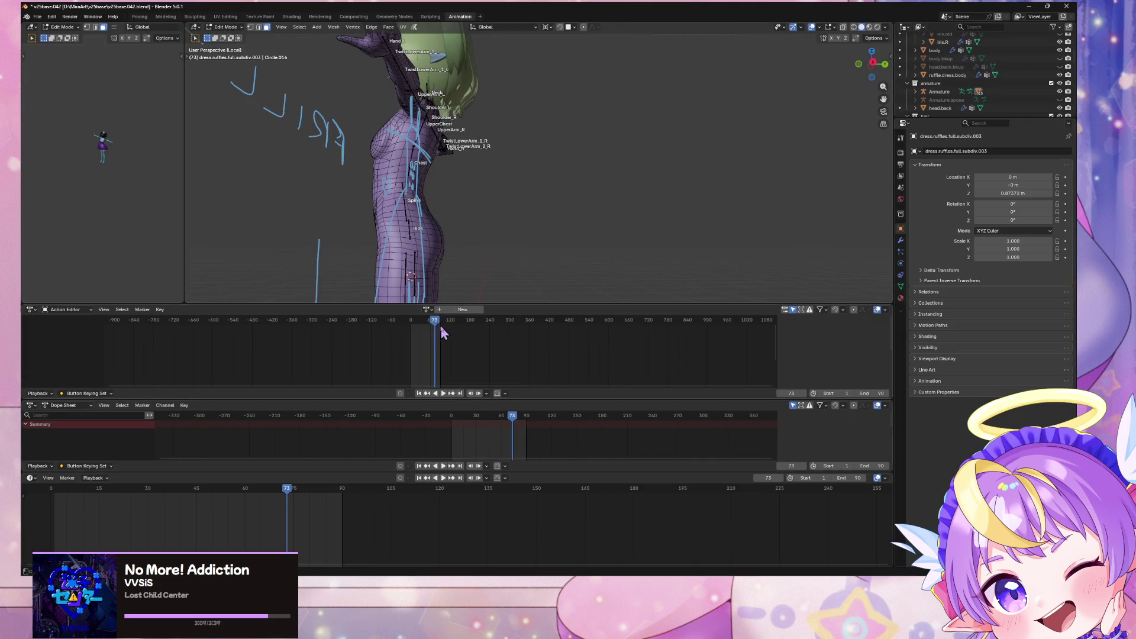
left_click_drag(444, 333, 305, 349)
left_click(420, 393)
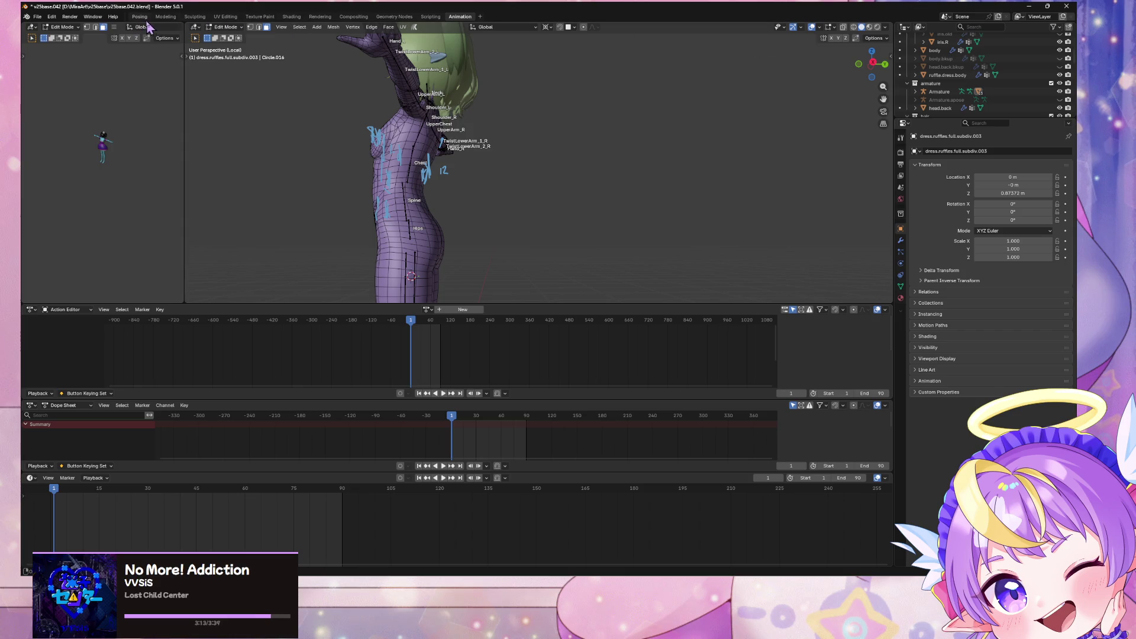
Step: Delete the left-half faces of dress.ruffles.full.subdiv.003
left_click(166, 16)
middle_click_drag(589, 145, 599, 172, "shift")
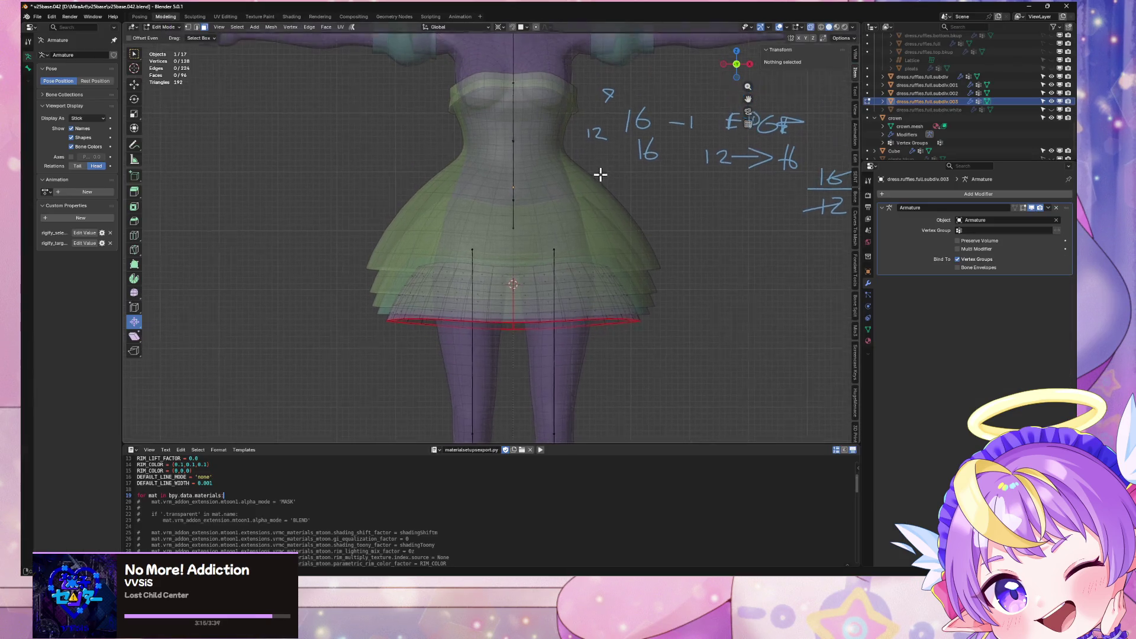
key("Tab")
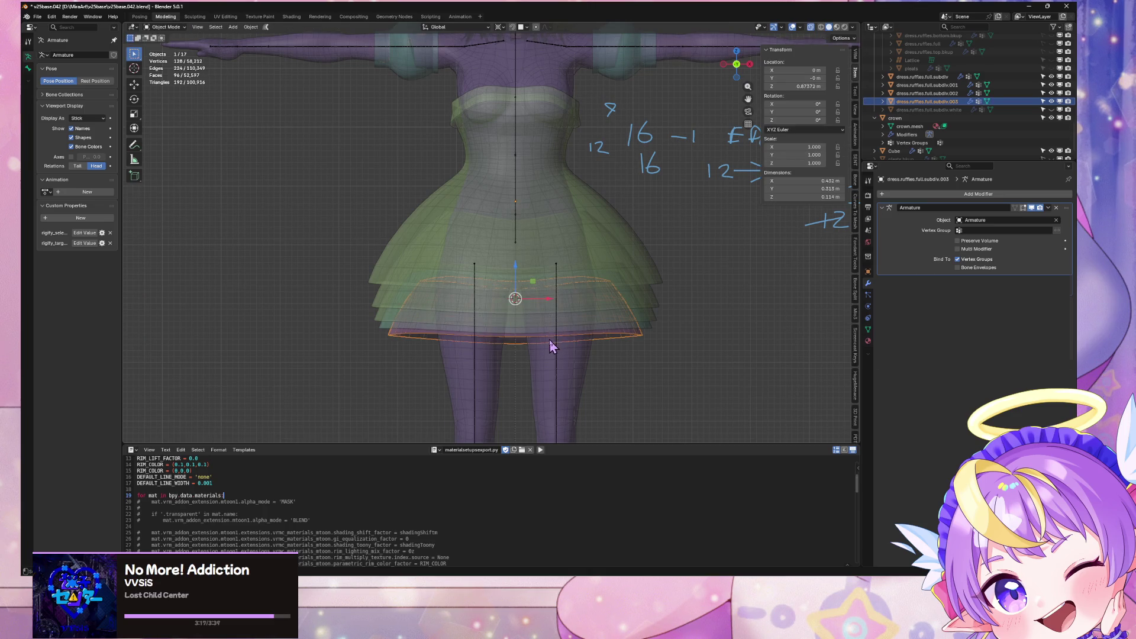
left_click(532, 338)
left_click(514, 339)
key("Tab")
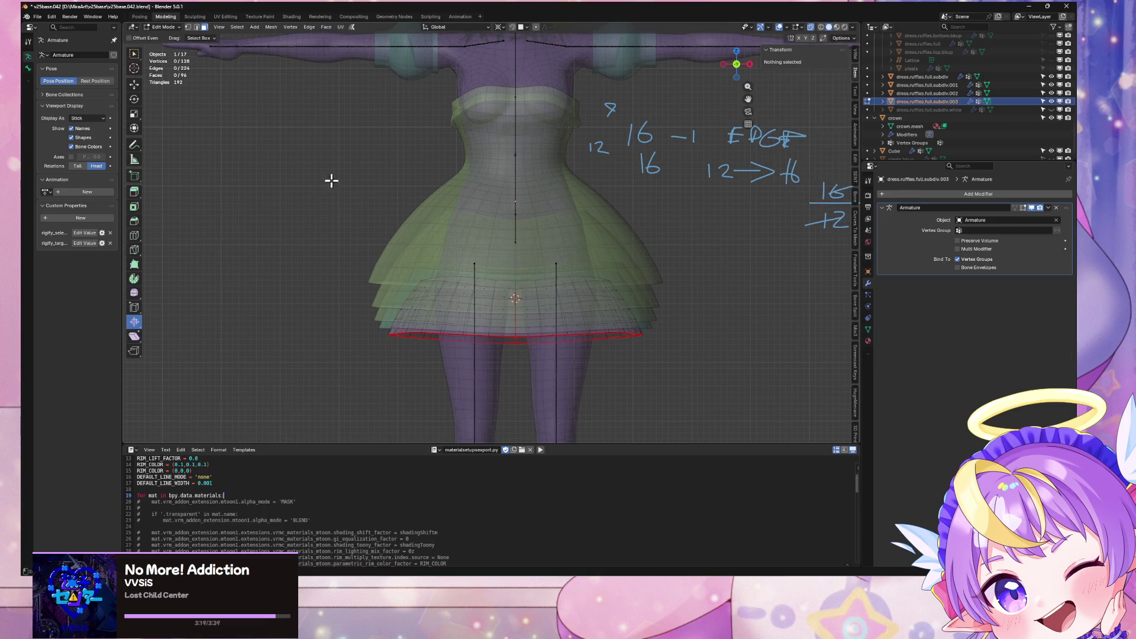
left_click_drag(348, 172, 514, 400)
key("x")
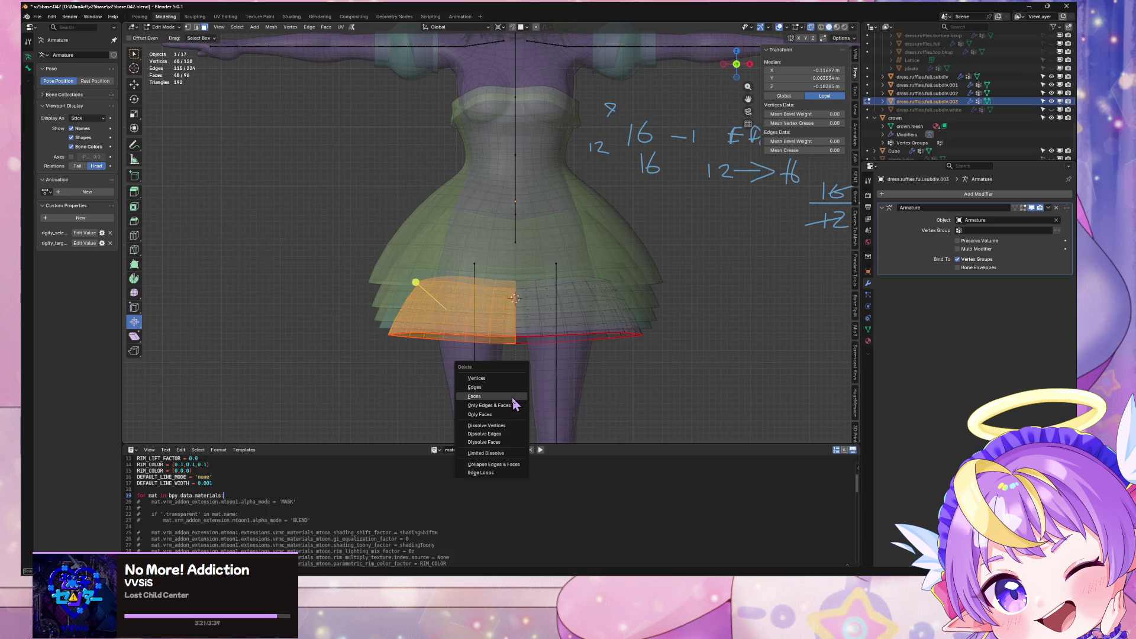
left_click(514, 405)
key("Tab")
Step: Delete the left-half faces of dress.ruffles.full.subdiv.002
left_click(495, 329)
left_click(494, 329)
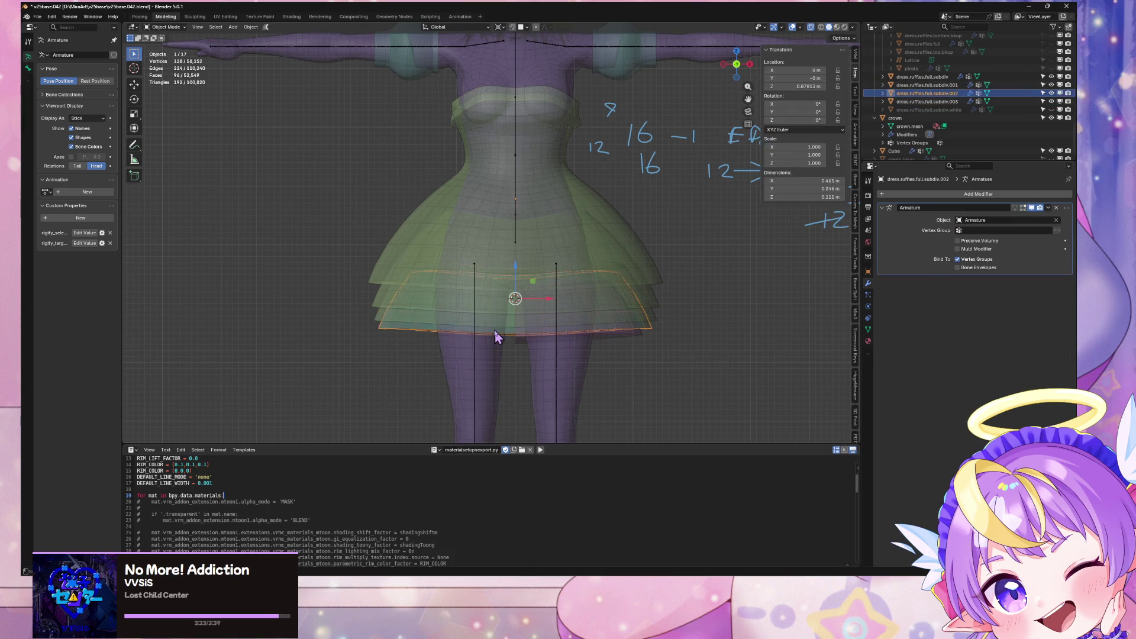
key("Tab")
left_click_drag(322, 169, 507, 381)
key("x")
left_click(507, 381)
key("Tab")
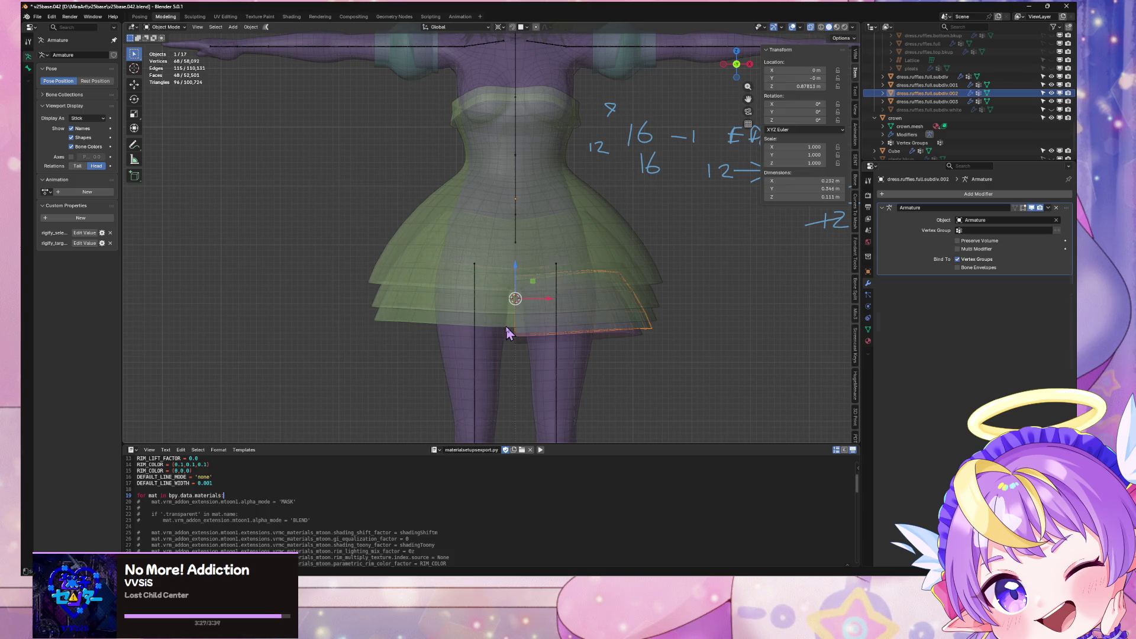
Step: Check subdiv.001's mesh in Edit Mode, then reselect the halved subdiv.003 ruffle
left_click(507, 327)
key("Tab")
key("Tab")
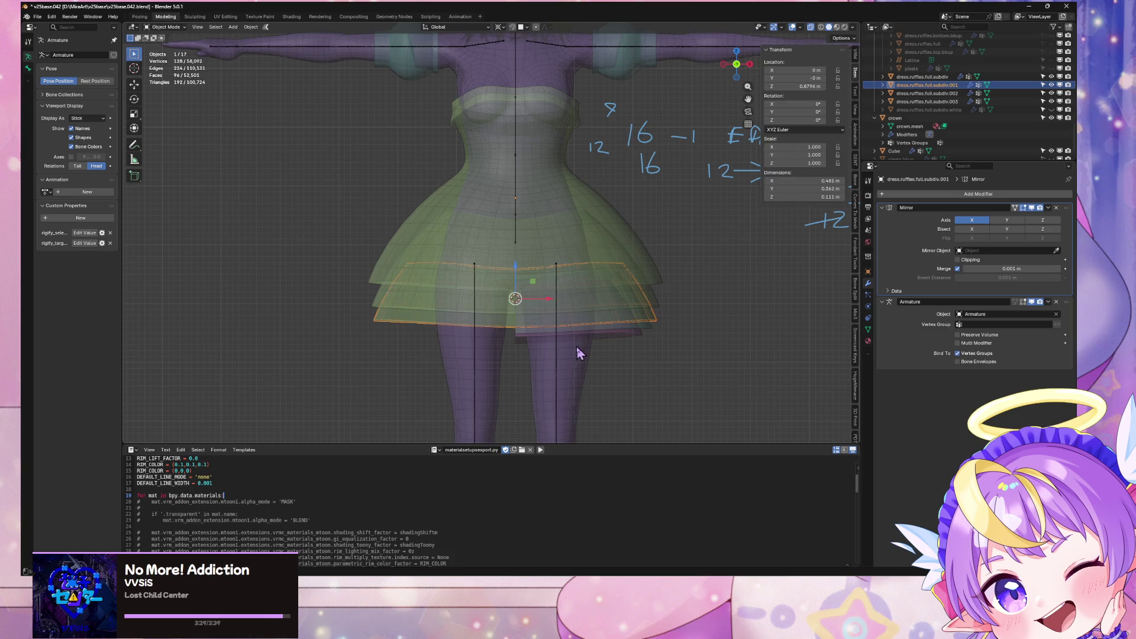
key("Tab")
key("Tab")
key("Tab")
left_click(946, 94)
Step: Join the four ruffle layers into dress.ruffles.full.subdiv with Ctrl+J
left_click(945, 100)
left_click(945, 93)
left_click(944, 85)
left_click(945, 77)
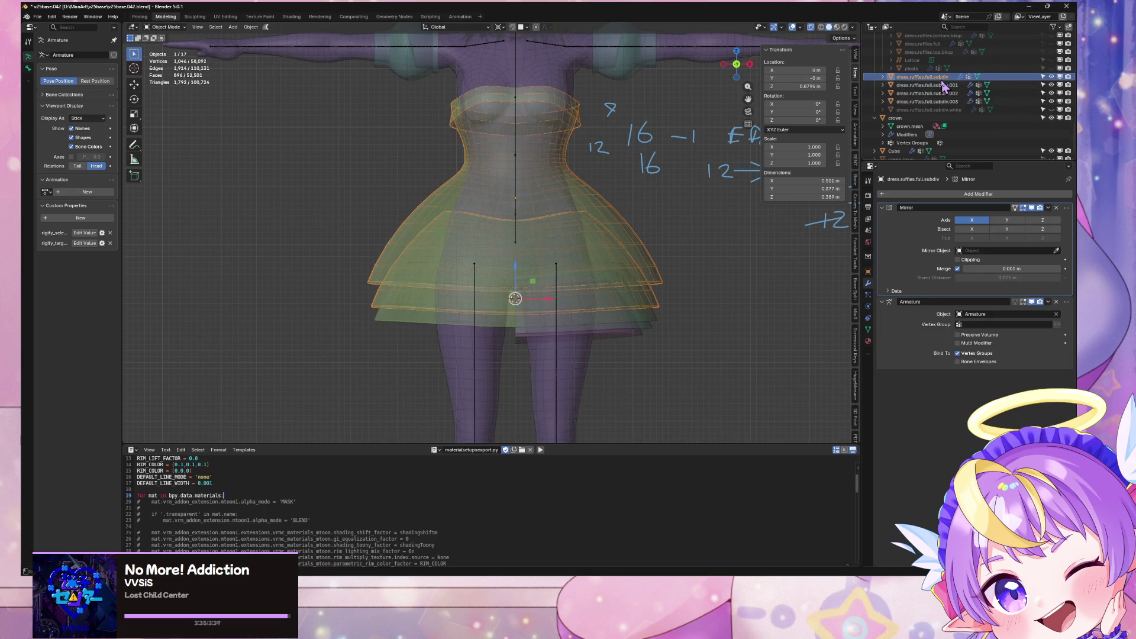
key("Tab")
key("Tab")
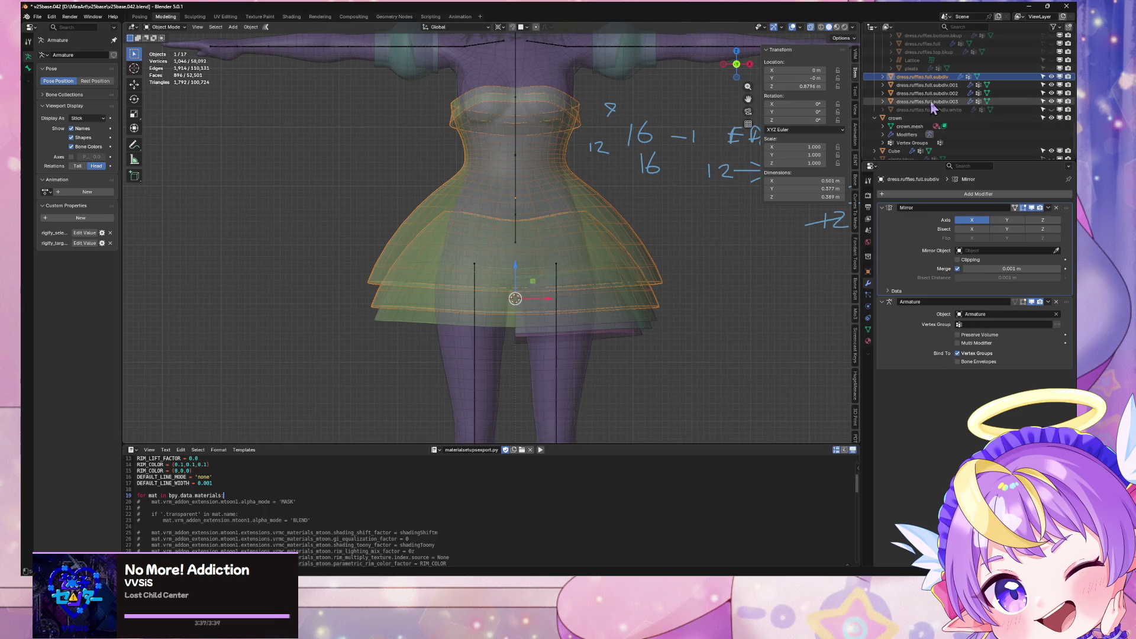
left_click(945, 102)
left_click(941, 77, "shift")
left_click(938, 78, "ctrl")
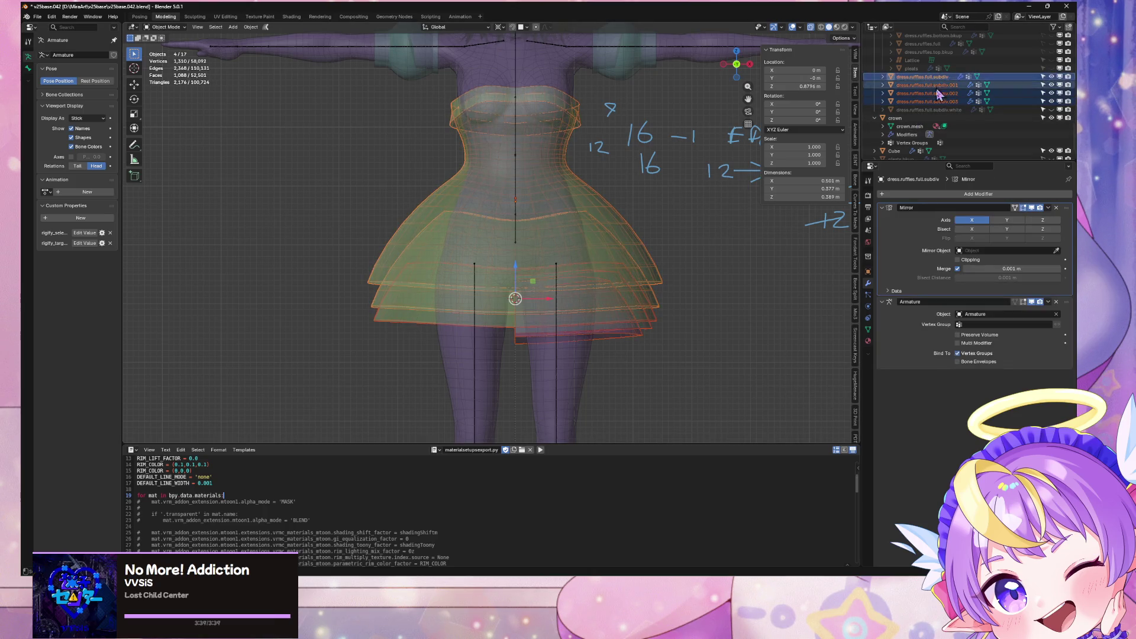
key("ctrl+j")
key("Tab")
key("Tab")
Step: Save the blend file and export the model as VRM, then switch to Unity
key("alt+a")
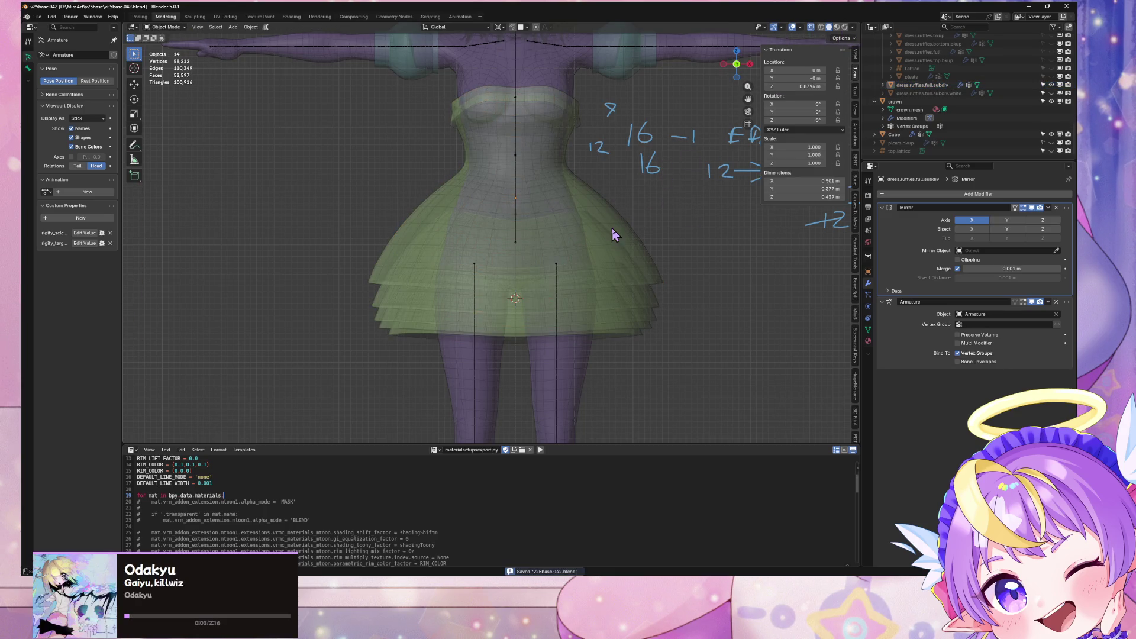
left_click(37, 17)
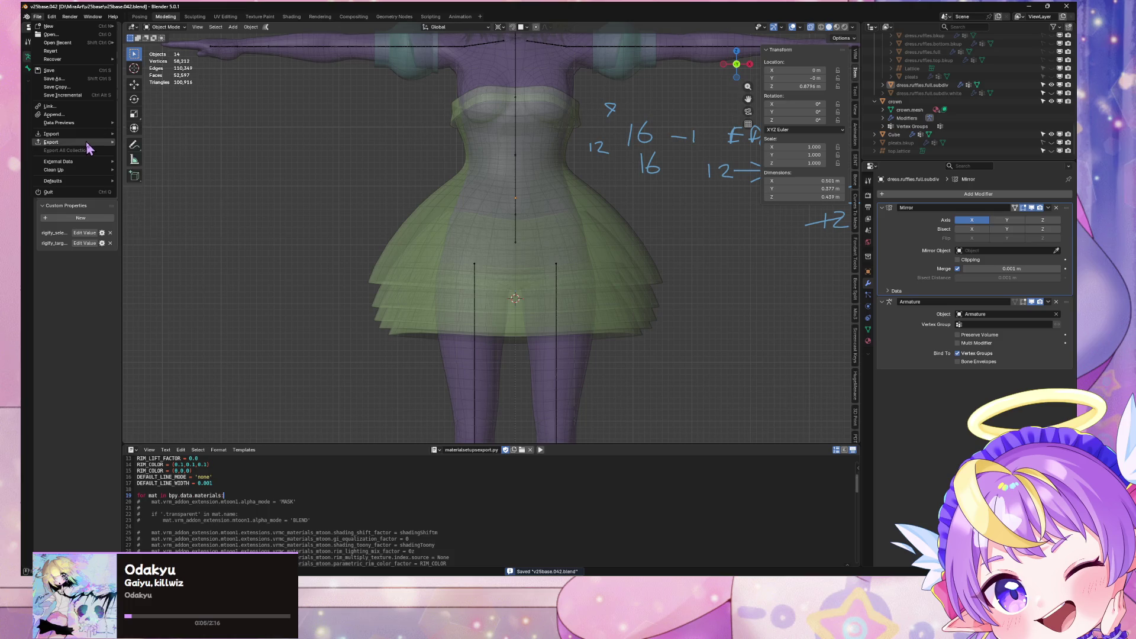
mouse_move(89, 142)
left_click(185, 224)
double_click(334, 225)
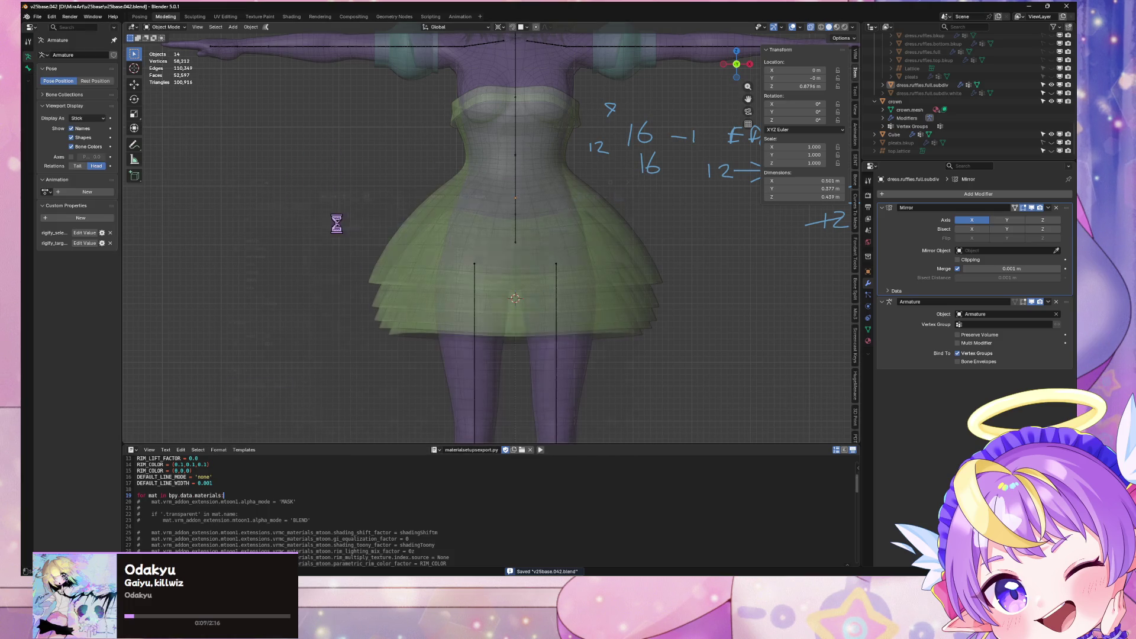
key("alt+Tab")
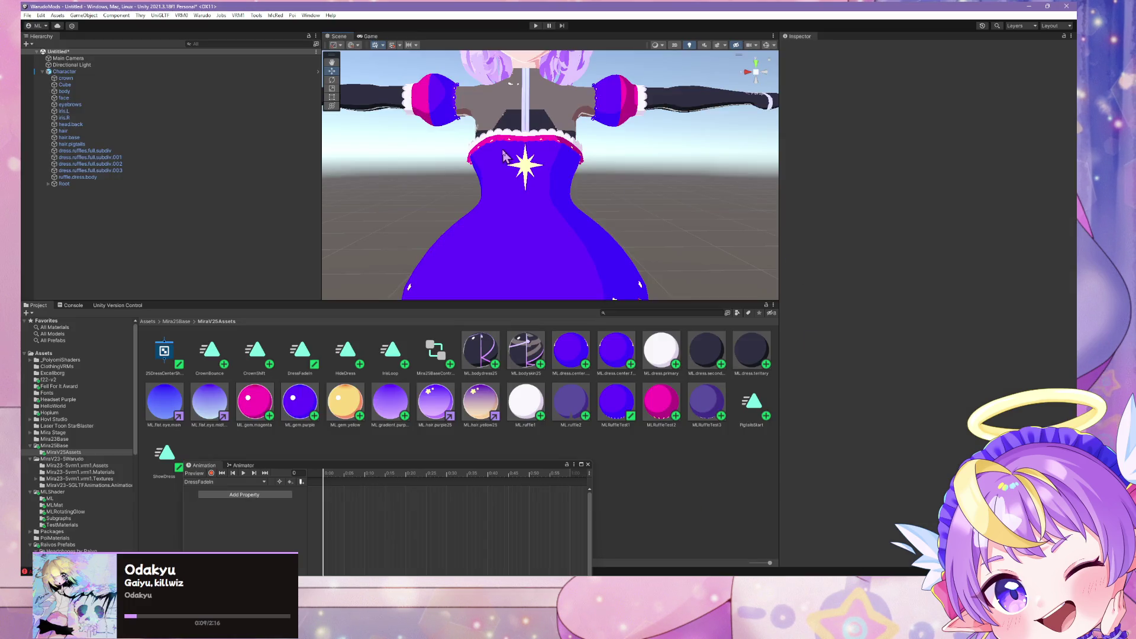
Step: Move the Unity scene camera down and zoom in on the dress, then return to Blender
mouse_move(447, 201)
right_mouse_down()
mouse_move(533, 248)
mouse_move(528, 121)
mouse_move(561, 295)
right_mouse_up()
scroll(523, 157, "up", 2)
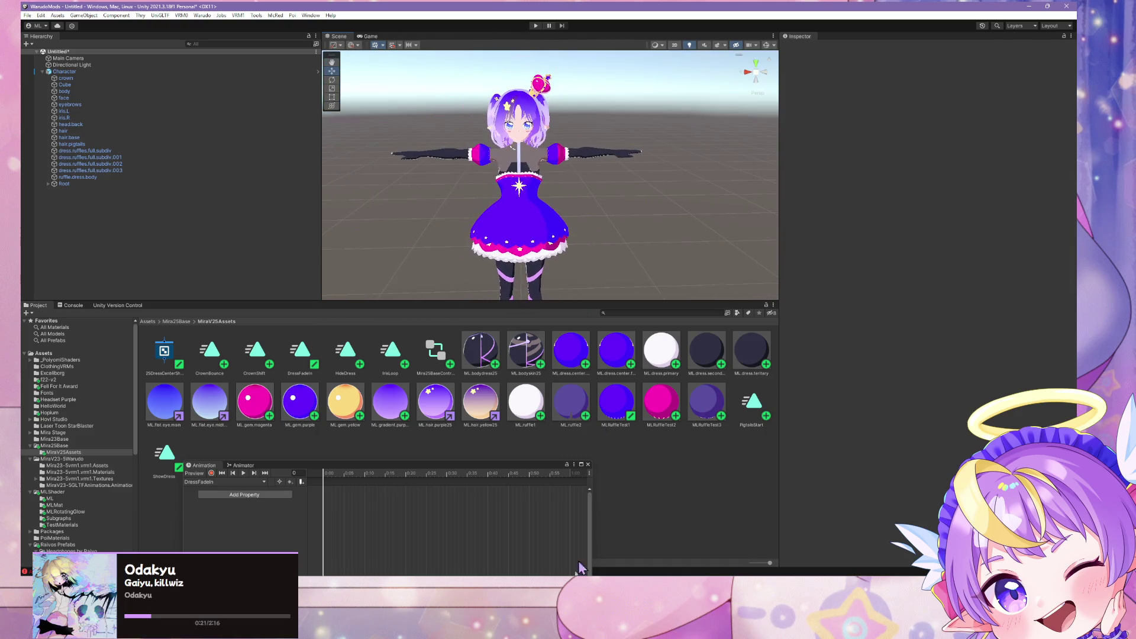
key("alt+Tab")
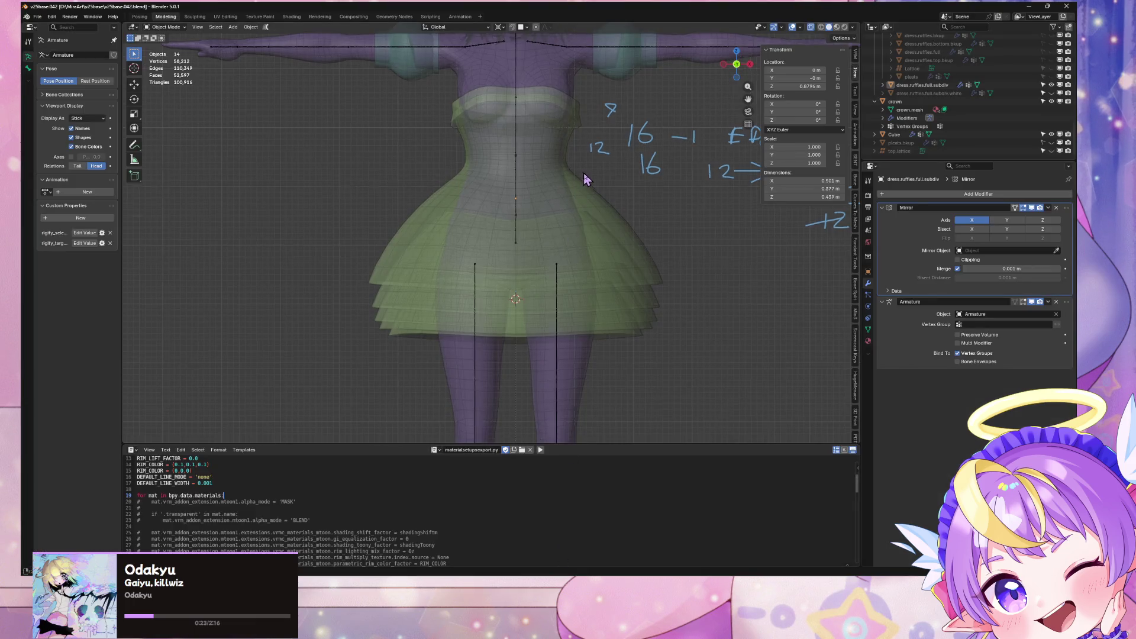
Step: Save with Ctrl+S, export a glTF 2.0 file, then switch over to Unity
key("ctrl+s")
left_click(48, 18)
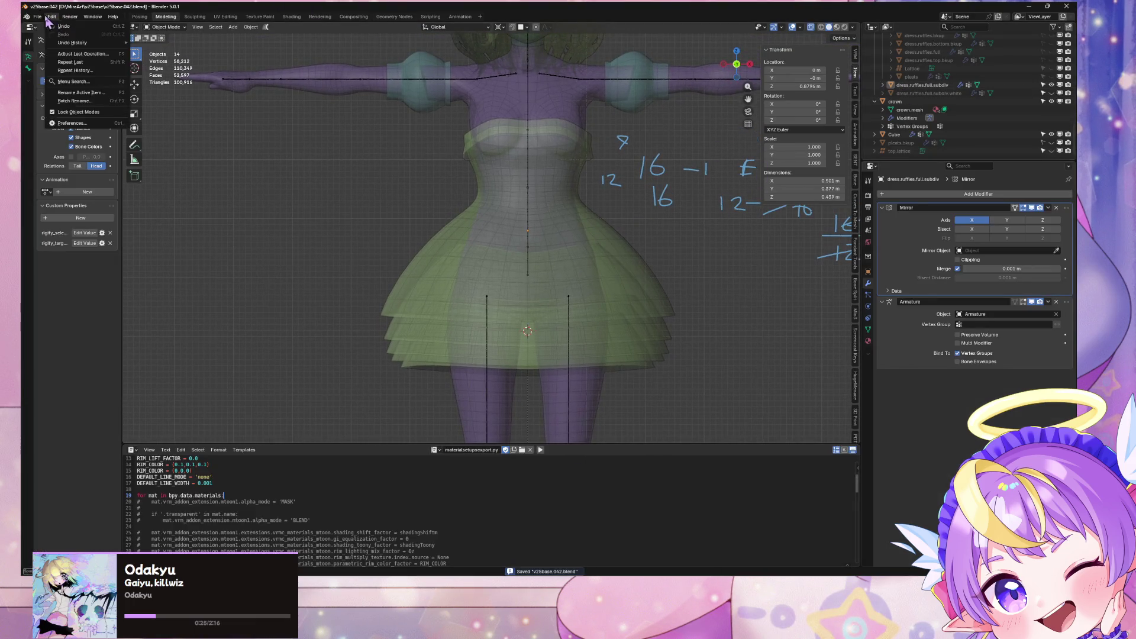
mouse_move(76, 142)
left_click(172, 221)
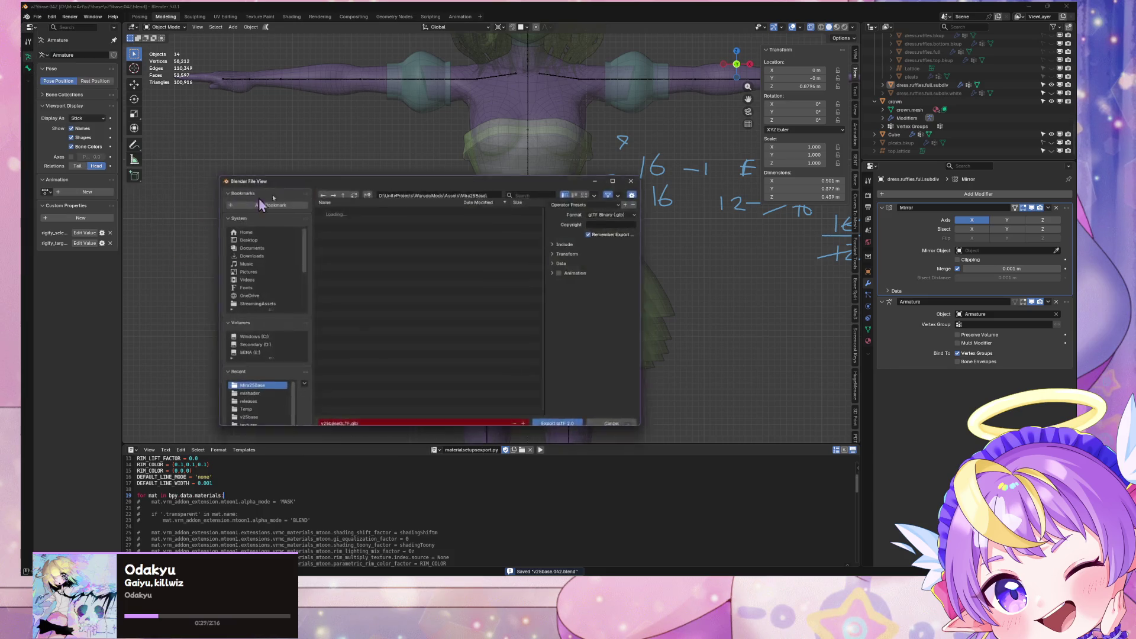
double_click(355, 225)
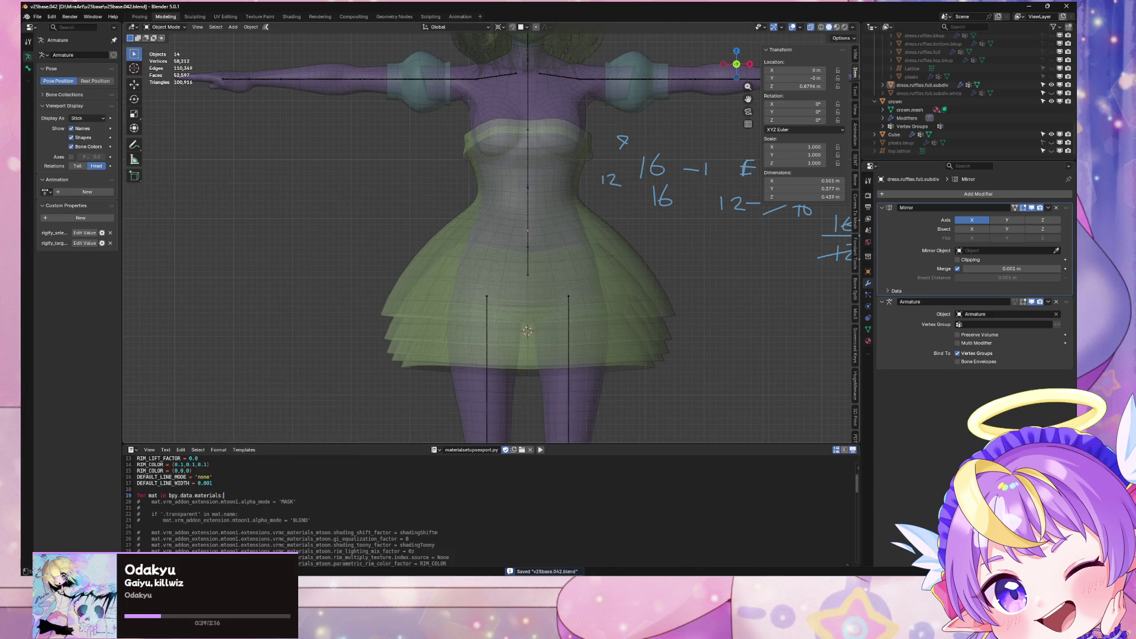
key("alt+Tab")
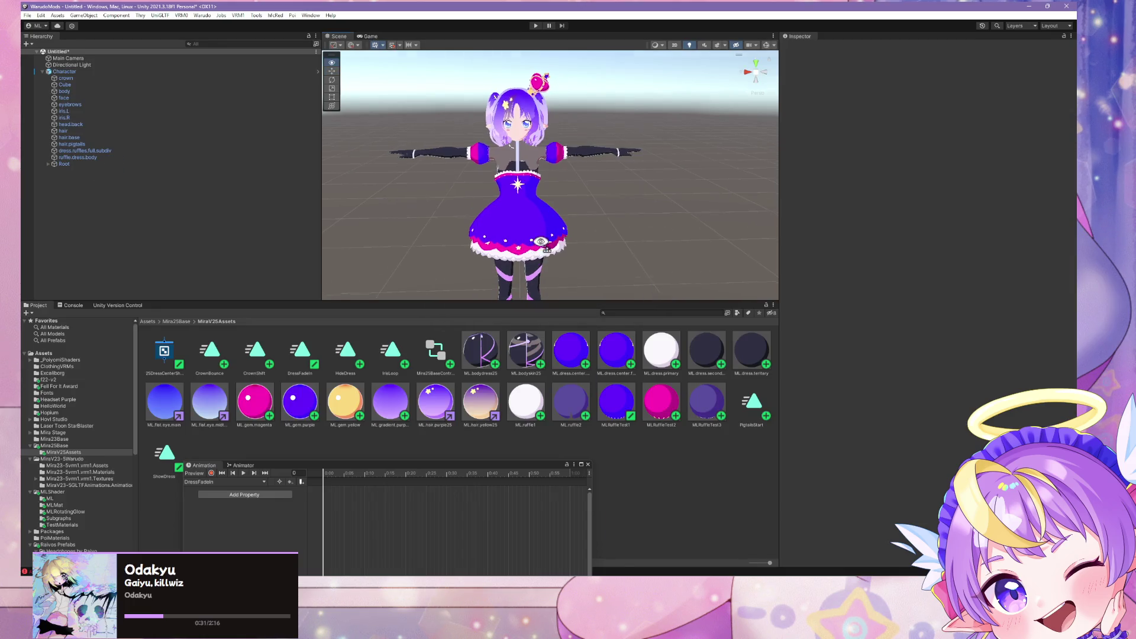
Step: Orbit around and frame the reimported character, then bring the Warudo preview forward
mouse_move(532, 228)
right_mouse_down()
mouse_move(76, 249)
mouse_move(571, 236)
mouse_move(211, 249)
mouse_move(208, 274)
mouse_move(119, 264)
mouse_move(527, 251)
mouse_move(526, 260)
right_mouse_up()
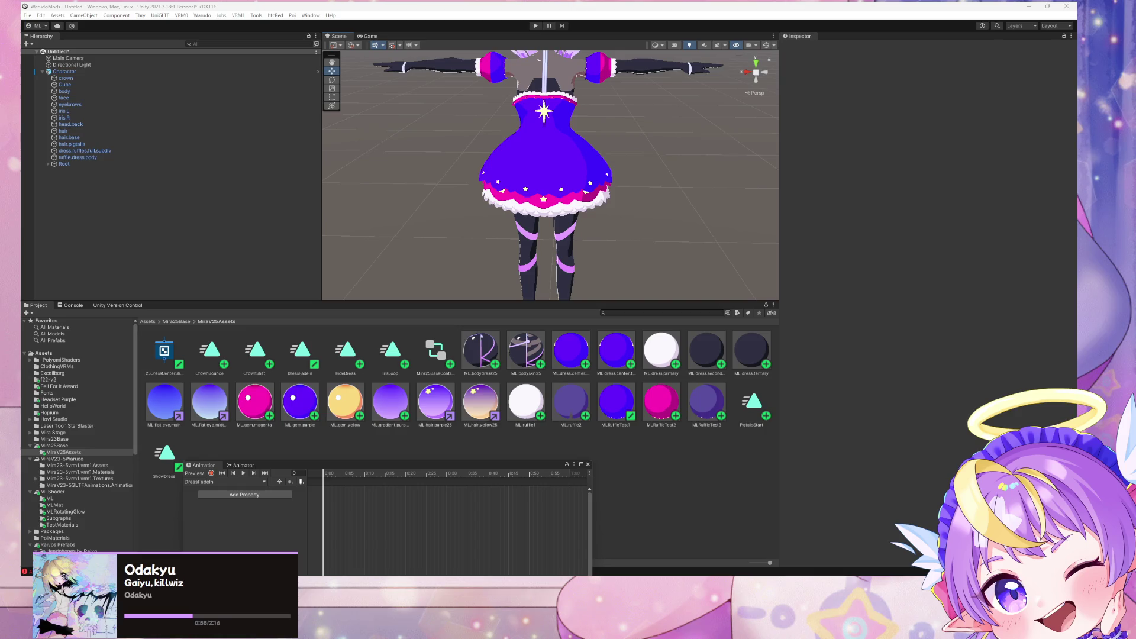
key("f")
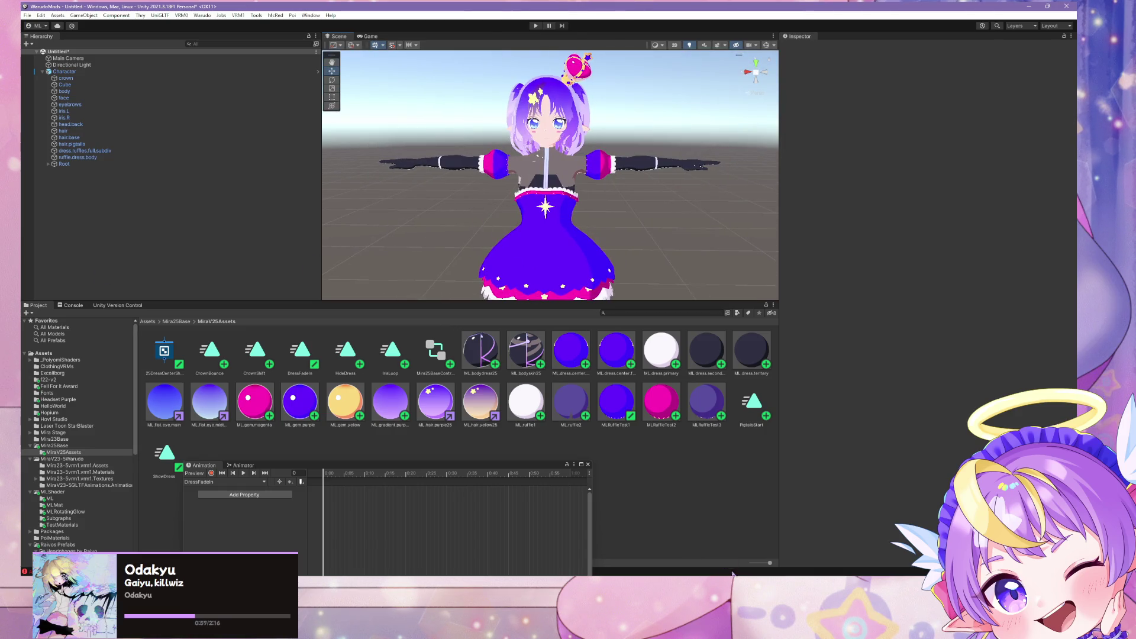
left_click(732, 574)
scroll(546, 279, "up", 3)
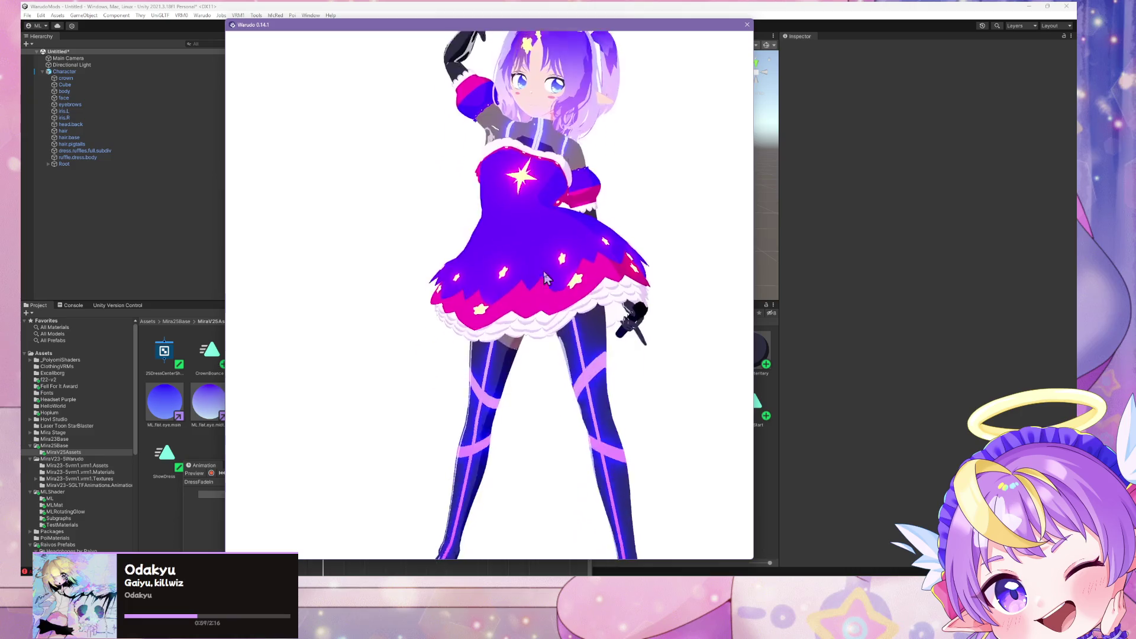
scroll(546, 279, "down", 5)
Step: Back in Unity, zoom and orbit around the character, then bring Warudo forward again
left_click(936, 288)
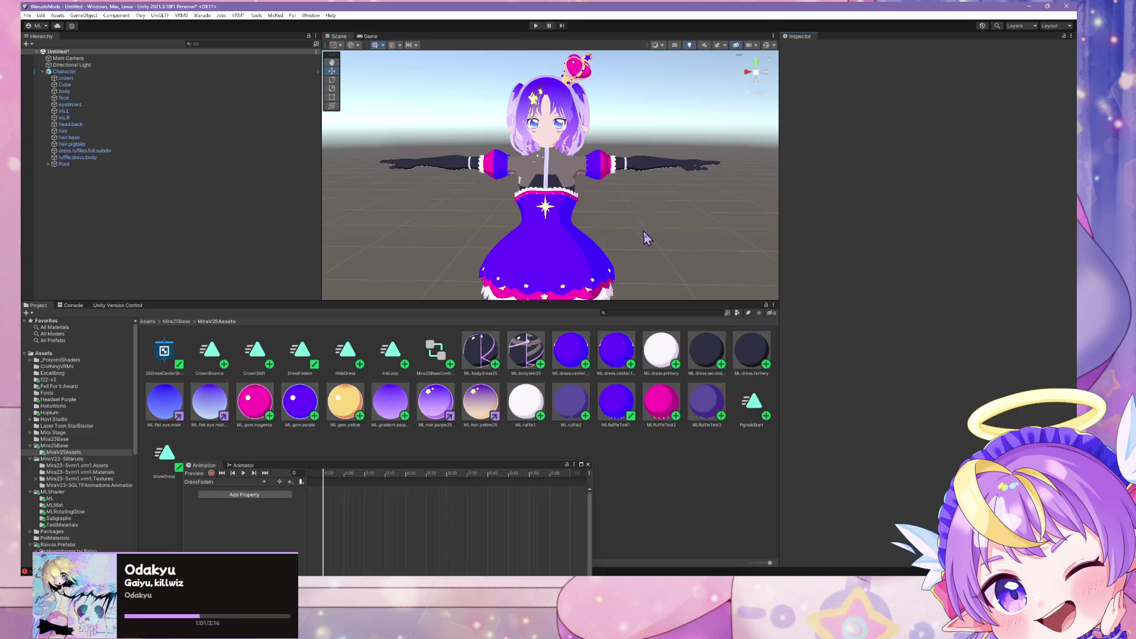
scroll(595, 263, "up", 10)
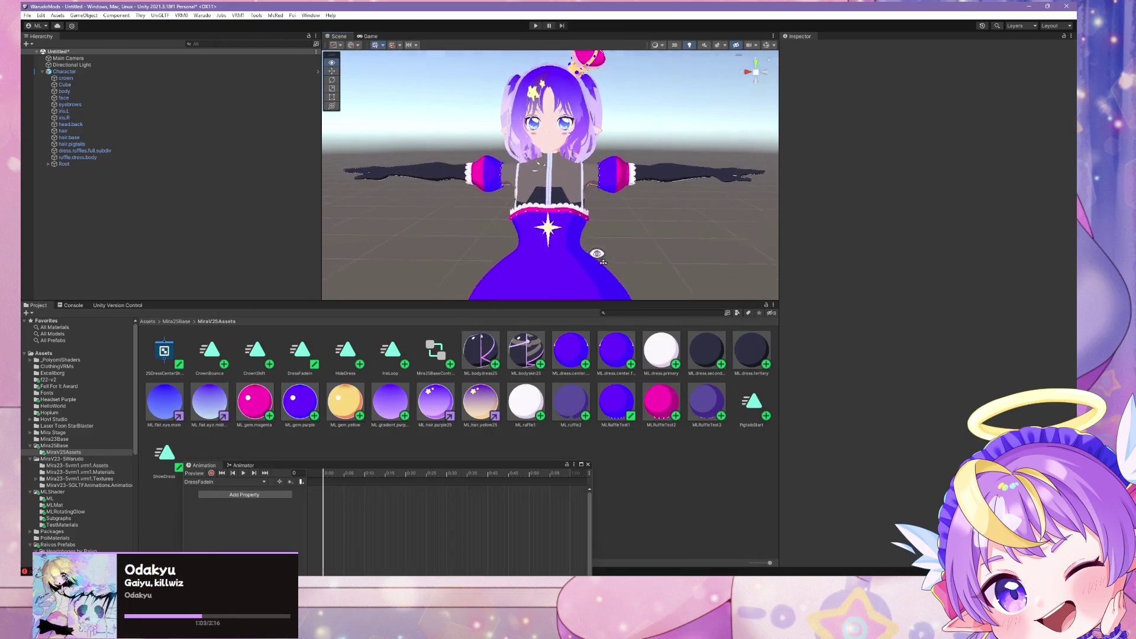
scroll(595, 255, "down", 5)
scroll(591, 248, "up", 5)
scroll(589, 242, "down", 5)
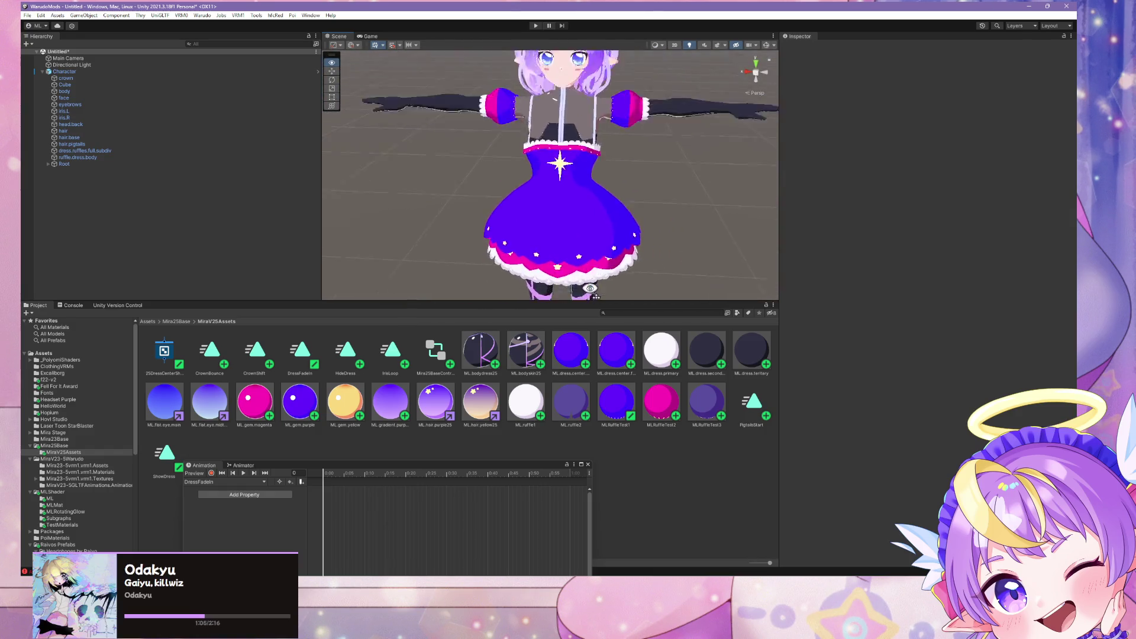
scroll(584, 237, "up", 4)
scroll(584, 236, "down", 5)
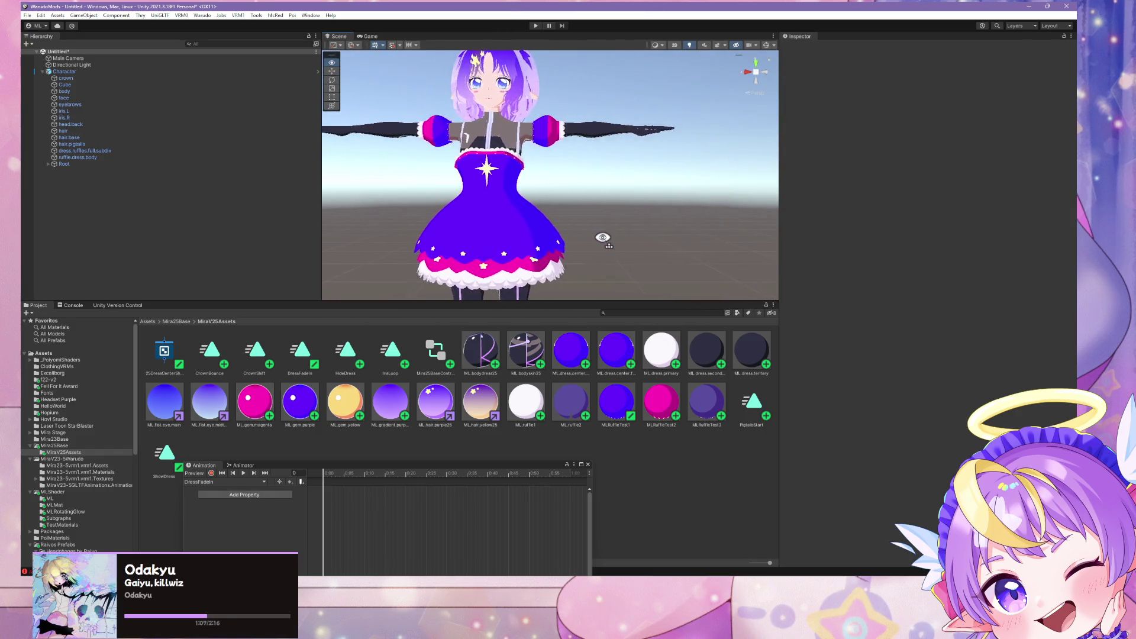
left_click_drag(602, 238, 621, 234, "alt")
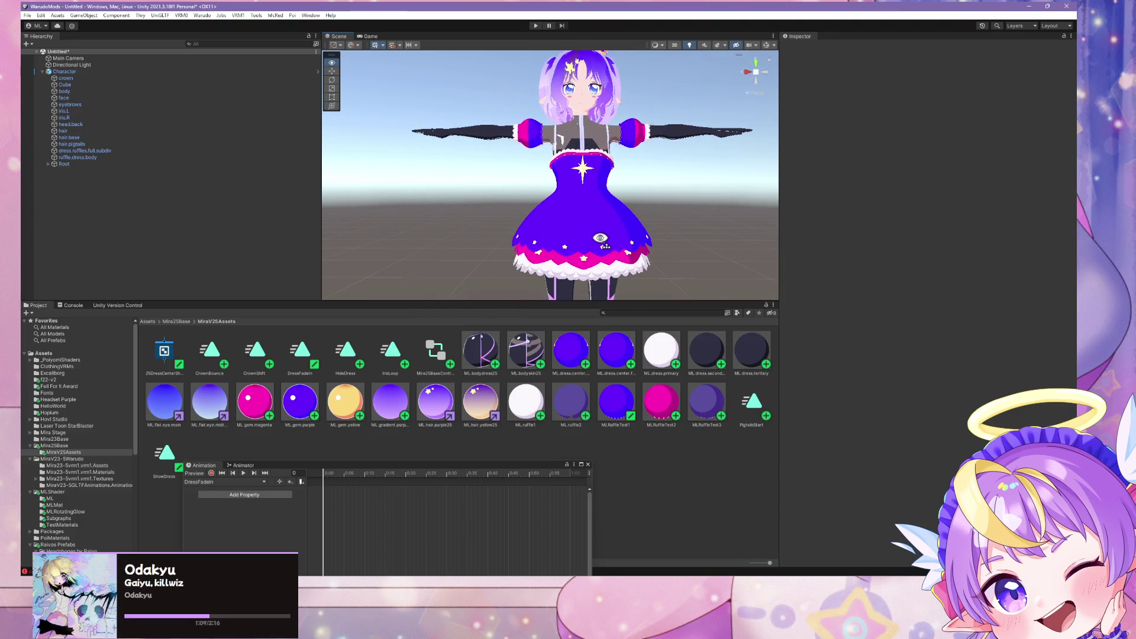
key("alt+Tab")
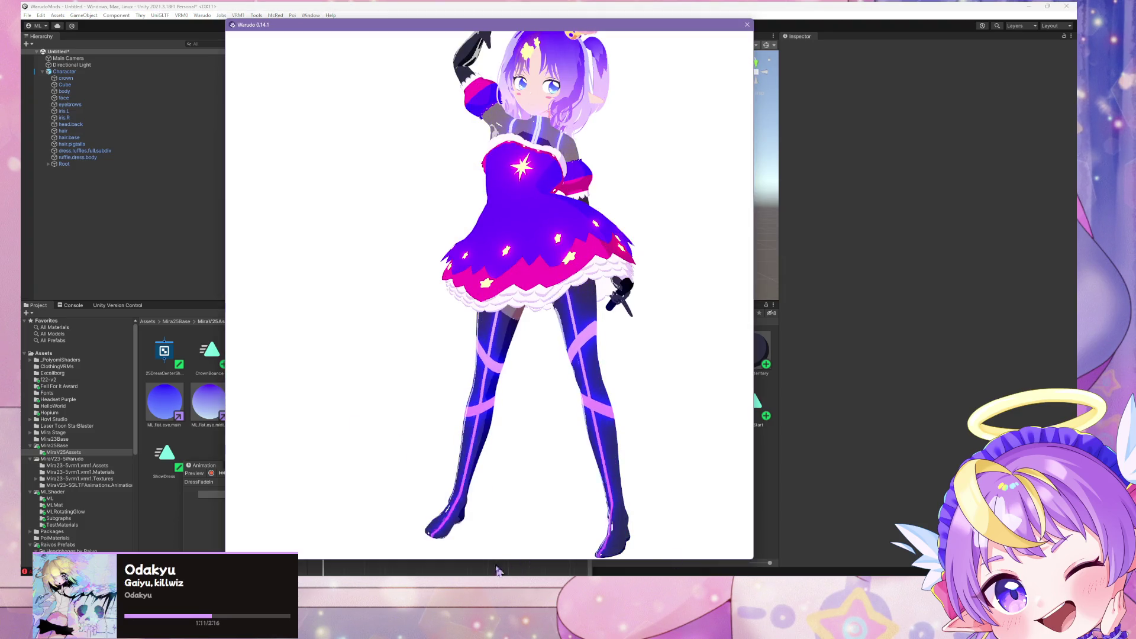
Step: Bring the Warudo Editor to the front and show the MMD Player's playback settings
key("alt+Tab")
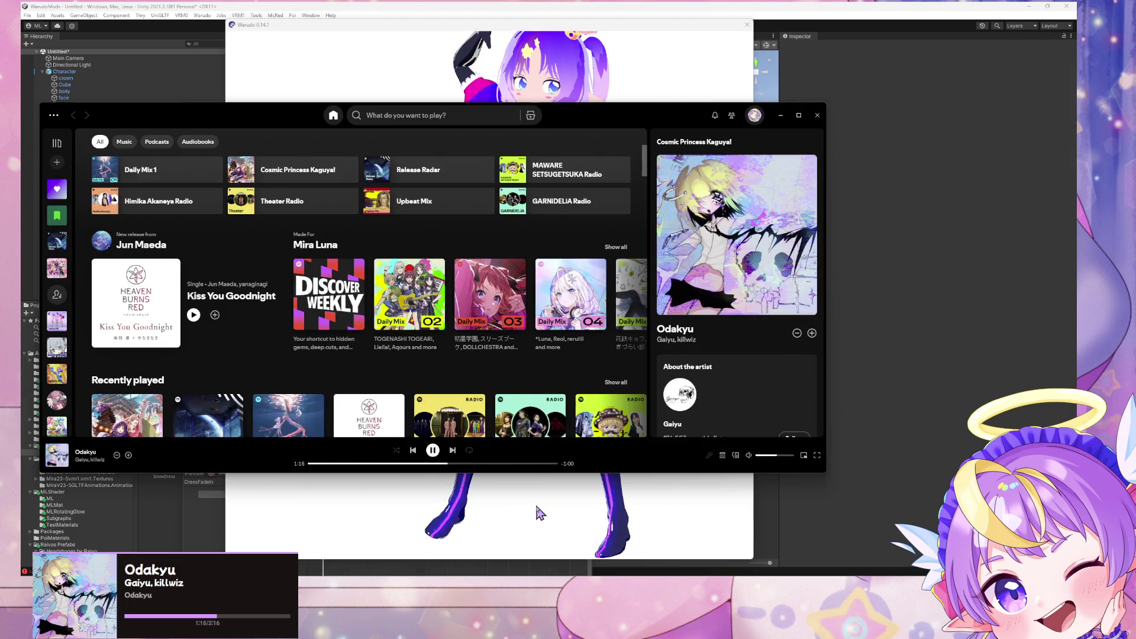
key("alt+Tab")
scroll(776, 278, "up", 5)
left_click(772, 201)
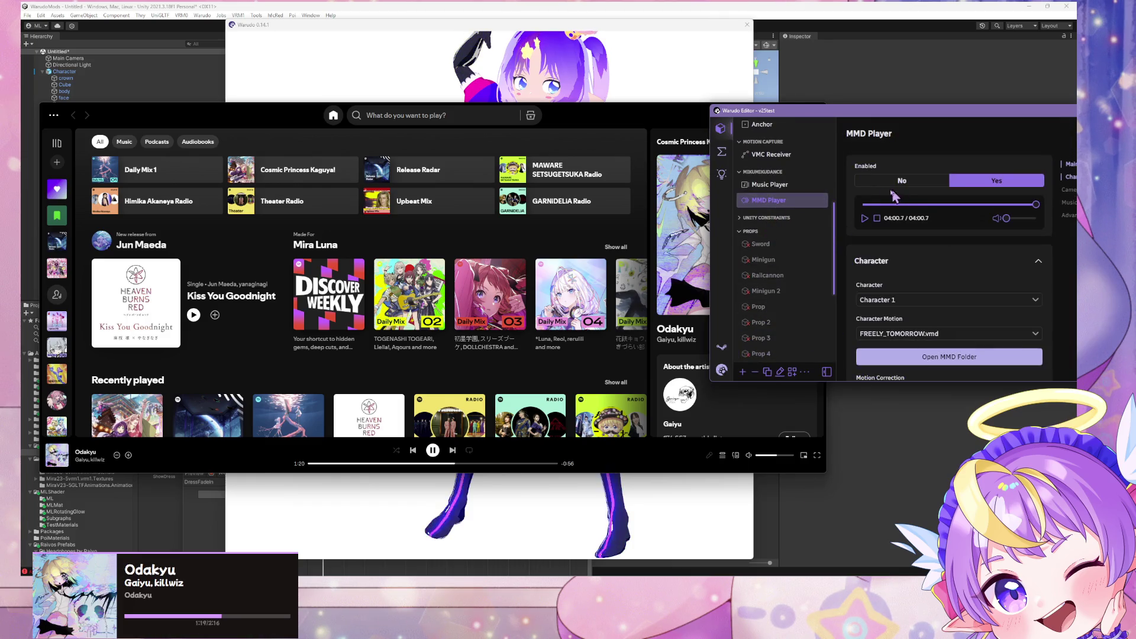
Step: Play the FREELY_TOMORROW.vmd dance, later restart it from the beginning, then switch to Unity
left_click(864, 218)
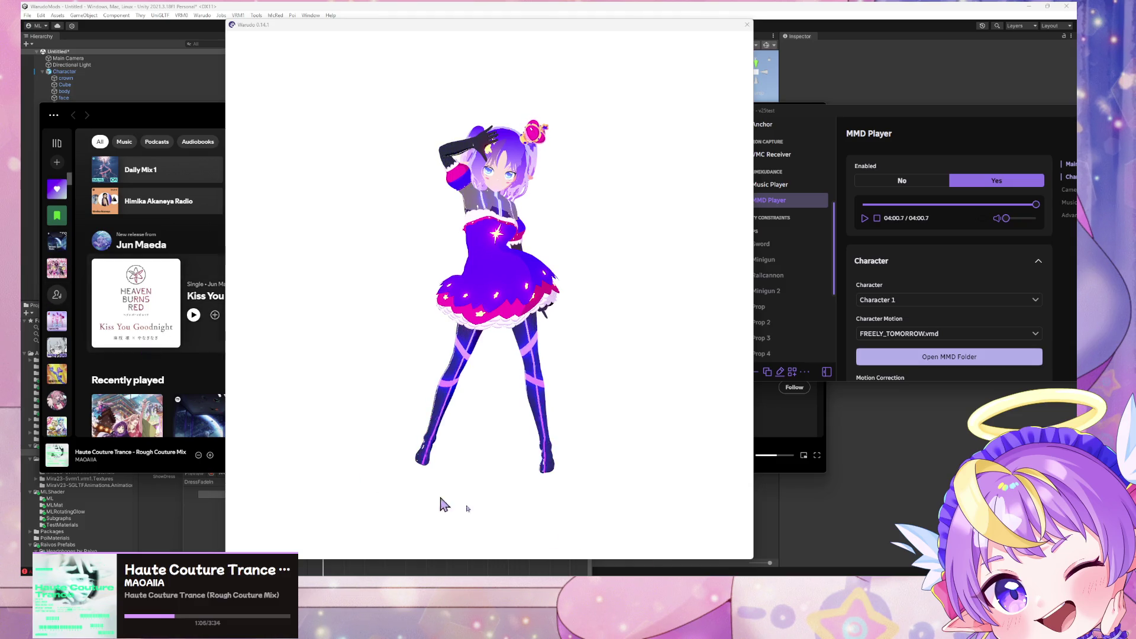
left_click(982, 213)
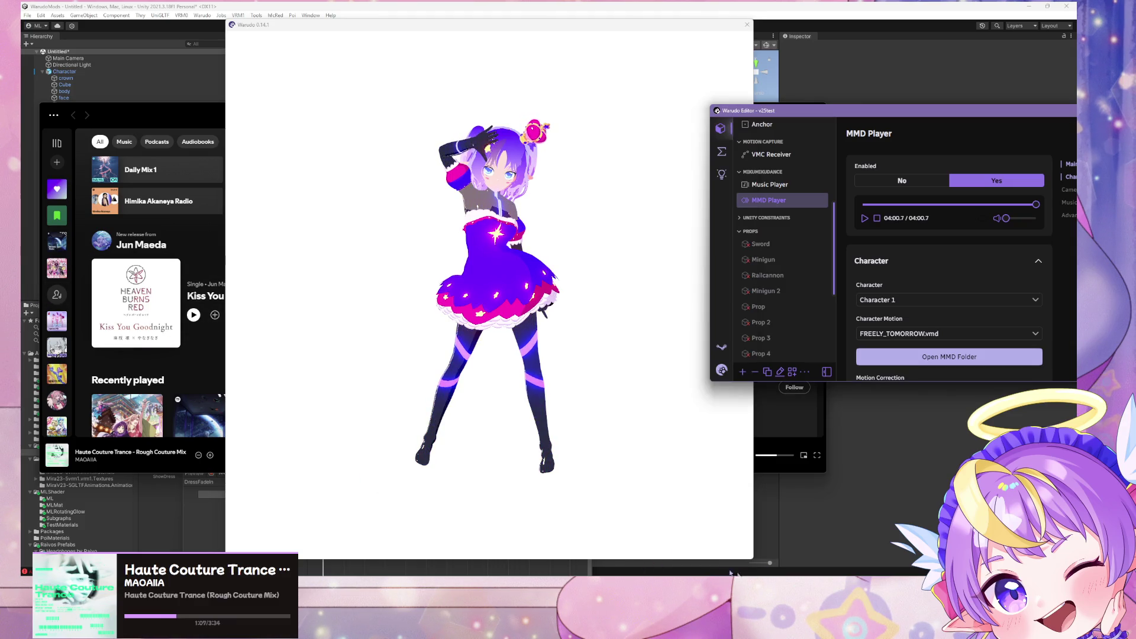
left_click(865, 218)
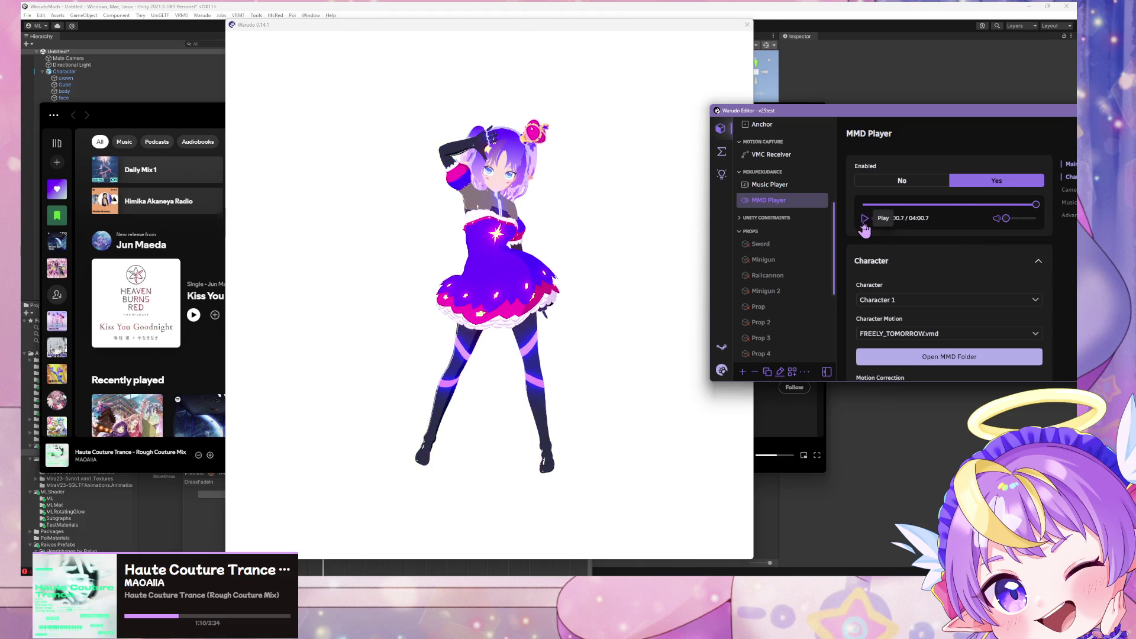
left_click(900, 434)
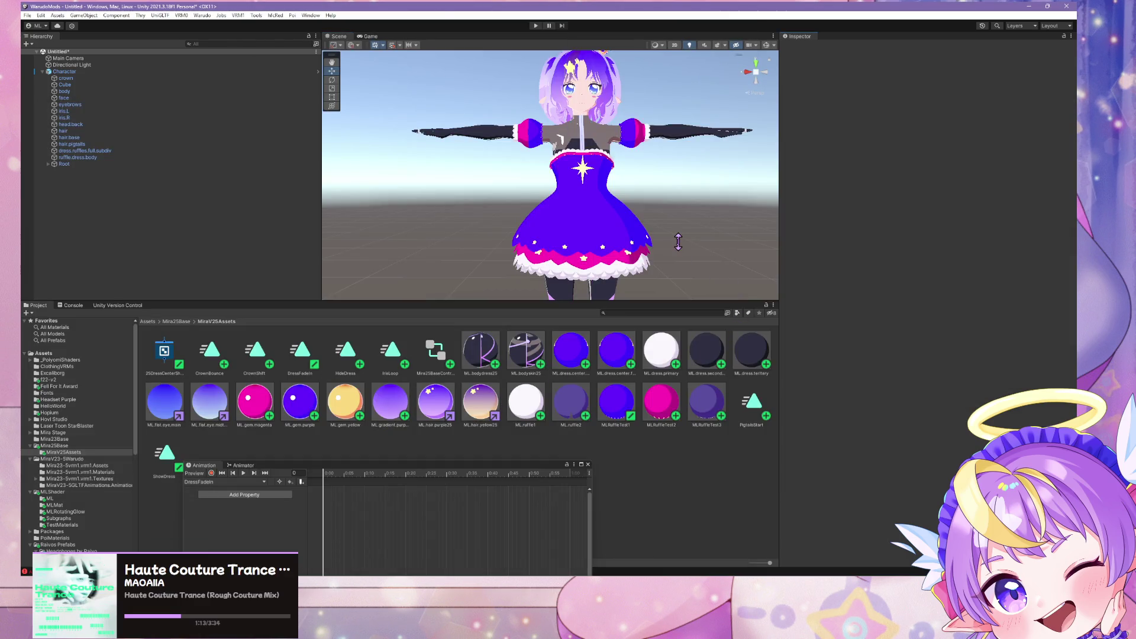
Step: Bring the Warudo preview window back in front of Unity
left_click(786, 547)
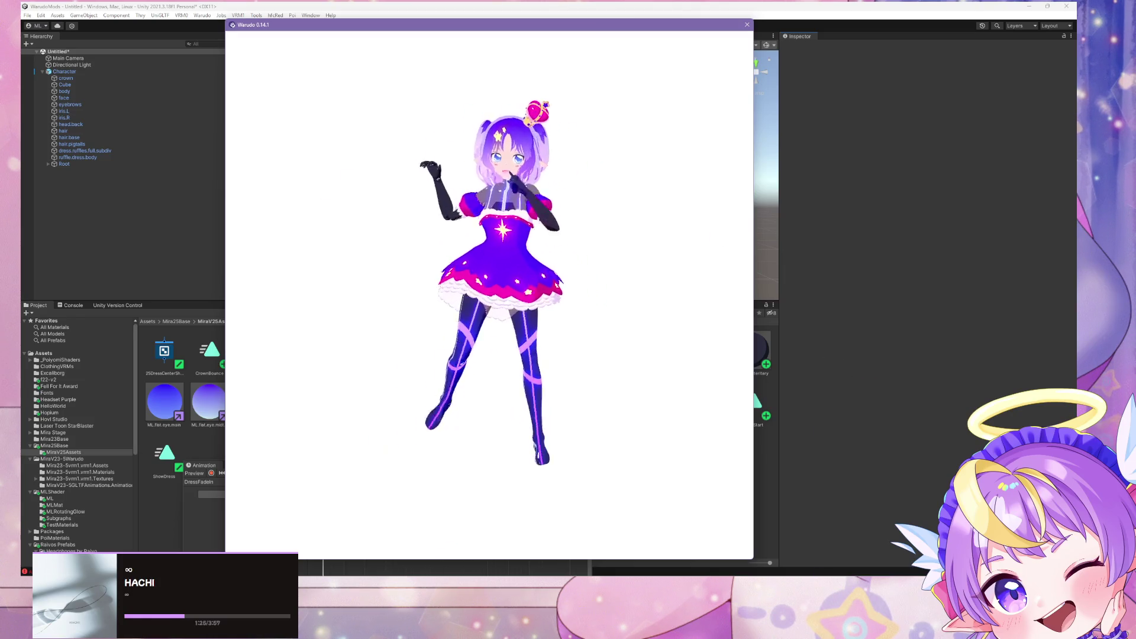
Step: In Blender, view the dress in Material Preview from the front and from below
key("alt+Tab")
middle_click_drag(613, 251, 858, 53)
left_click(829, 27)
left_click(836, 27)
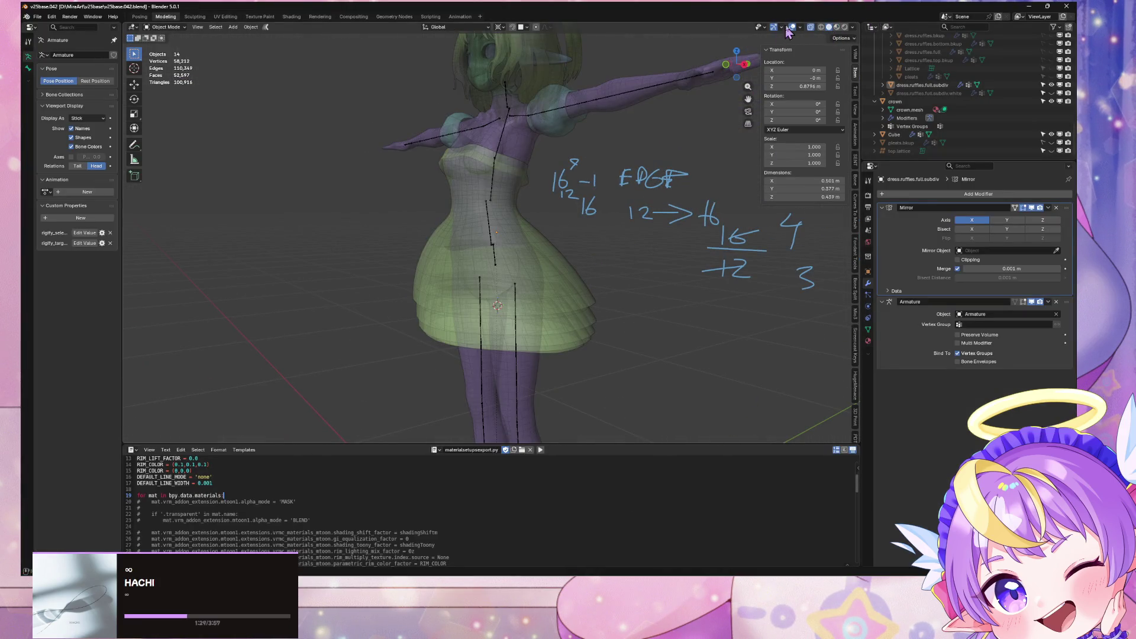
left_click(836, 27)
key("KP_1")
scroll(695, 204, "up", 3)
middle_click_drag(694, 201, 532, 171)
scroll(552, 164, "down", 5)
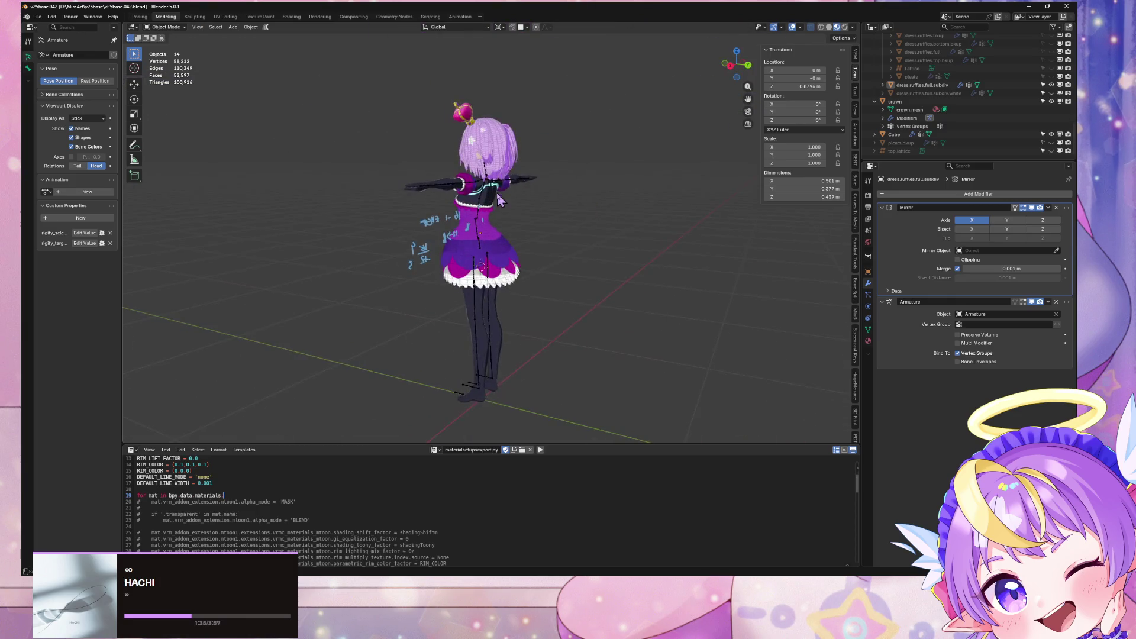
scroll(532, 172, "up", 3)
Step: Back in Unity, orbit and zoom close on the avatar's torso, then open the Belchic shop page
key("alt+Tab")
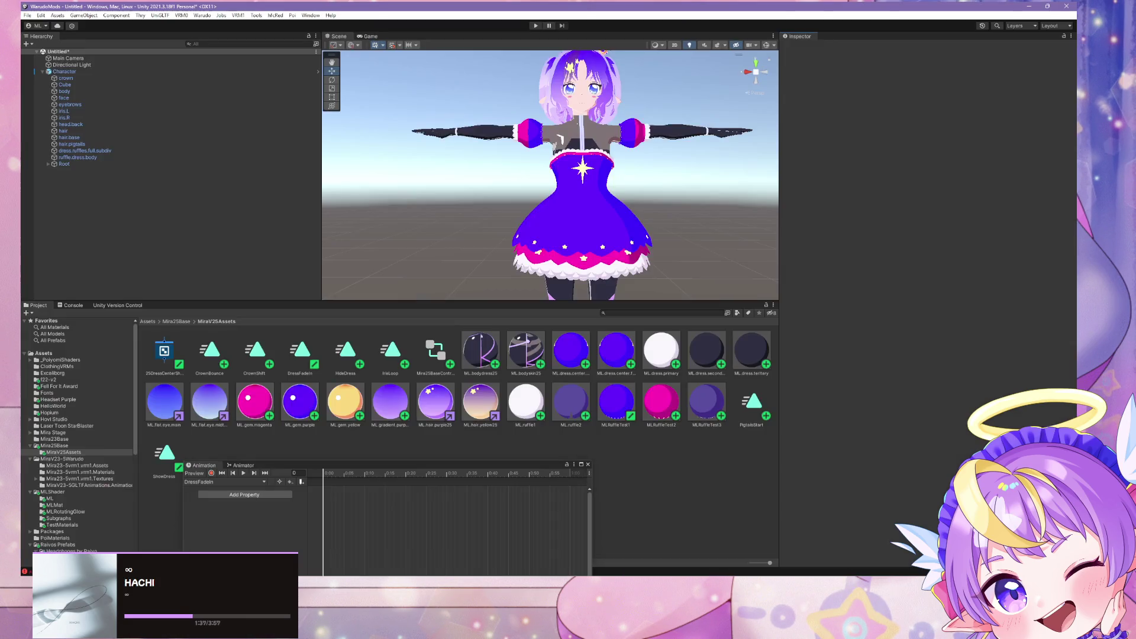
left_click_drag(666, 260, 662, 248, "alt")
scroll(662, 247, "up", 3)
scroll(663, 247, "down", 1)
scroll(662, 247, "up", 4)
mouse_move(514, 592)
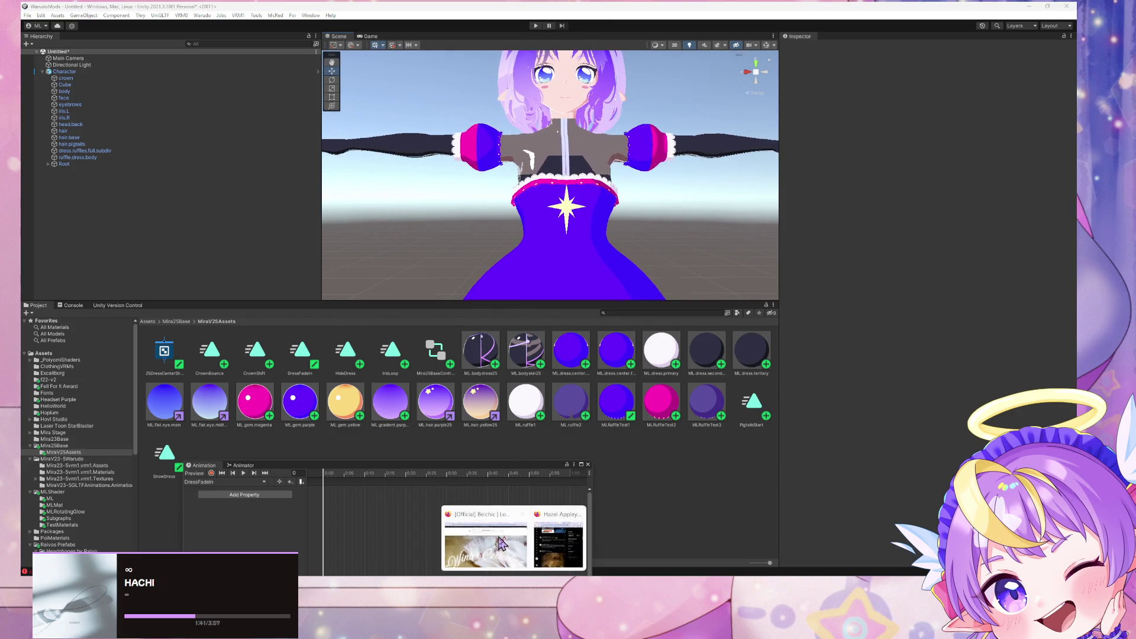
left_click(550, 559)
Step: Shrink the Belchic shop browser into a floating window, then return to Blender's character view
mouse_move(235, 9)
left_mouse_down()
mouse_move(254, 117)
mouse_move(493, 222)
left_mouse_up()
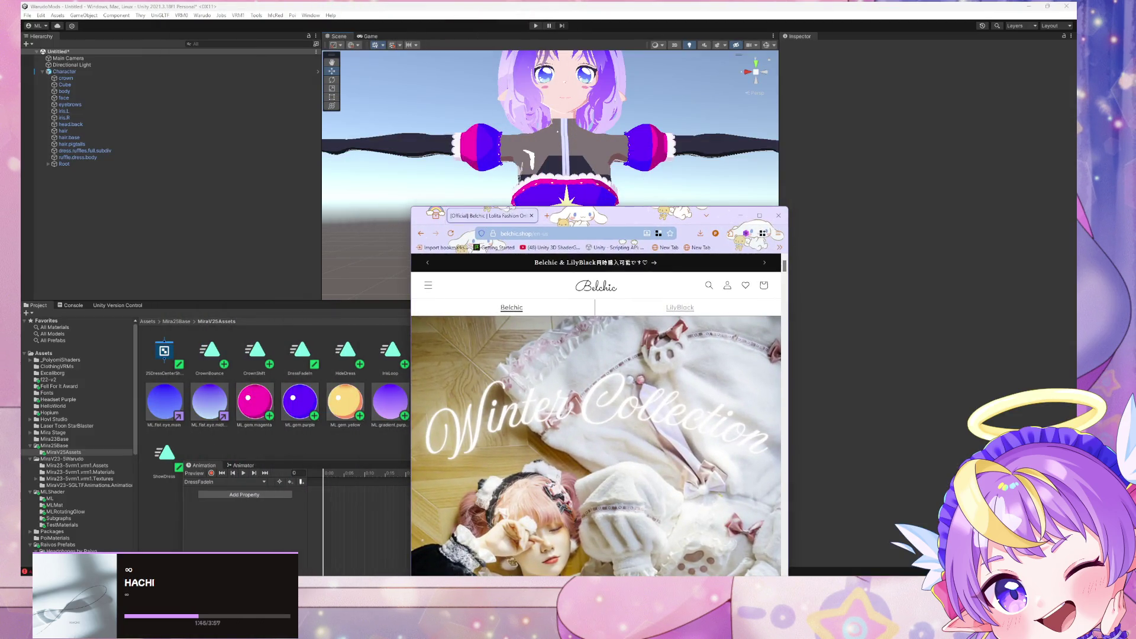
mouse_move(514, 592)
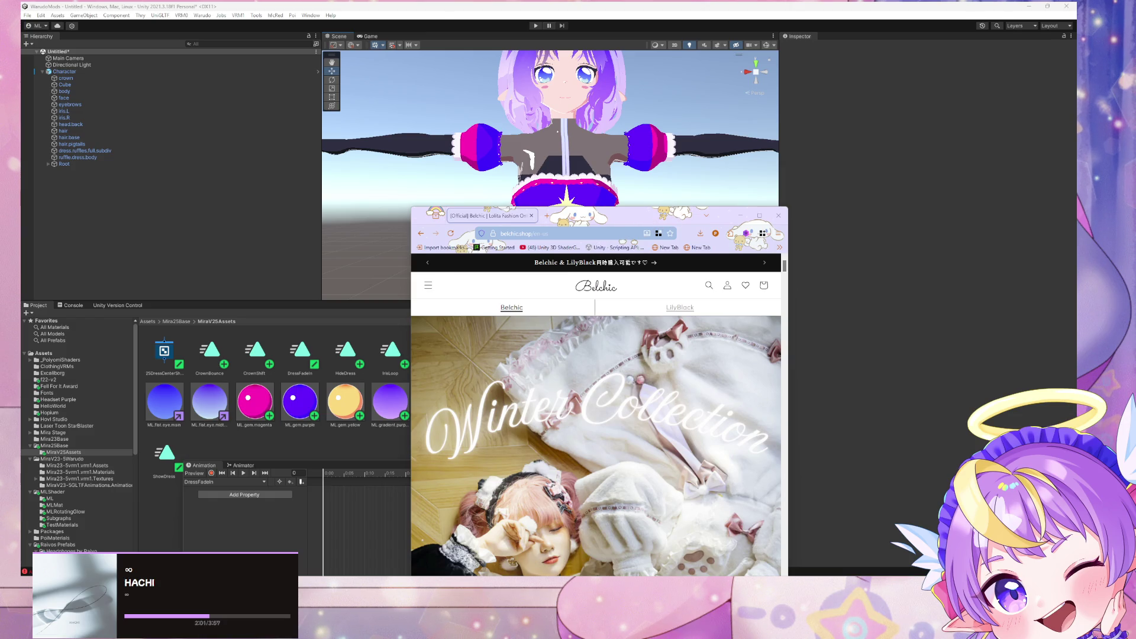
key("alt+Tab")
mouse_move(450, 300)
middle_mouse_down()
mouse_move(634, 300)
mouse_move(681, 314)
mouse_move(793, 296)
mouse_move(761, 326)
mouse_move(677, 332)
mouse_move(497, 282)
mouse_move(667, 428)
middle_mouse_up()
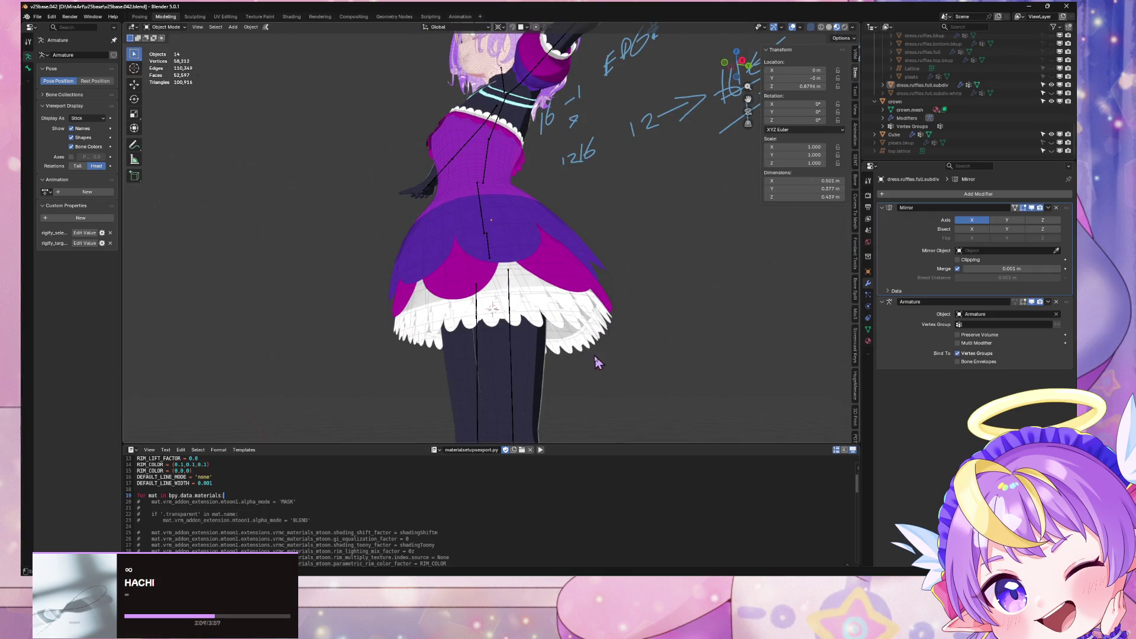
Step: Switch to a flat front view framing the whole character
key("ctrl+KP_1")
key("KP_1")
scroll(603, 355, "up", 1)
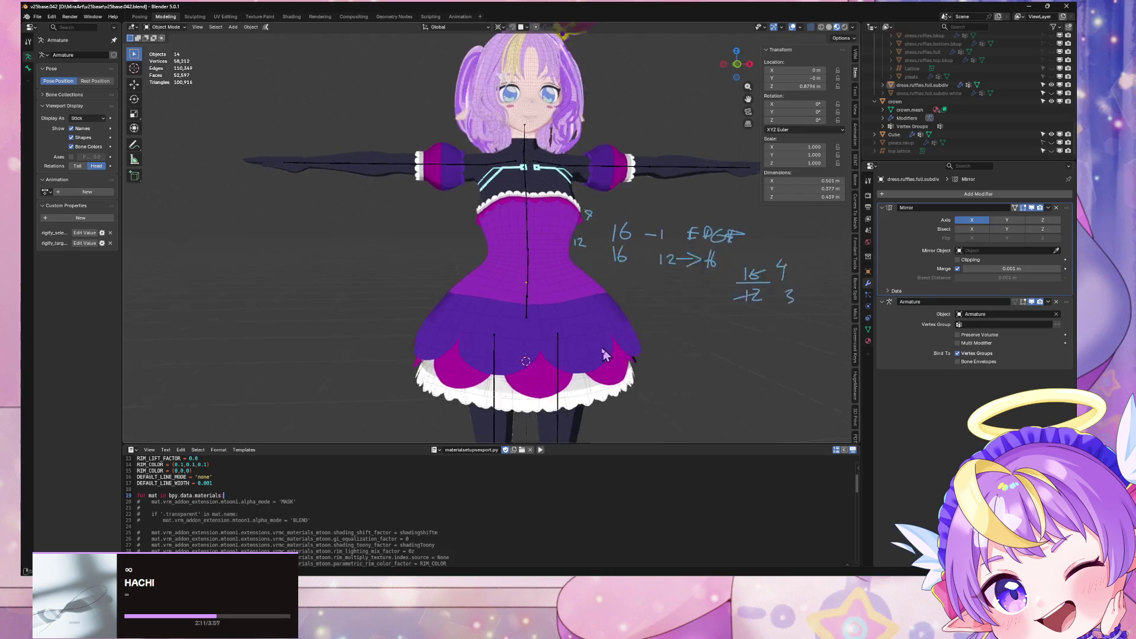
left_click(736, 65)
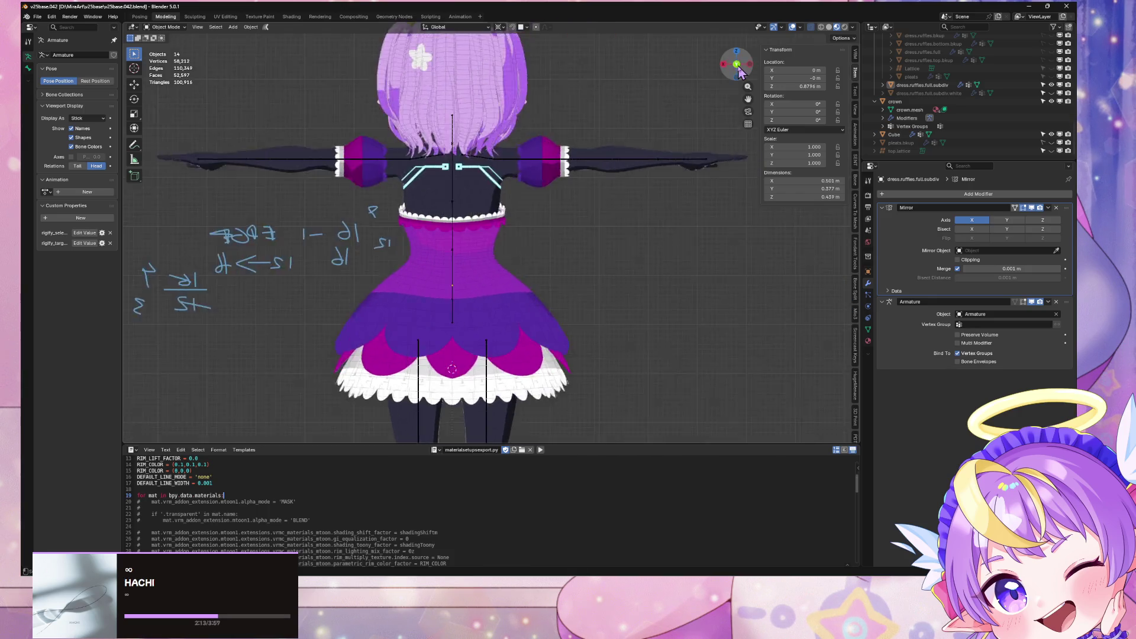
left_click(738, 66)
mouse_move(554, 237)
middle_mouse_down()
mouse_move(671, 286)
mouse_move(704, 206)
mouse_move(662, 189)
mouse_move(710, 119)
middle_mouse_up()
left_click(737, 64)
middle_click_drag(669, 259, 613, 259, "shift")
Step: Sketch a heart annotation with ruffle marks beside the character
mouse_move(639, 291)
left_mouse_down()
mouse_move(595, 231)
mouse_move(690, 177)
mouse_move(640, 293)
left_mouse_up()
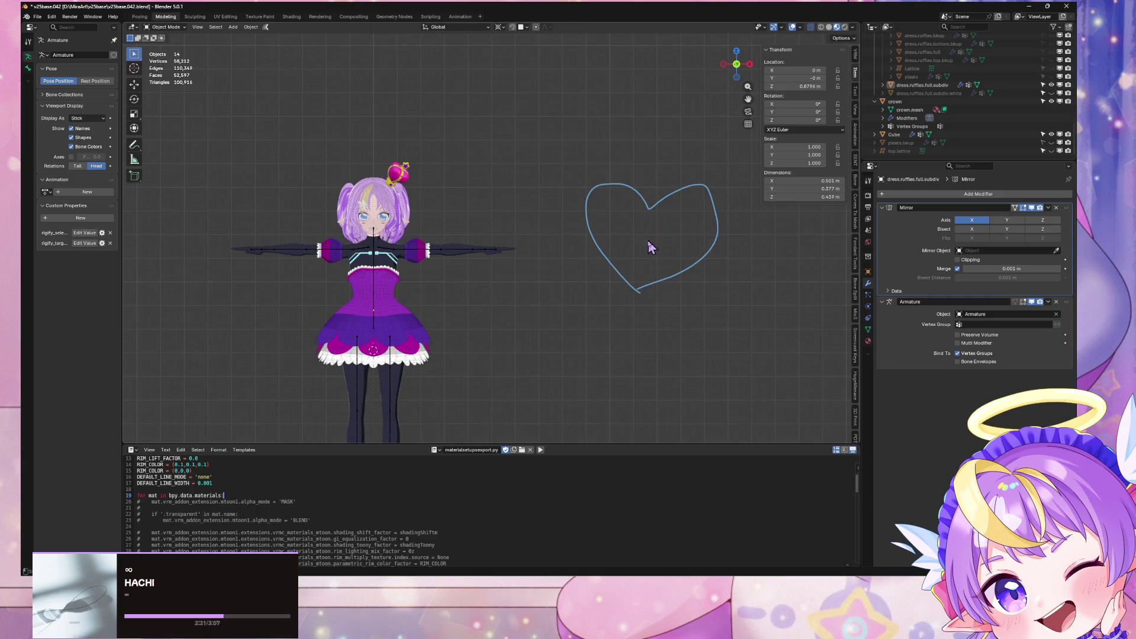
mouse_move(633, 220)
left_mouse_down()
mouse_move(660, 239)
mouse_move(651, 257)
left_mouse_up()
middle_click_drag(608, 167, 583, 194, "shift")
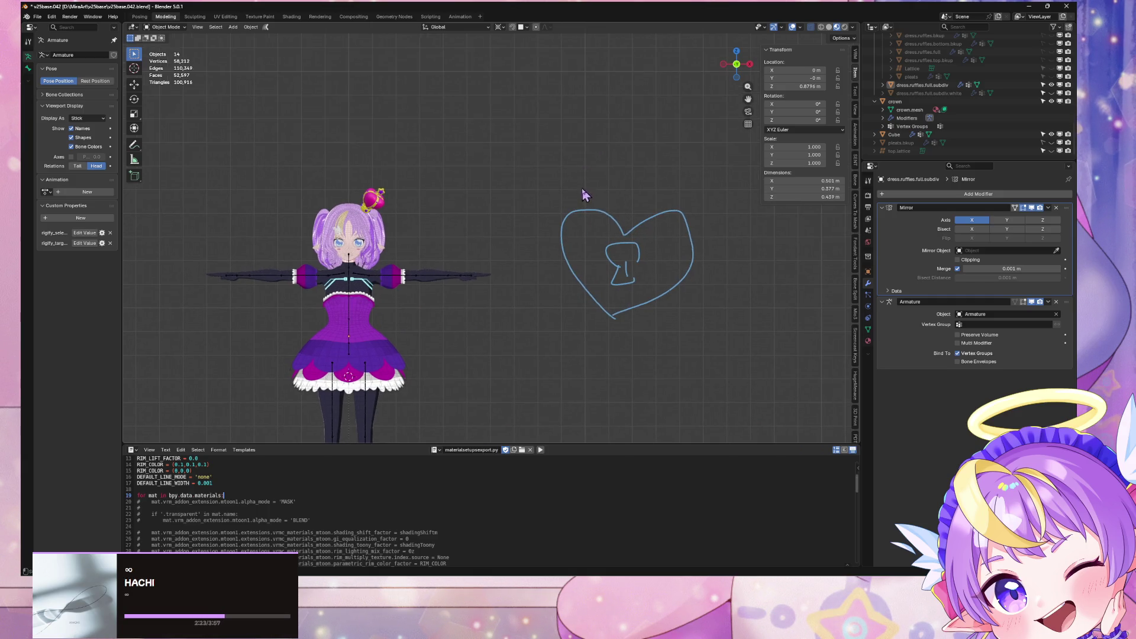
mouse_move(579, 209)
left_mouse_down()
mouse_move(612, 204)
mouse_move(626, 223)
mouse_move(640, 210)
mouse_move(665, 220)
mouse_move(686, 202)
mouse_move(699, 253)
mouse_move(691, 279)
mouse_move(615, 313)
mouse_move(584, 296)
mouse_move(553, 231)
mouse_move(579, 214)
left_mouse_up()
Step: Draw guide lines across and just below the dress waist
mouse_move(705, 229)
middle_mouse_down("shift")
mouse_move(568, 127)
mouse_move(723, 207)
mouse_move(613, 189)
mouse_move(692, 139)
middle_mouse_up("shift")
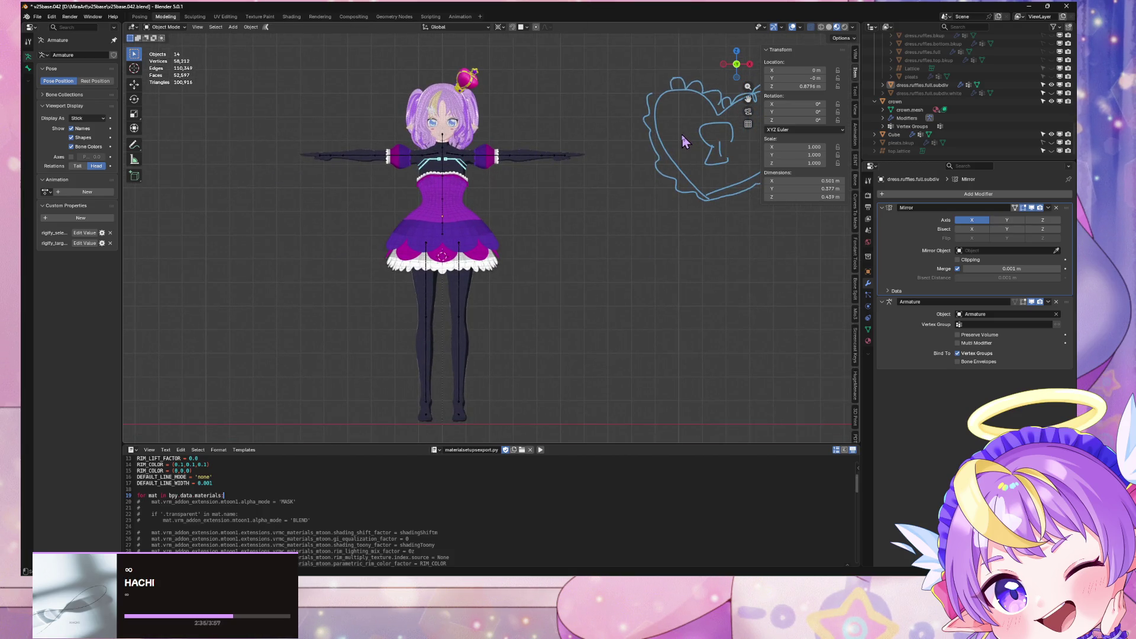
scroll(680, 142, "up", 4)
mouse_move(597, 149)
middle_mouse_down("shift")
mouse_move(590, 172)
mouse_move(628, 246)
middle_mouse_up("shift")
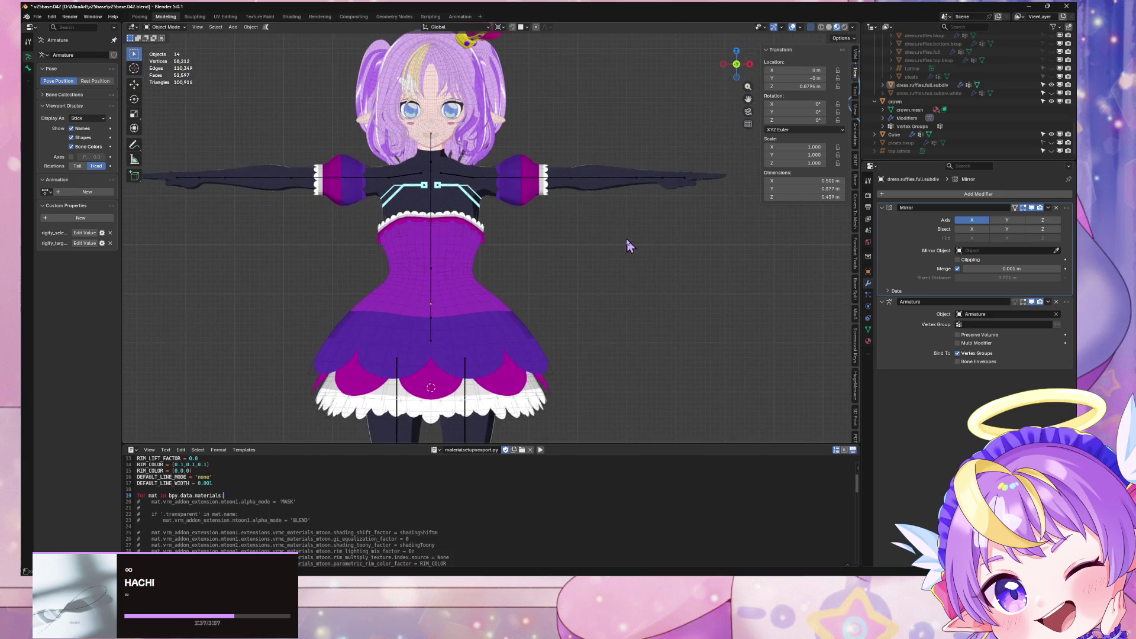
left_click_drag(390, 270, 468, 269)
left_click_drag(376, 290, 485, 285)
Step: Enter Edit Mode on the dress, deselect all vertices, and snap to the front view
key("Tab")
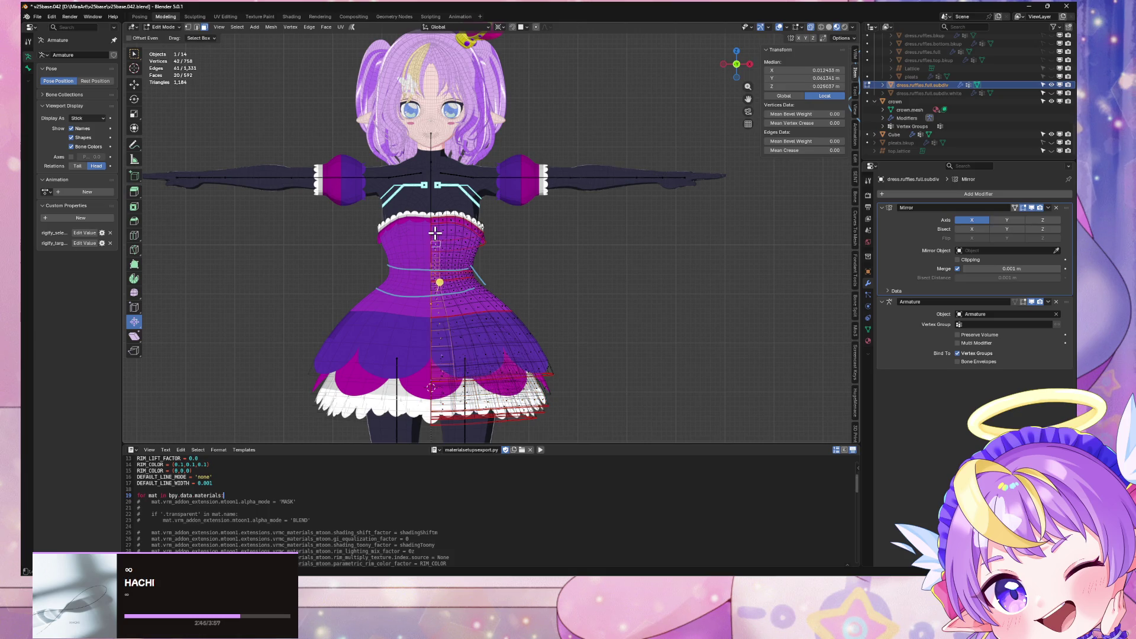
key("alt+a")
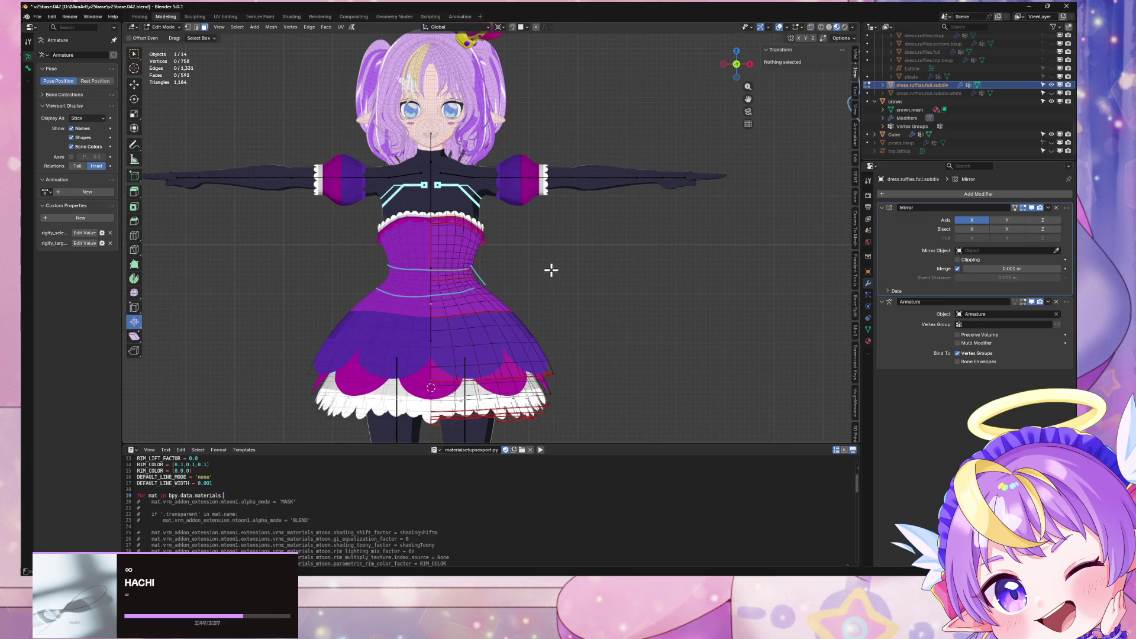
middle_click_drag(563, 275, 515, 282)
left_click_drag(736, 63, 730, 105)
left_click(733, 63)
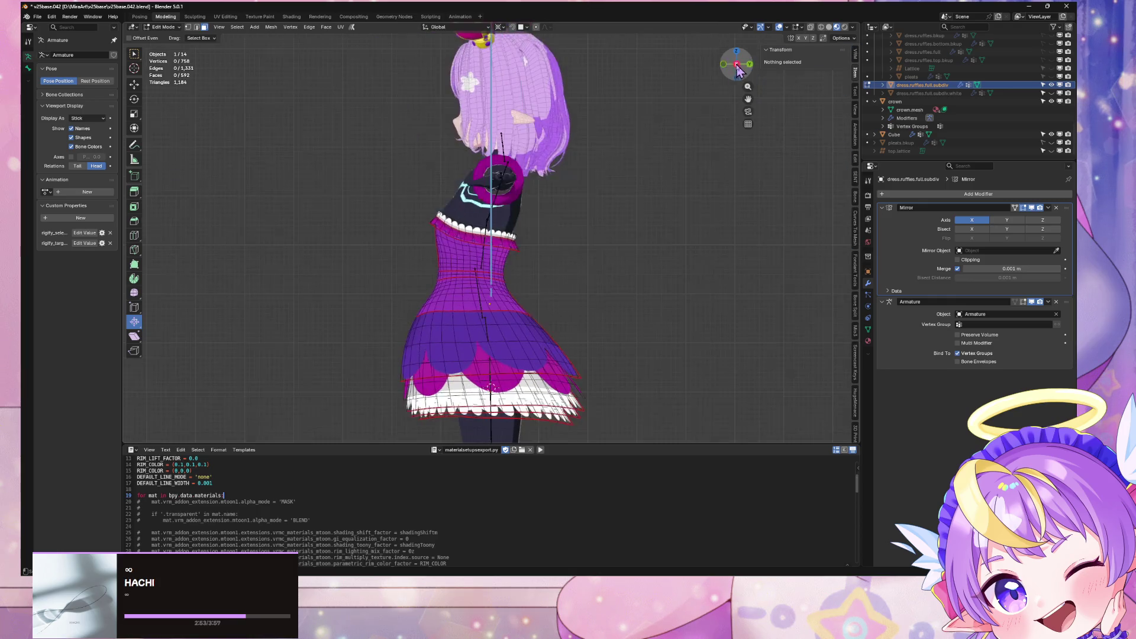
left_click(725, 63)
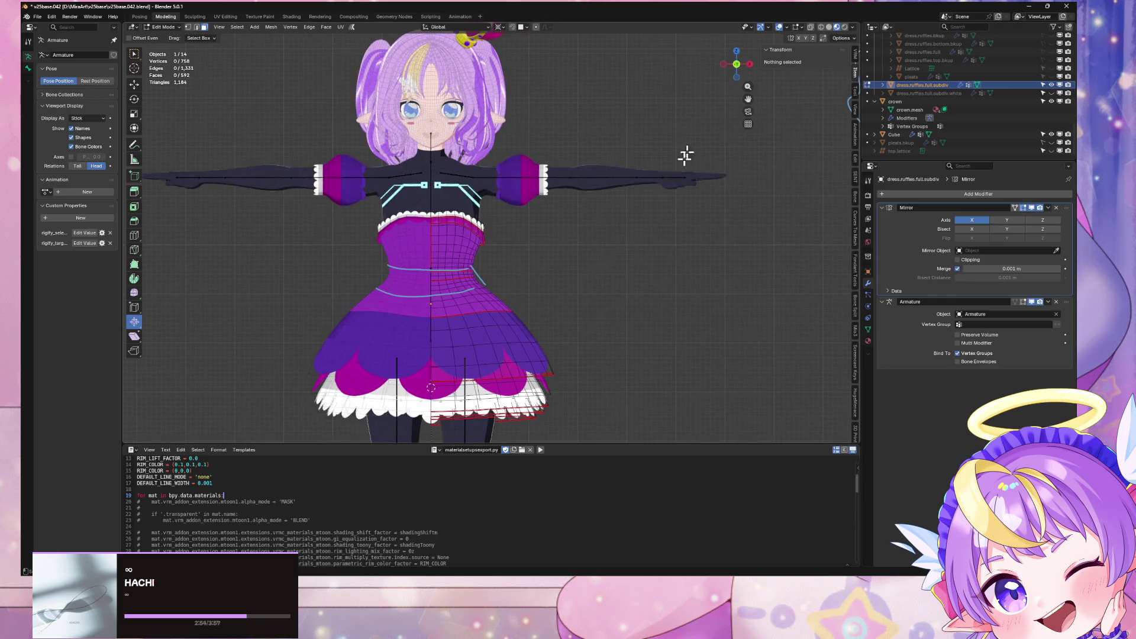
Step: Knife-cut three points across the skirt, then switch to Unity's view of the skirt
key("k")
left_click(487, 278)
left_click(351, 314)
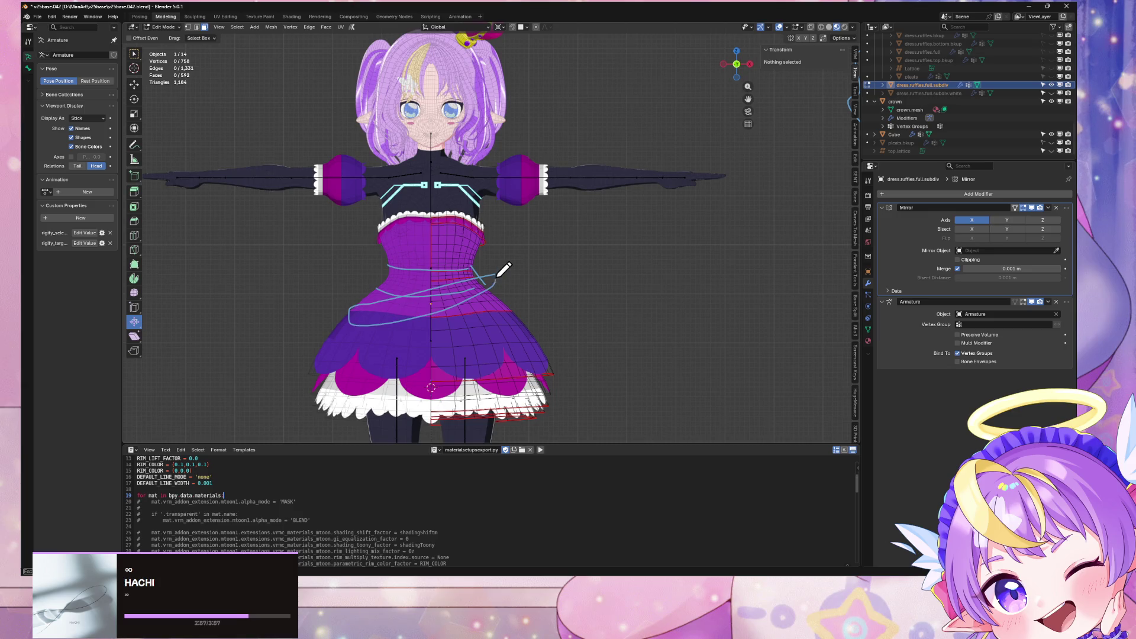
left_click(519, 306)
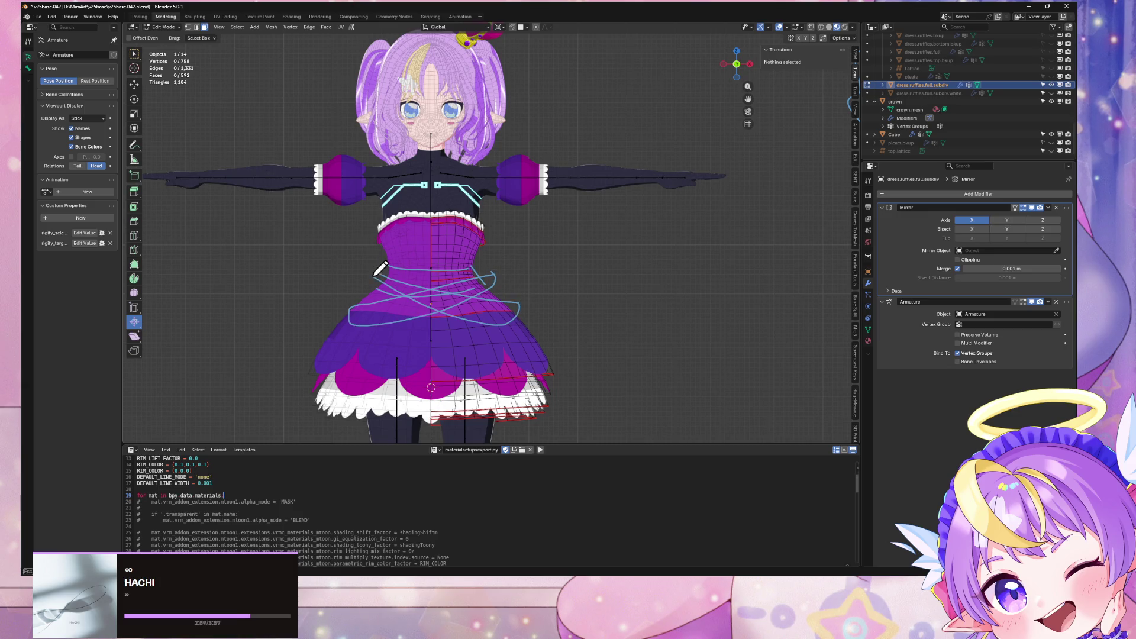
scroll(643, 221, "up", 2)
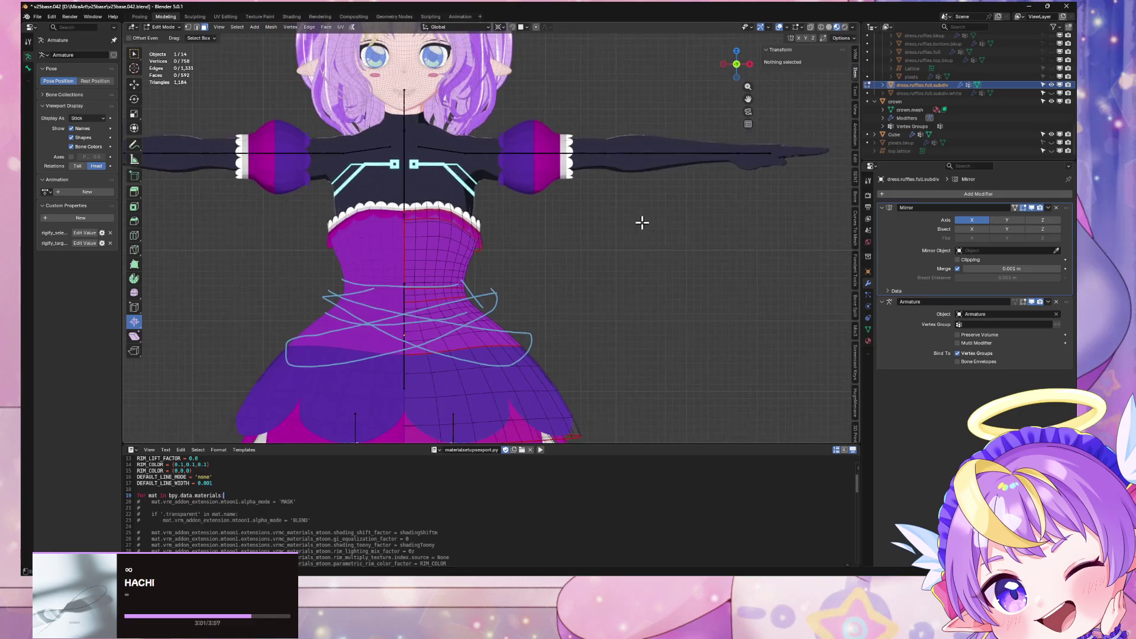
scroll(642, 223, "down", 3)
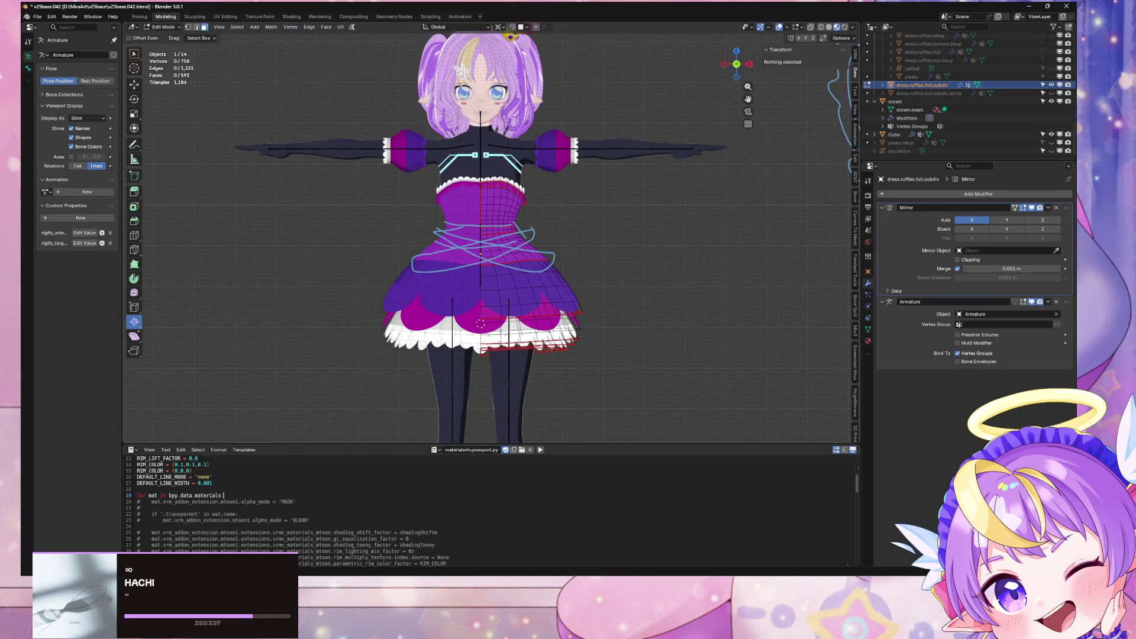
key("alt+Tab")
mouse_move(589, 248)
right_mouse_down()
mouse_move(589, 281)
mouse_move(589, 237)
right_mouse_up()
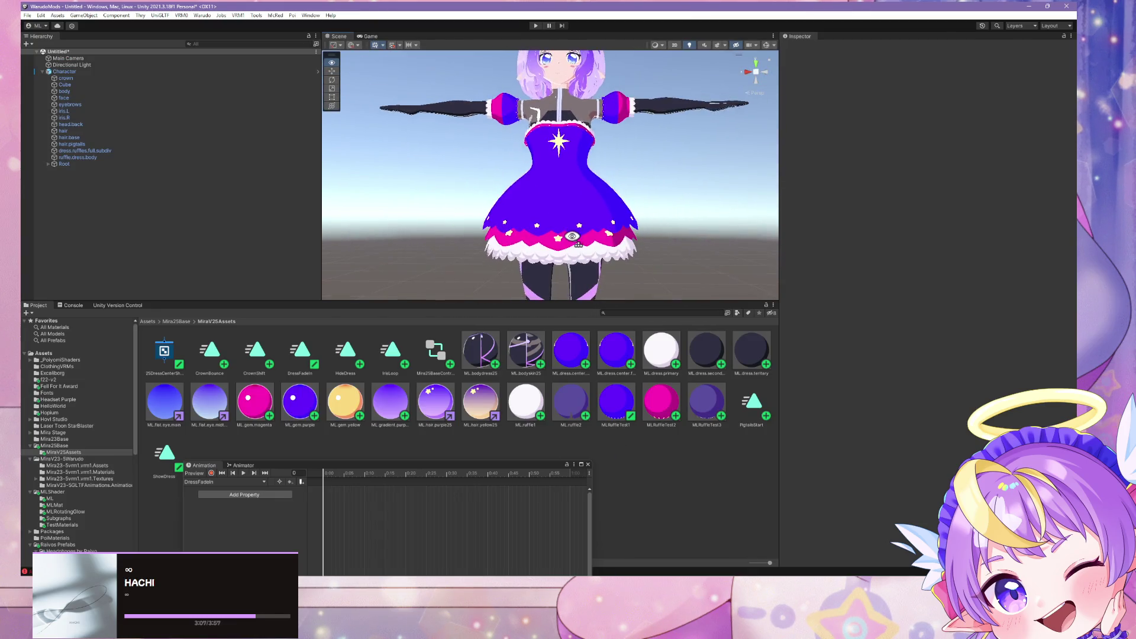
Step: Assign dress.ruffles1 to a block of skirt faces, then undo it
key("alt+Tab")
scroll(533, 308, "up", 3)
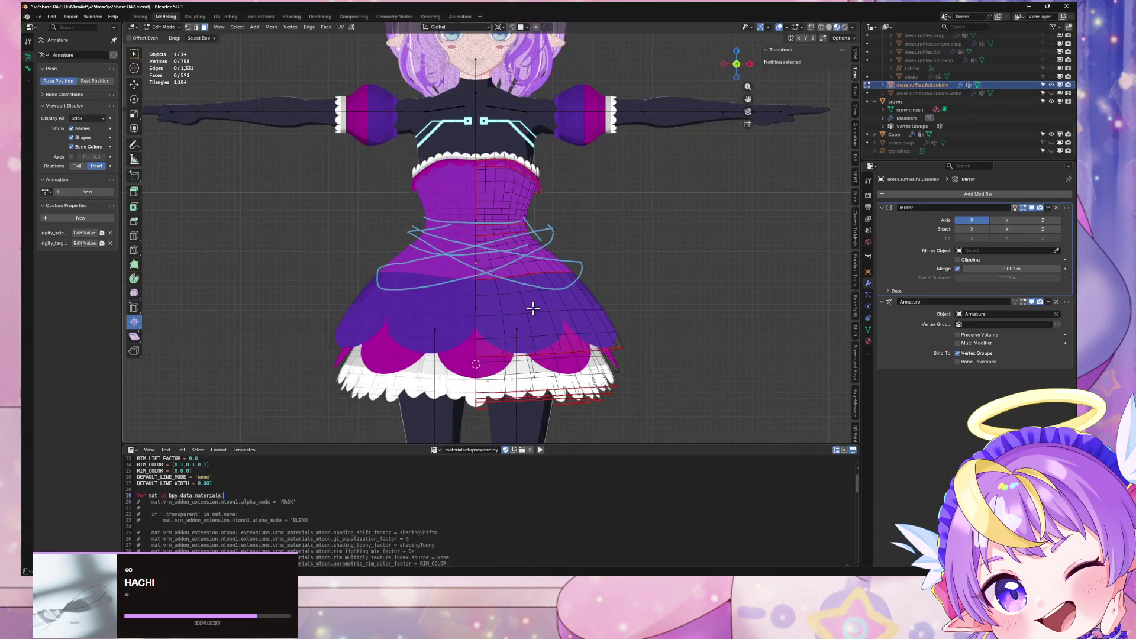
left_click(525, 288, "alt")
left_click(512, 304, "ctrl+shift")
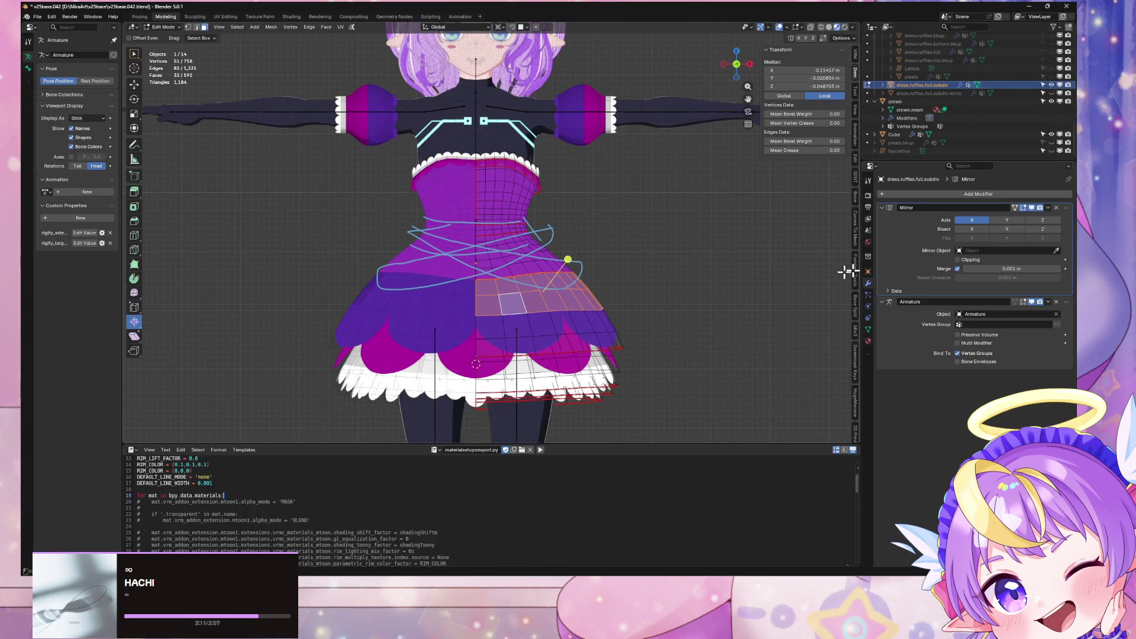
left_click(868, 341)
left_click(923, 213)
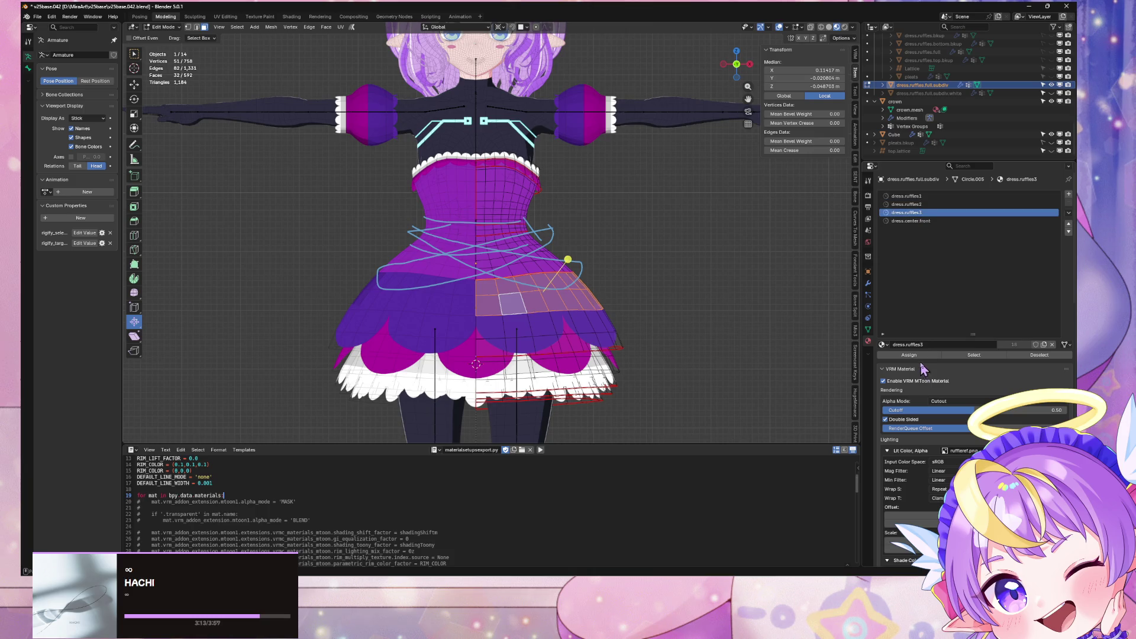
left_click(906, 195)
left_click(909, 355)
mouse_move(690, 252)
middle_mouse_down()
mouse_move(641, 265)
mouse_move(708, 247)
mouse_move(685, 251)
middle_mouse_up()
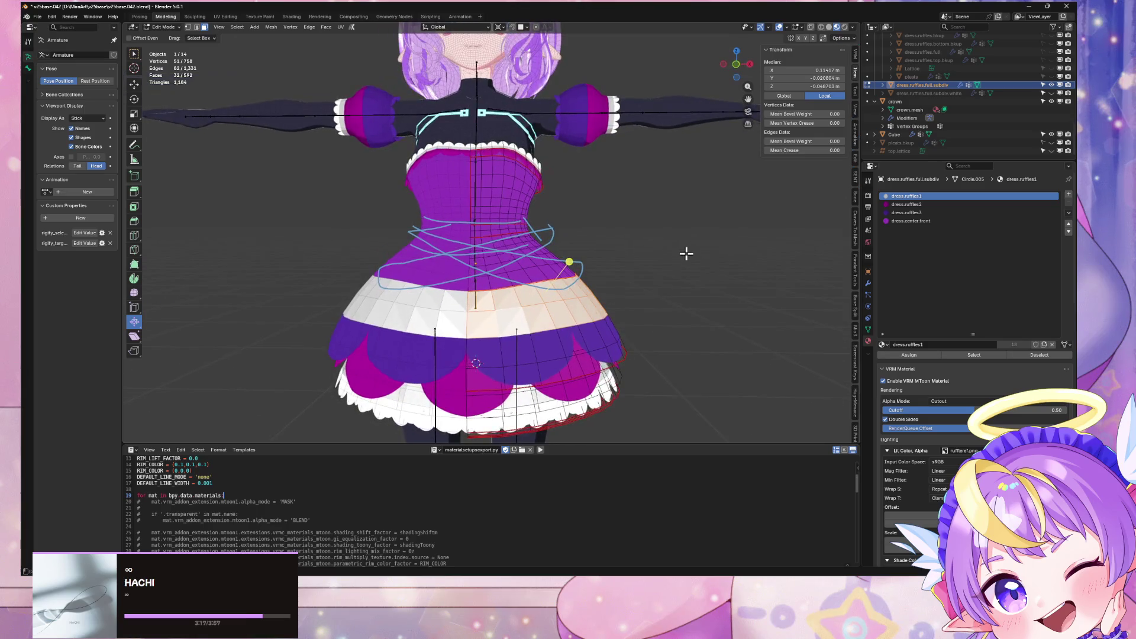
key("ctrl+z")
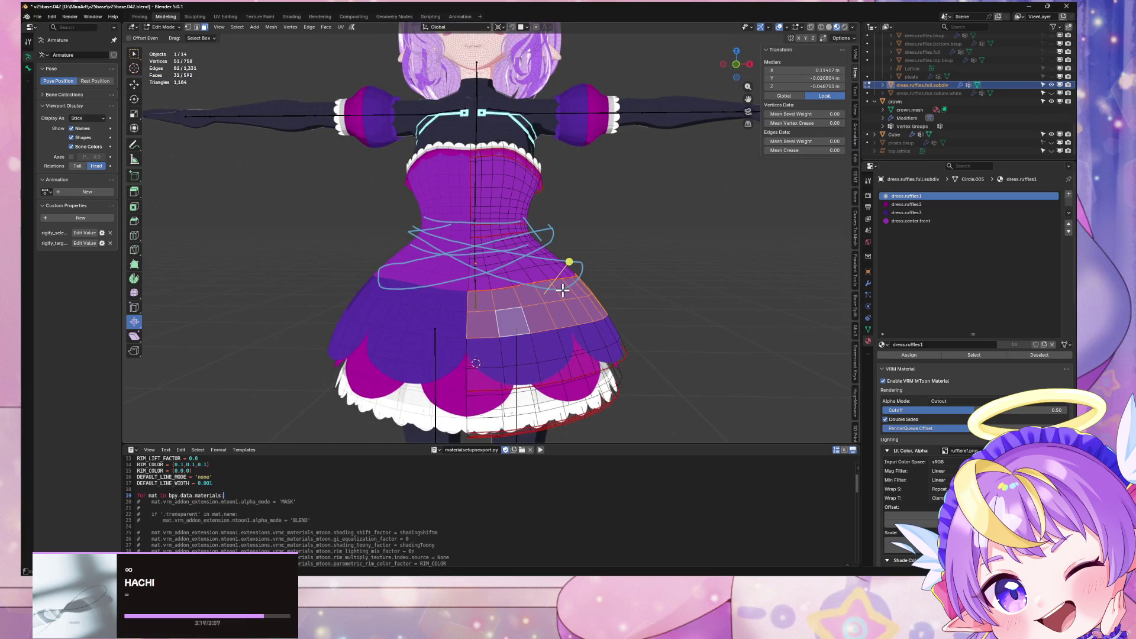
Step: Assign dress.ruffles1 to two adjacent full face rings around the skirt
left_click(502, 320, "alt")
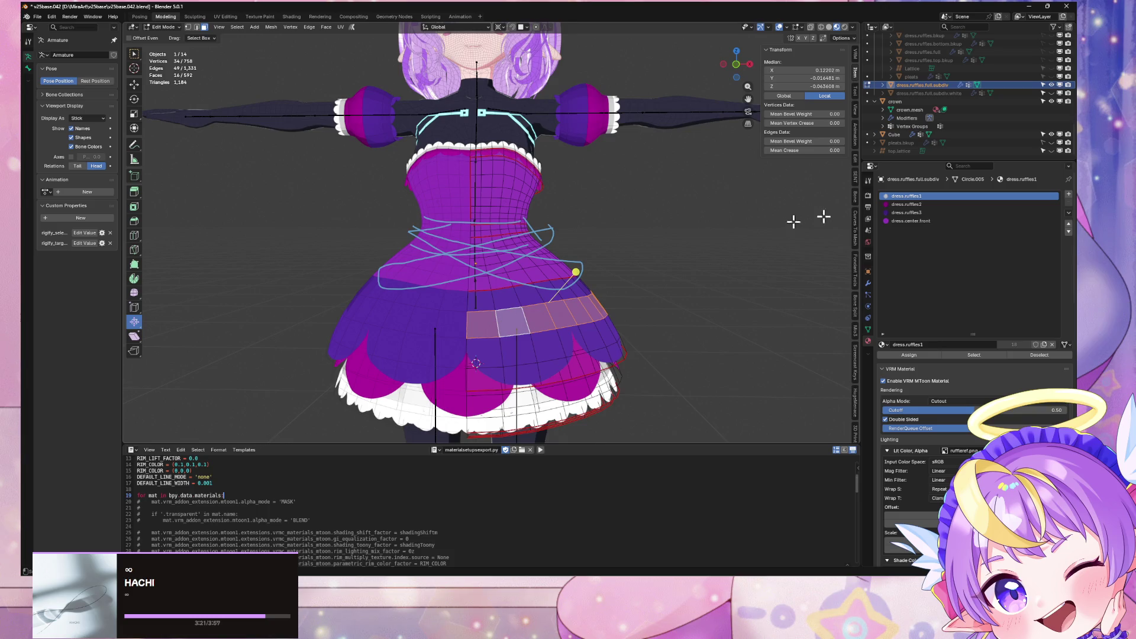
left_click(909, 355)
mouse_move(816, 339)
middle_mouse_down()
mouse_move(680, 284)
mouse_move(782, 286)
mouse_move(663, 298)
middle_mouse_up()
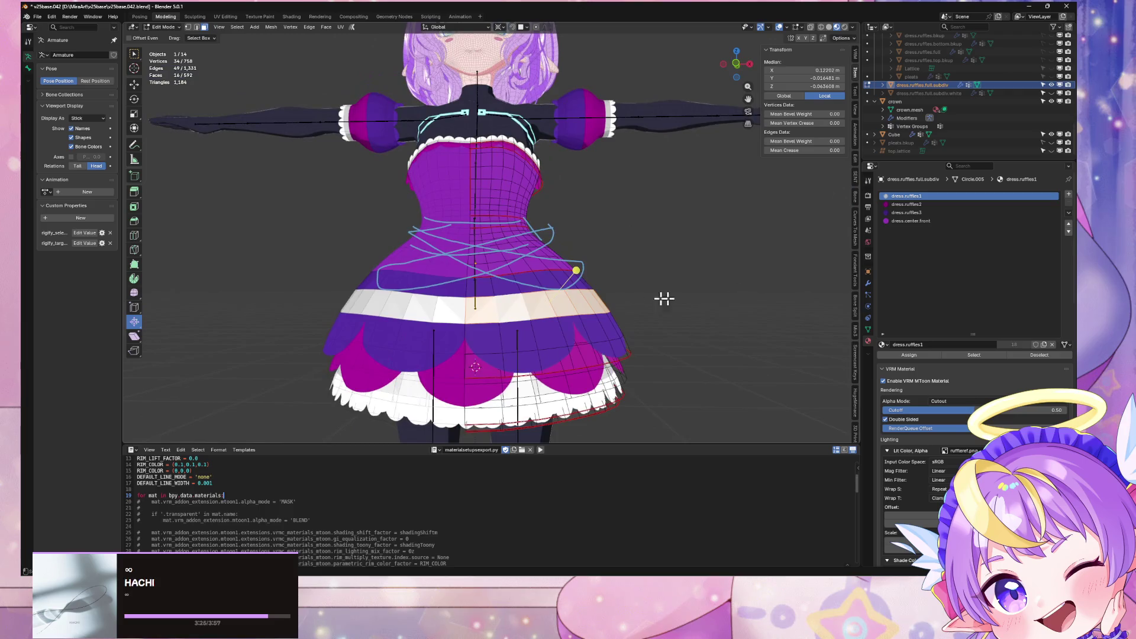
left_click(494, 283, "alt")
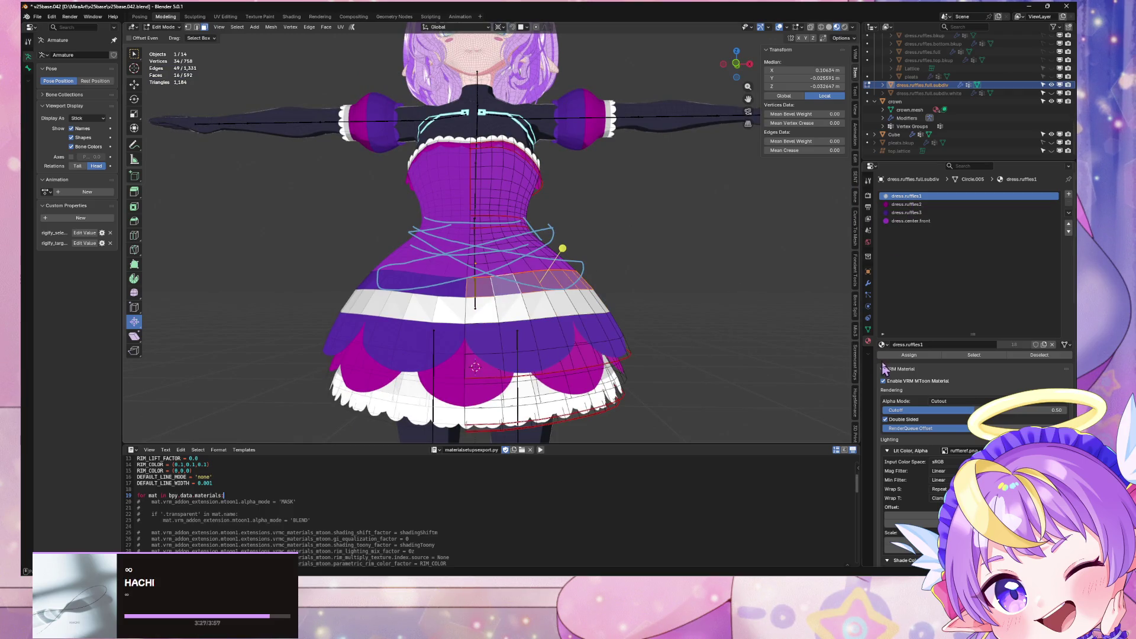
left_click(909, 355)
Step: Return to Object Mode and inspect the recoloured dress
key("Tab")
mouse_move(730, 284)
middle_mouse_down()
mouse_move(681, 293)
mouse_move(732, 308)
middle_mouse_up()
scroll(732, 302, "down", 4)
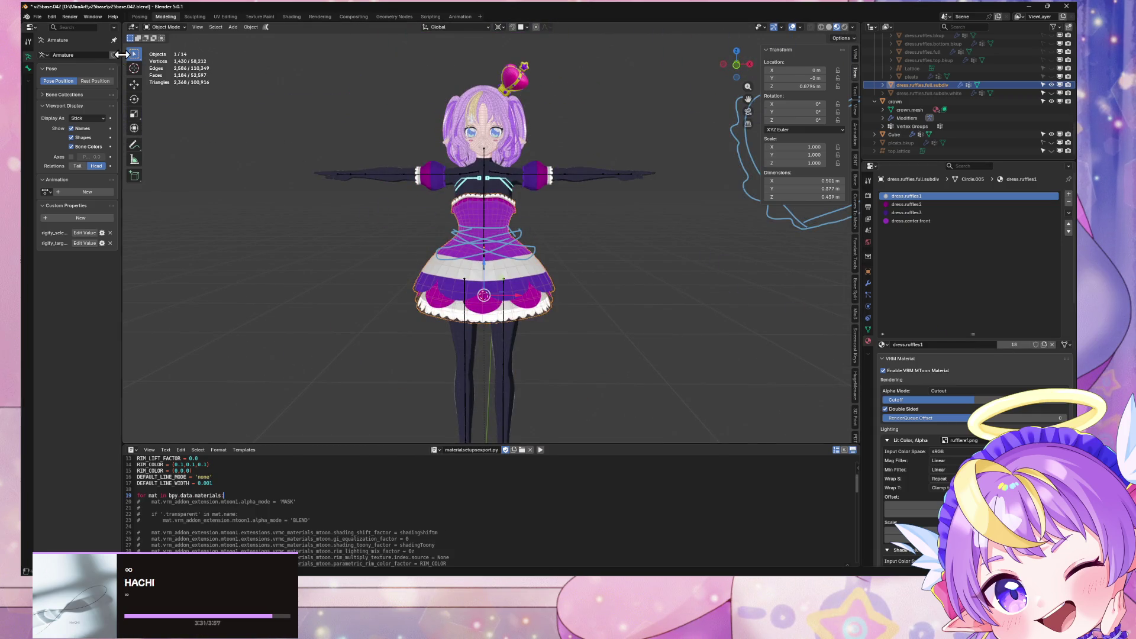
scroll(598, 255, "up", 4)
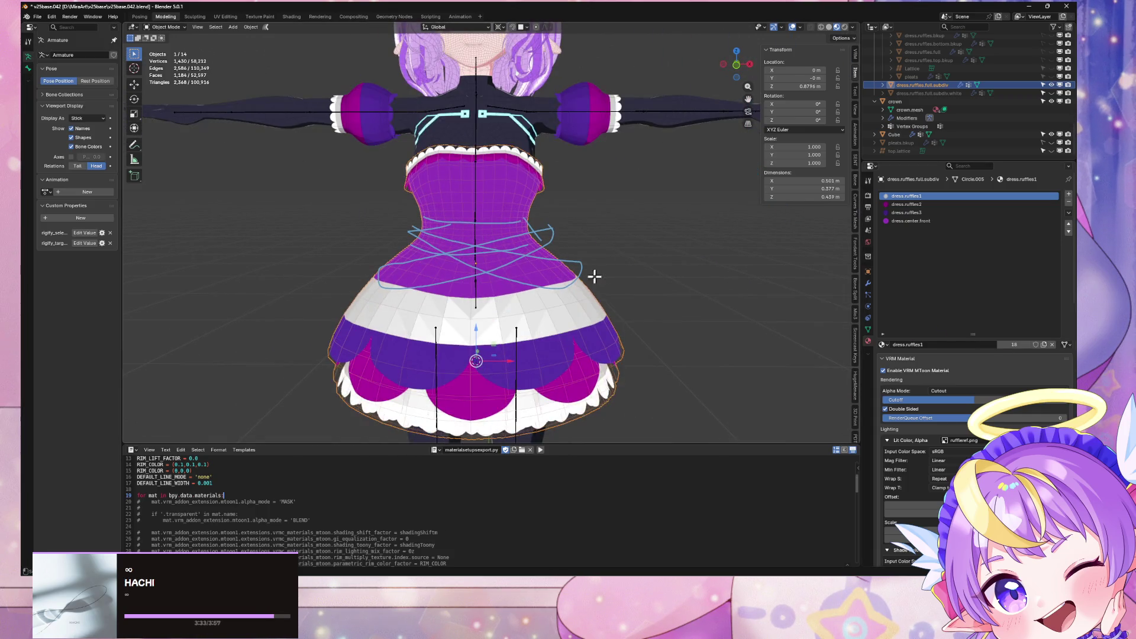
key("Tab")
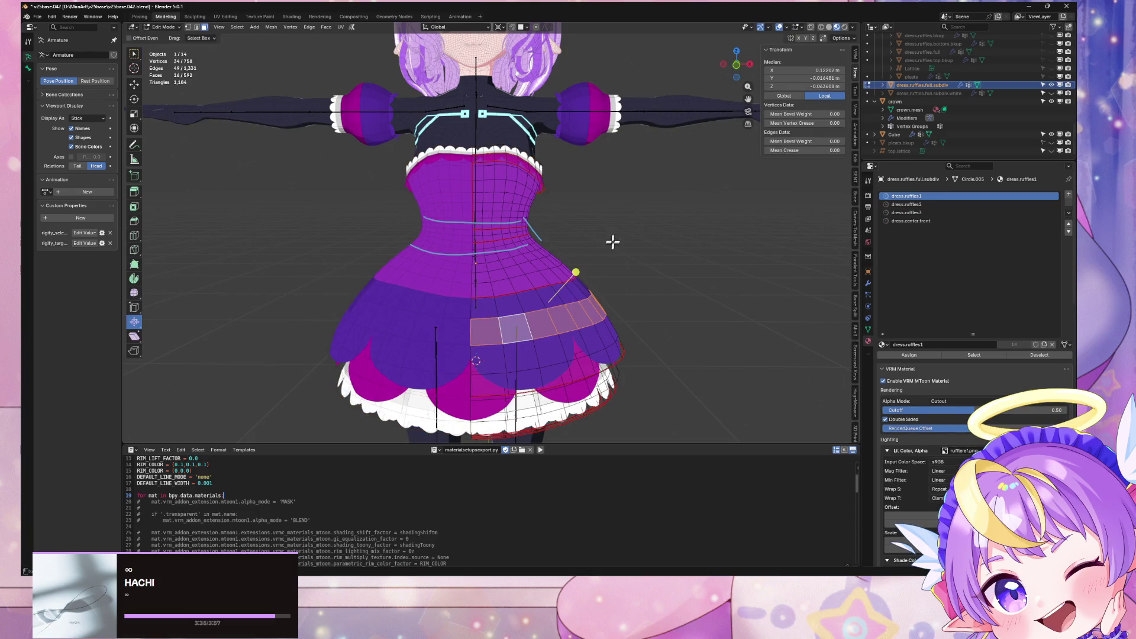
key("Tab")
mouse_move(608, 209)
middle_mouse_down()
mouse_move(628, 177)
mouse_move(615, 165)
mouse_move(595, 197)
mouse_move(619, 218)
mouse_move(598, 213)
middle_mouse_up()
Step: Collapse the frill, hair and dress collections in the Outliner and expand crown
scroll(598, 191, "down", 4)
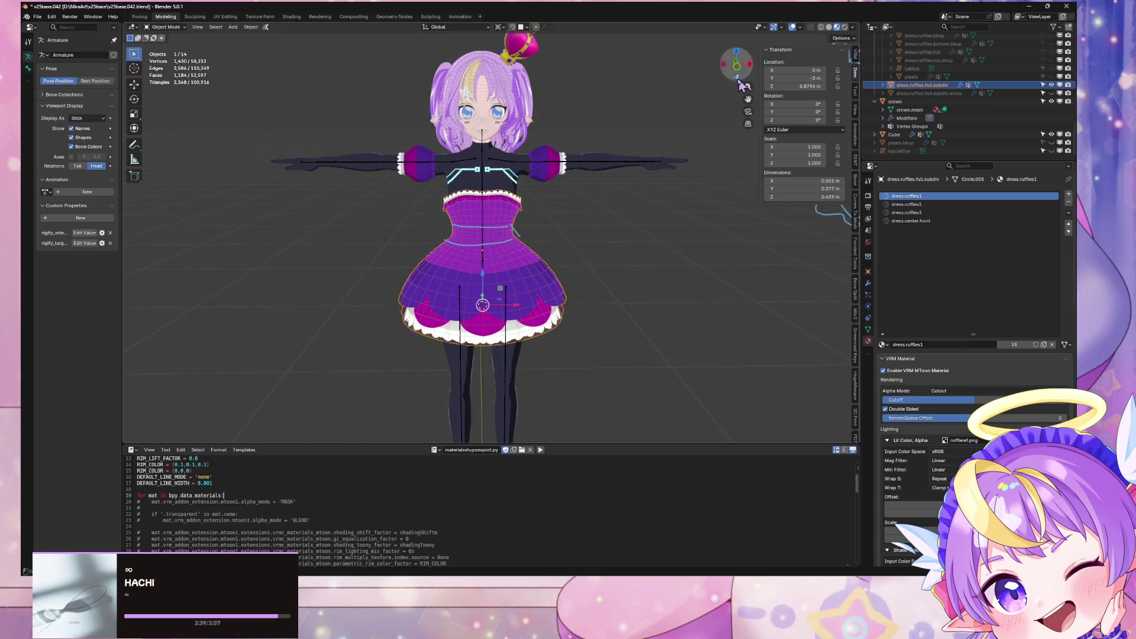
mouse_move(697, 140)
middle_mouse_down()
mouse_move(722, 67)
mouse_move(517, 96)
middle_mouse_up()
key("KP_1")
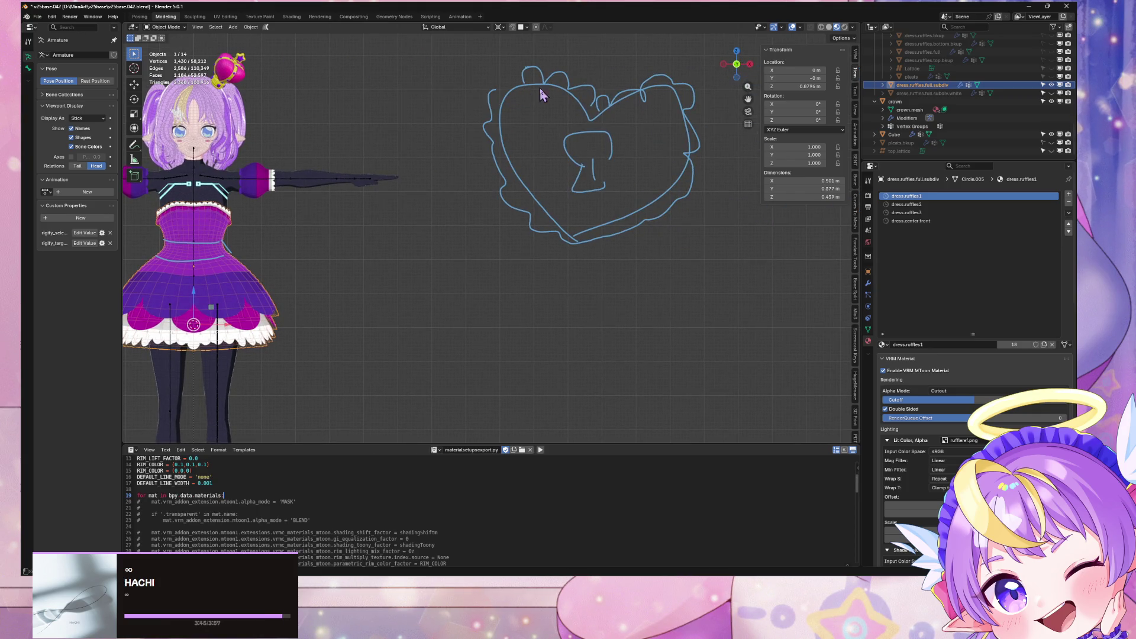
middle_click_drag(568, 107, 579, 180)
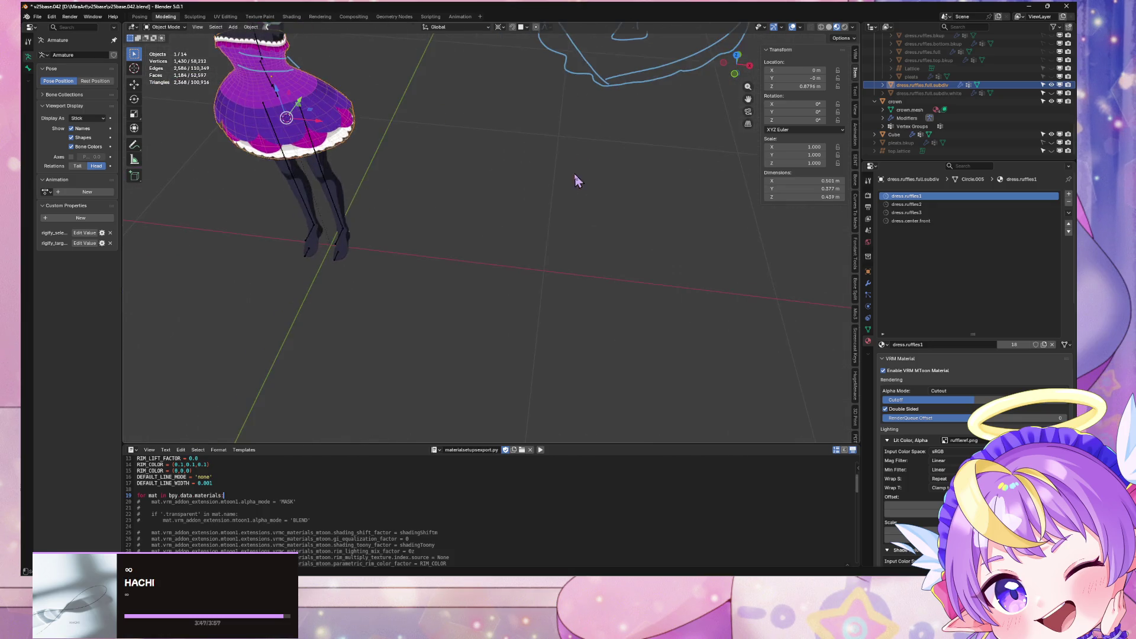
scroll(923, 95, "up", 3)
left_click(875, 101)
scroll(878, 108, "up", 3)
left_click(874, 118)
left_click(873, 122)
scroll(873, 123, "up", 5)
left_click(874, 137)
middle_click_drag(456, 151, 521, 179)
Step: Snap the 3D cursor to the world origin and clear the selection
key("shift+s")
left_click(461, 217)
left_click(454, 225)
key("ctrl+z")
left_click(710, 316)
middle_click_drag(709, 266, 586, 195)
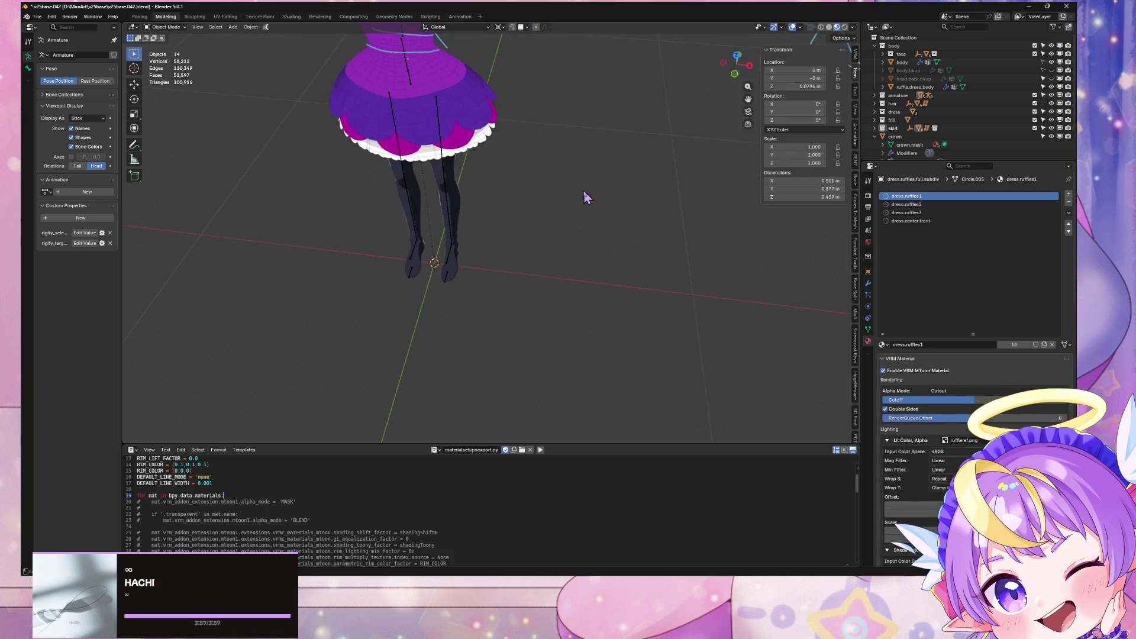
key("shift+a")
Step: Add a mesh circle at the origin and enter Edit Mode on it
mouse_move(585, 116)
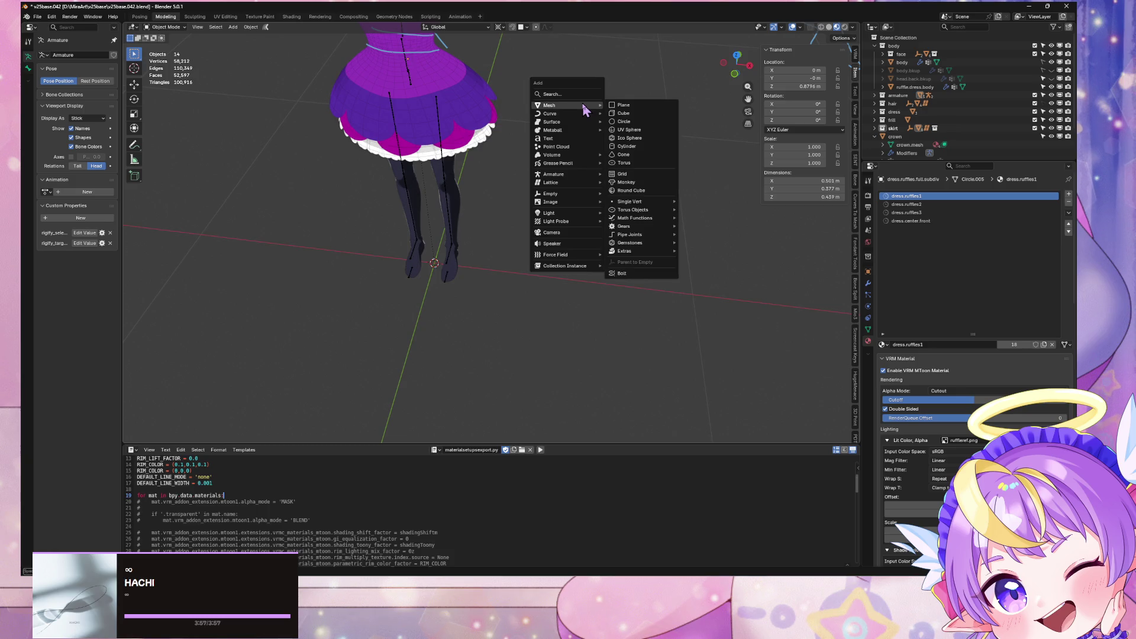
left_click(623, 122)
mouse_move(510, 178)
middle_mouse_down()
mouse_move(533, 216)
mouse_move(539, 202)
mouse_move(578, 253)
mouse_move(585, 241)
middle_mouse_up()
key("Tab")
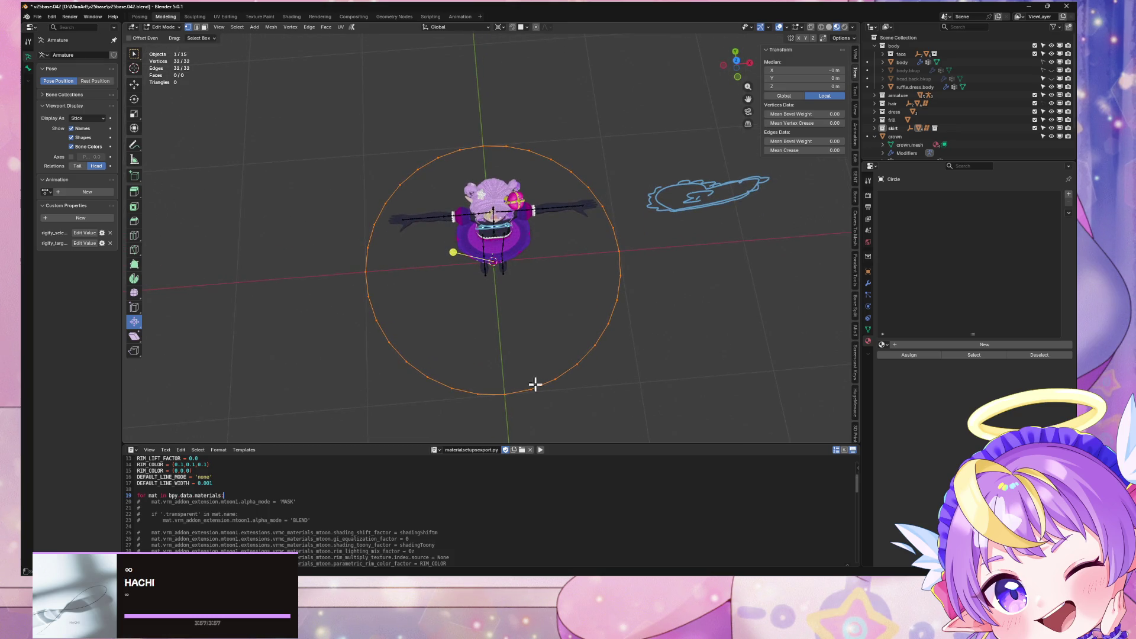
left_click(501, 395)
left_click(498, 27)
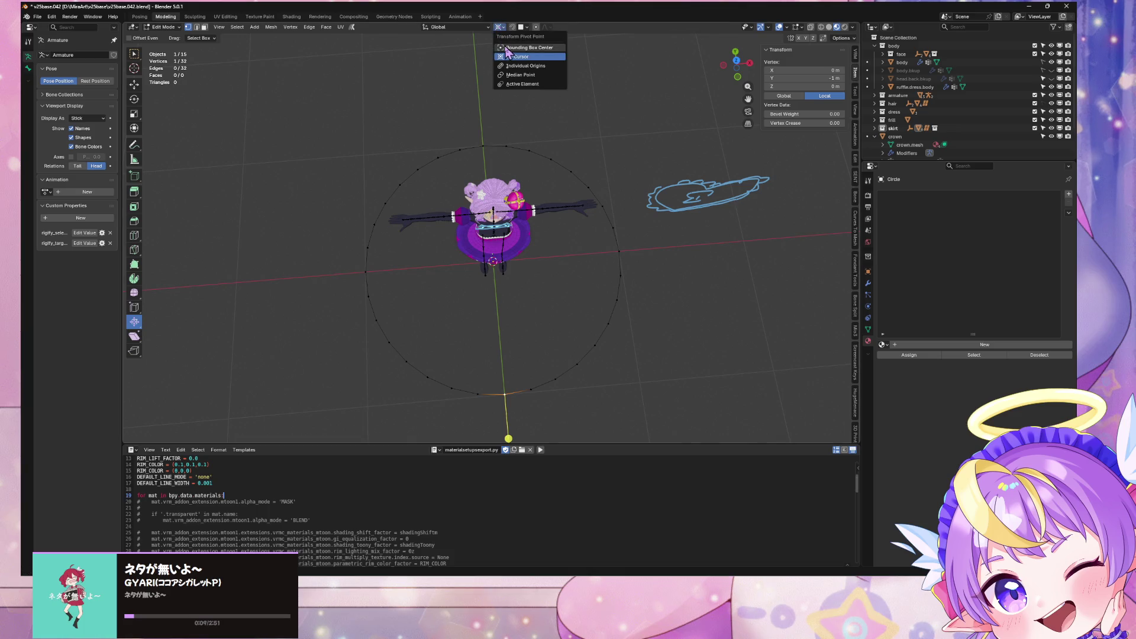
key("s")
key("Escape")
mouse_move(600, 288)
middle_mouse_down()
mouse_move(657, 264)
mouse_move(641, 251)
mouse_move(684, 253)
mouse_move(556, 236)
middle_mouse_up()
Step: Dissolve the circle's arc vertices until only four corner vertices form a diamond
mouse_move(557, 236)
left_mouse_down()
mouse_move(692, 385)
mouse_move(708, 380)
left_mouse_up()
key("ctrl+x")
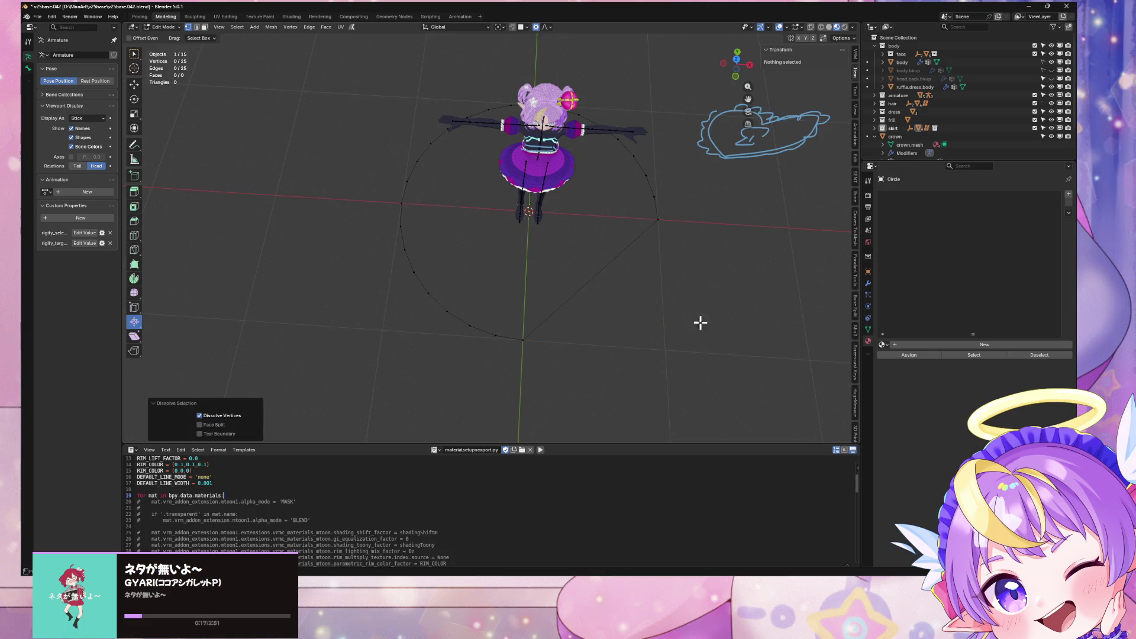
left_click_drag(383, 222, 515, 375)
key("ctrl+x")
mouse_move(535, 328)
middle_mouse_down()
mouse_move(541, 358)
mouse_move(406, 168)
middle_mouse_up()
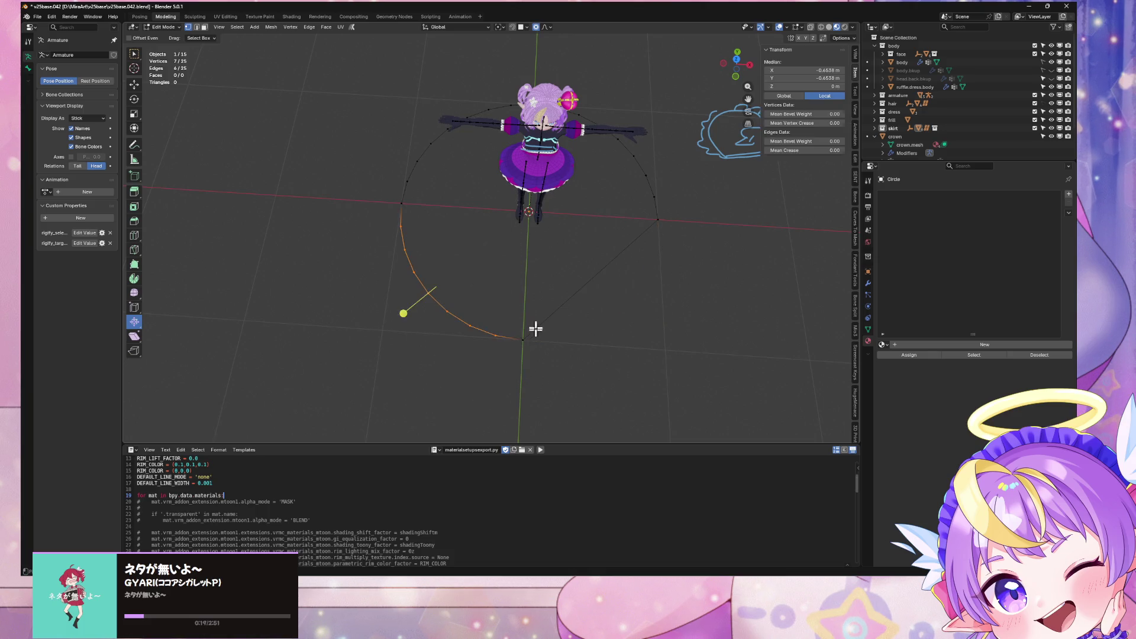
left_click(549, 170)
left_click_drag(390, 146, 529, 260)
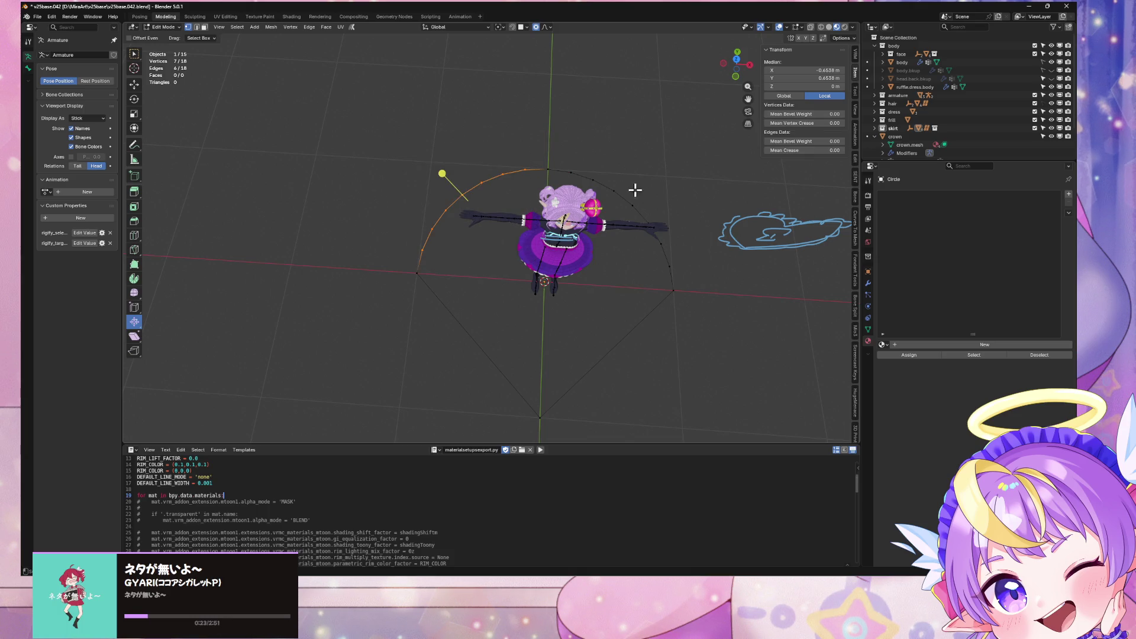
left_click_drag(570, 160, 710, 284, "shift")
key("ctrl+x")
middle_click_drag(700, 325, 669, 274)
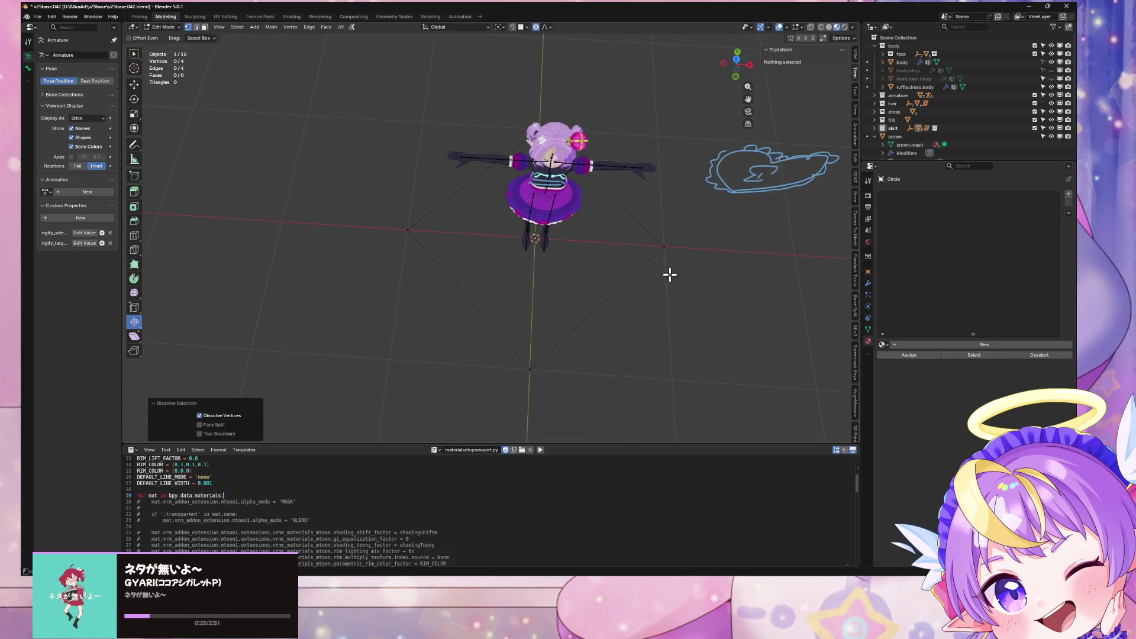
middle_click_drag(549, 111, 590, 165)
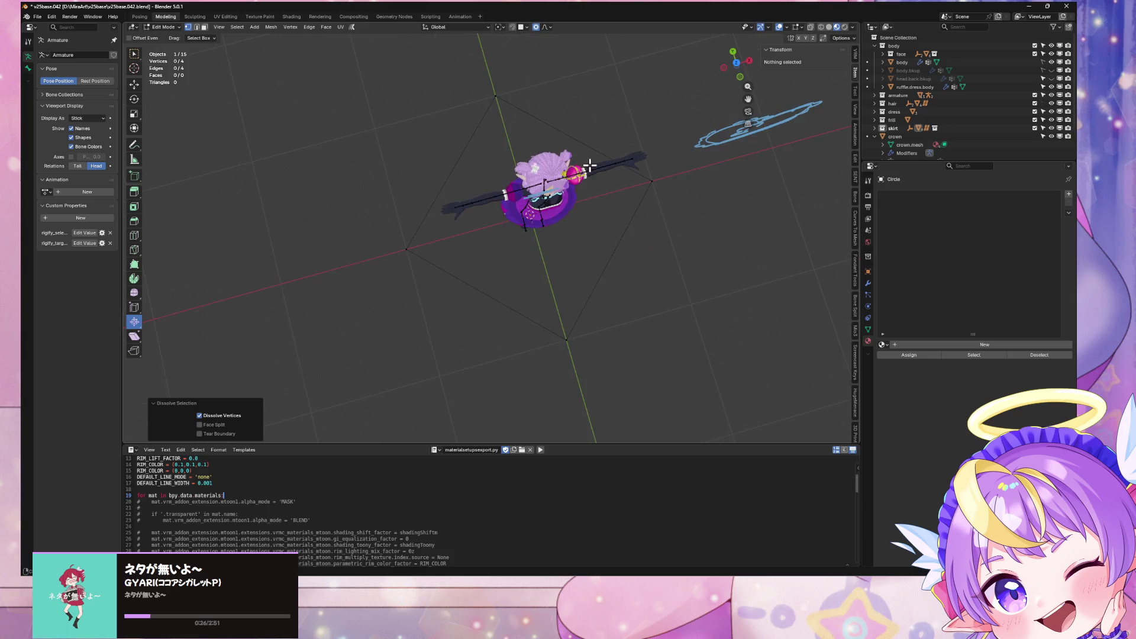
Step: Select the diamond's left and top-right edges for an edge operation
left_click(459, 161)
left_click(567, 134, "shift")
key("ctrl+e")
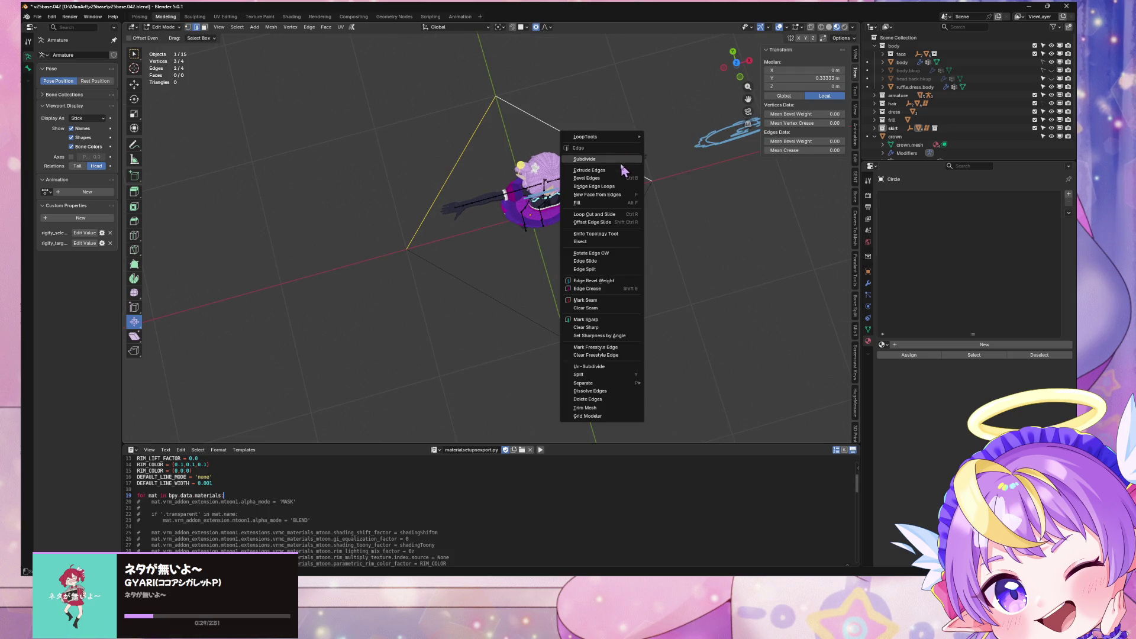
middle_click_drag(684, 121, 651, 163)
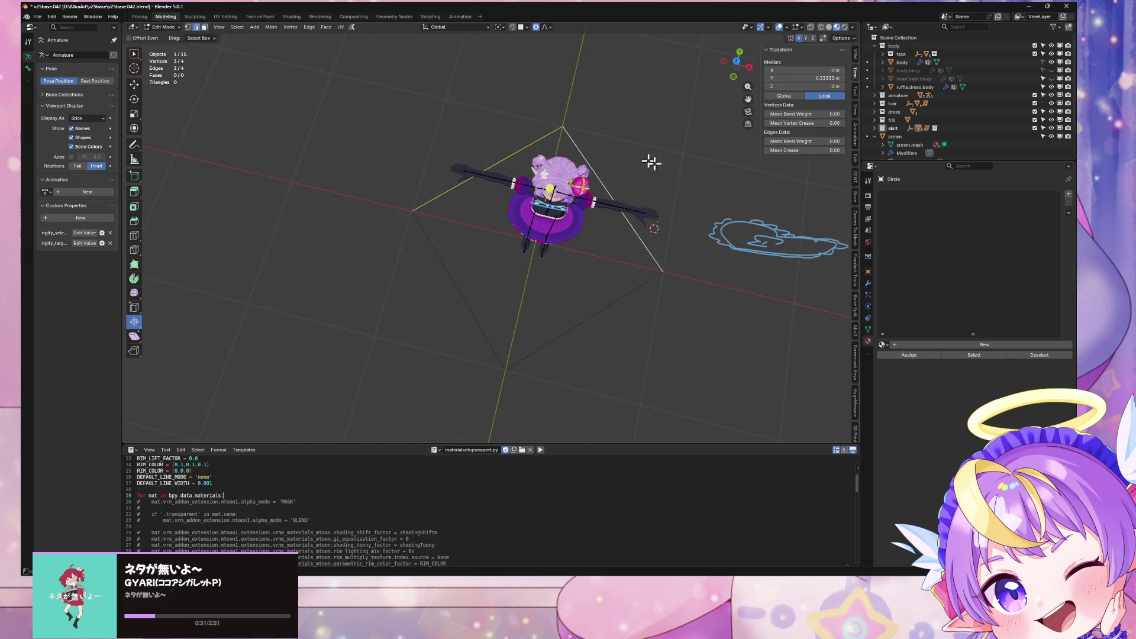
mouse_move(706, 191)
middle_mouse_down()
mouse_move(679, 190)
mouse_move(520, 59)
middle_mouse_up()
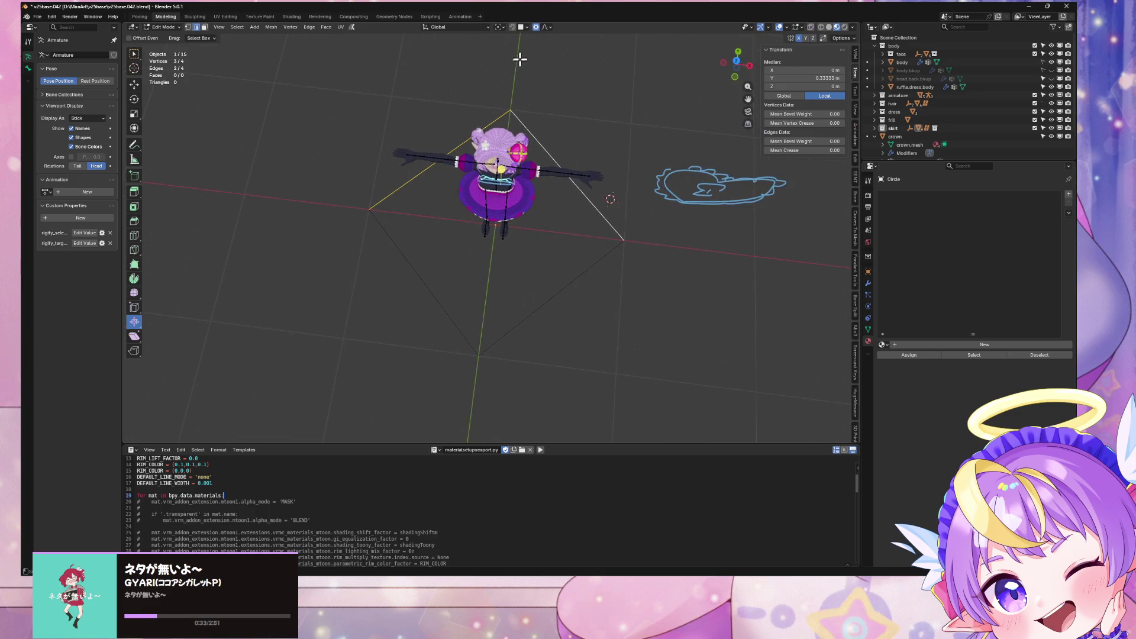
Step: Subdivide the two selected edges and move the new vertex along the Y axis
key("ctrl+e")
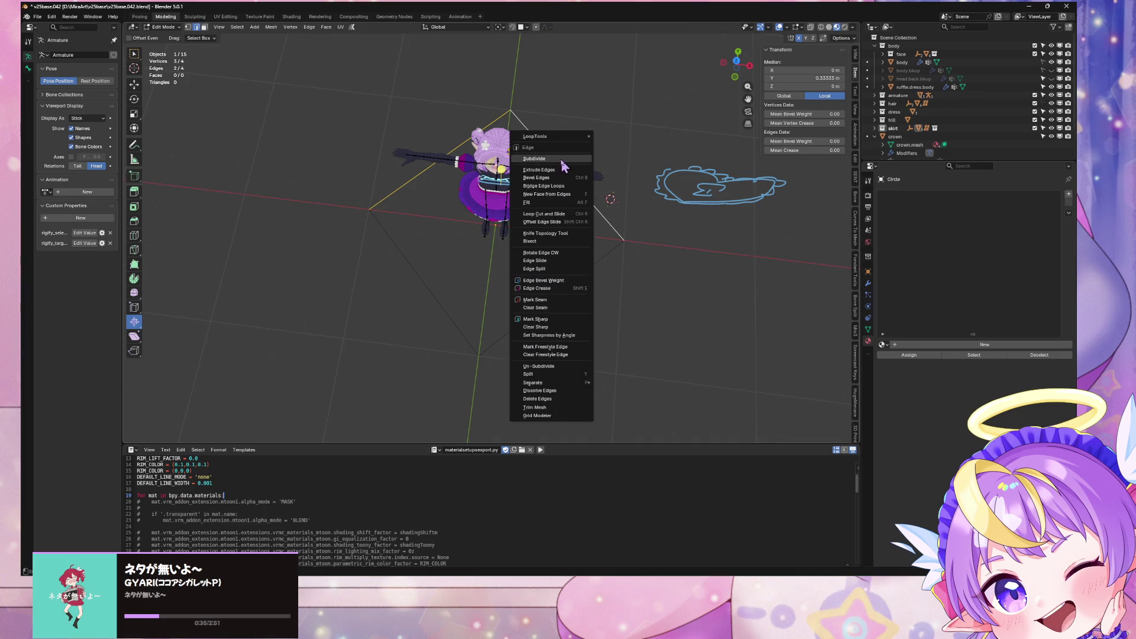
left_click(562, 163)
left_click(503, 122)
key("g")
key("z")
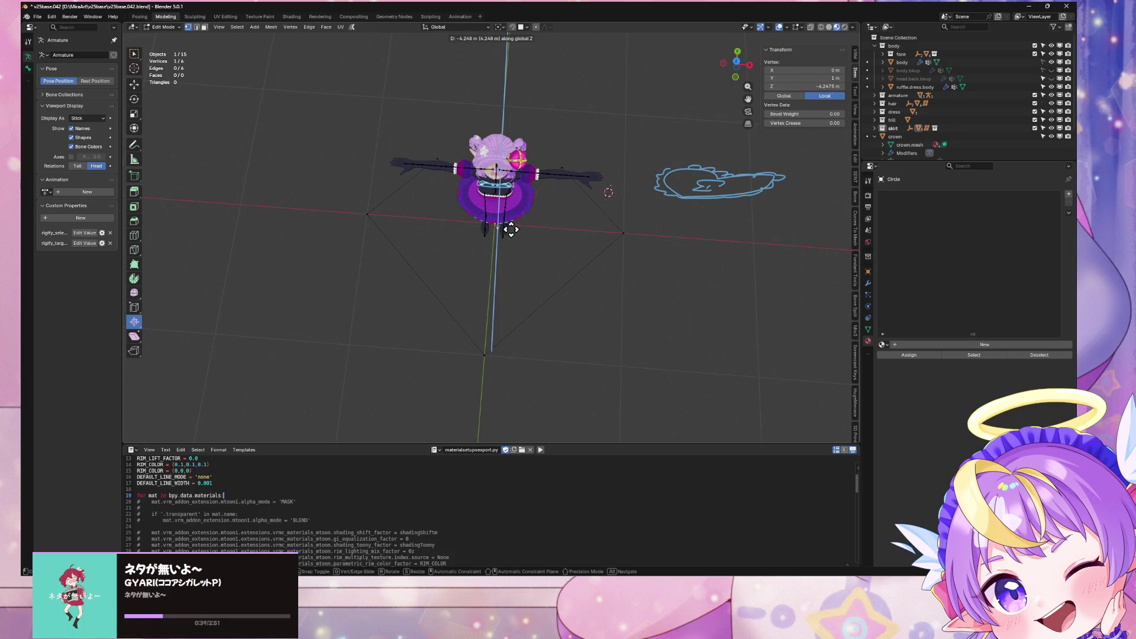
key("y")
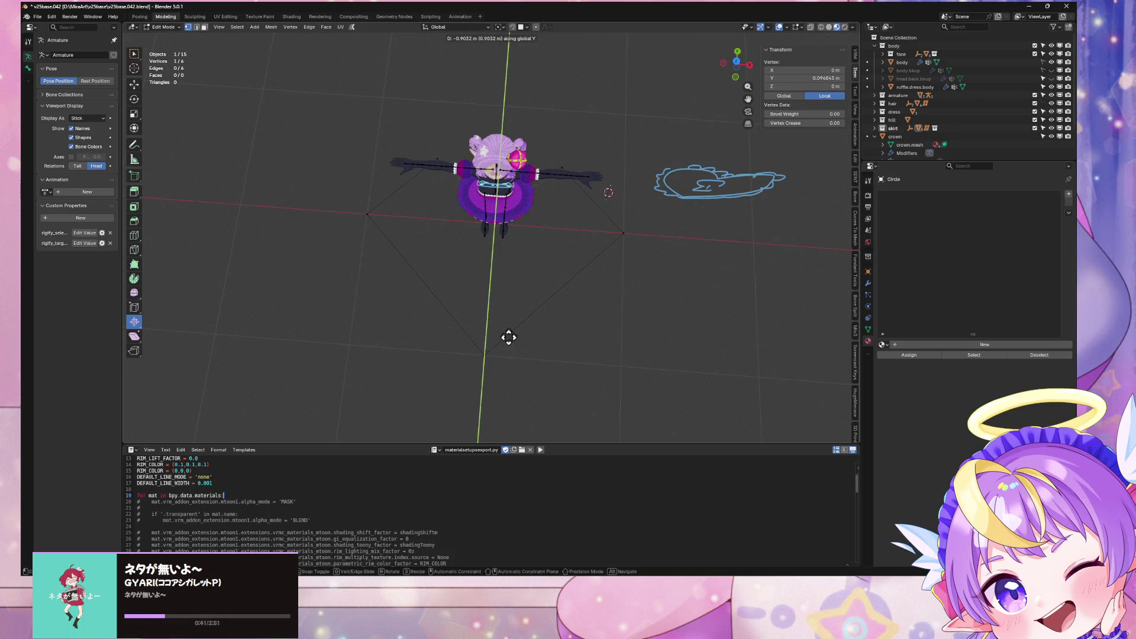
left_click(505, 338)
Step: In top view, move the top vertex along the Y axis to shape the dip
scroll(539, 307, "up", 3)
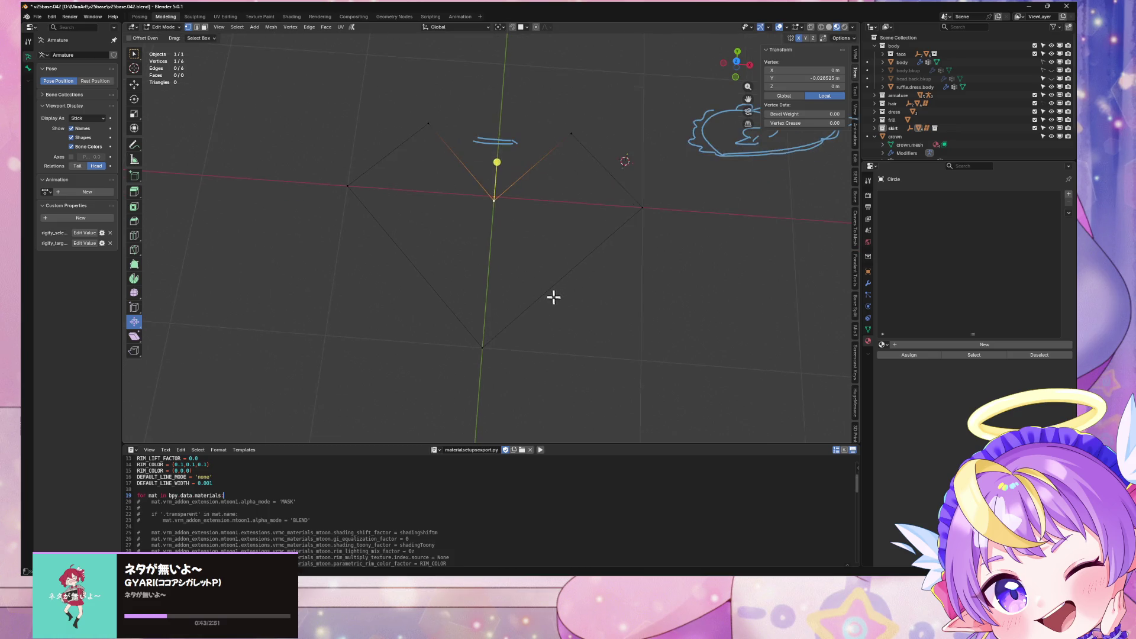
left_click(737, 61)
key("g")
key("y")
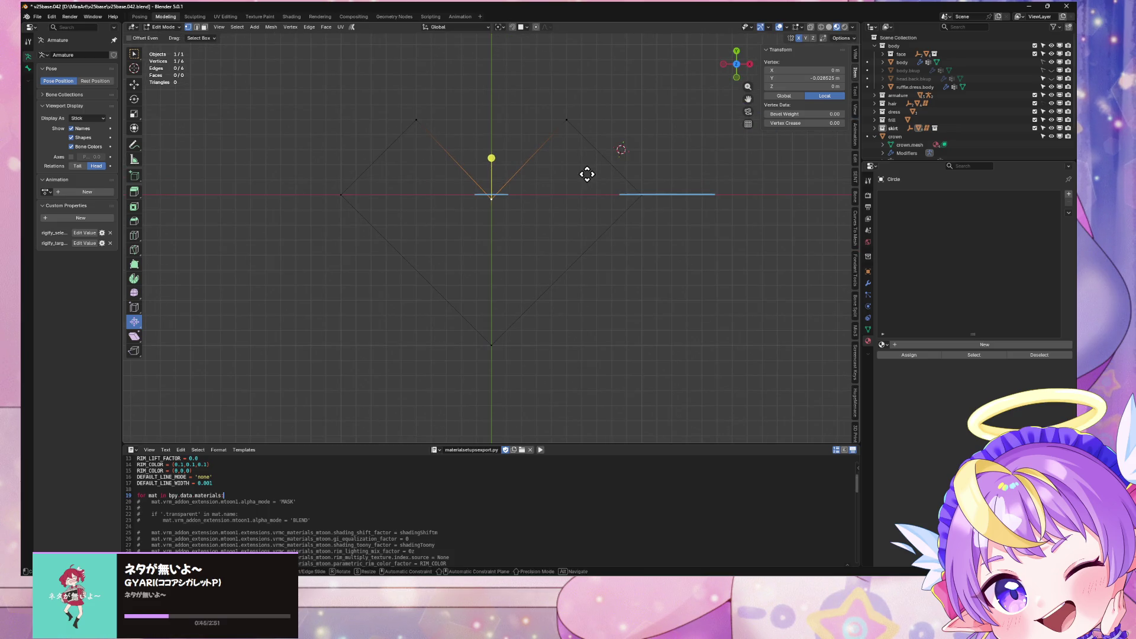
left_click(586, 160)
Step: Add a Subdivision Surface modifier to the outline
left_click(868, 284)
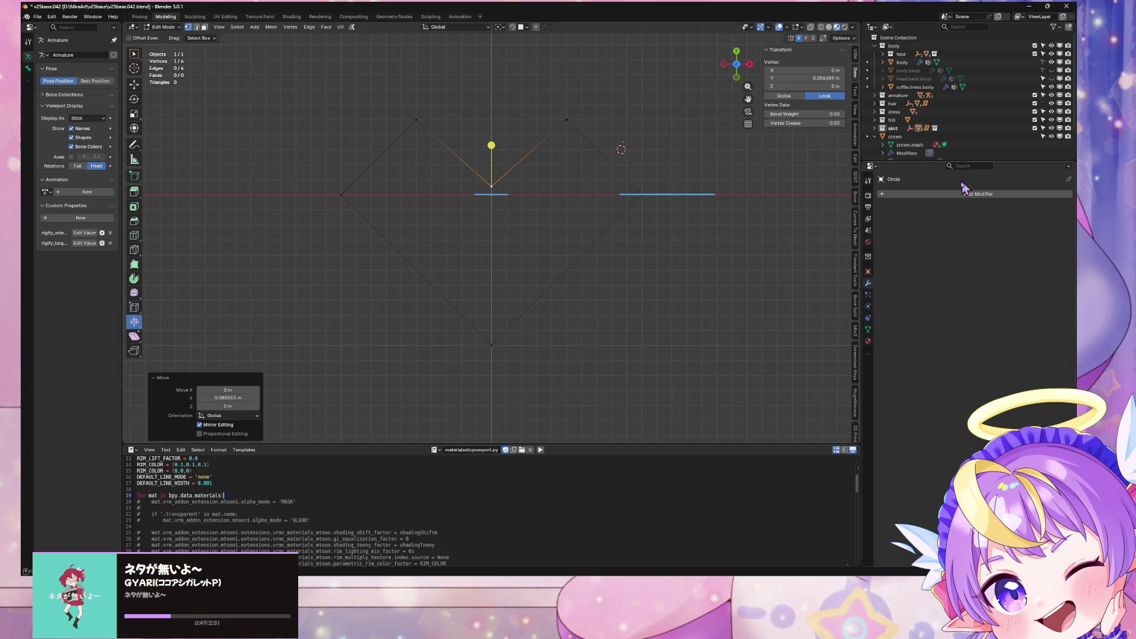
left_click(947, 194)
mouse_move(950, 198)
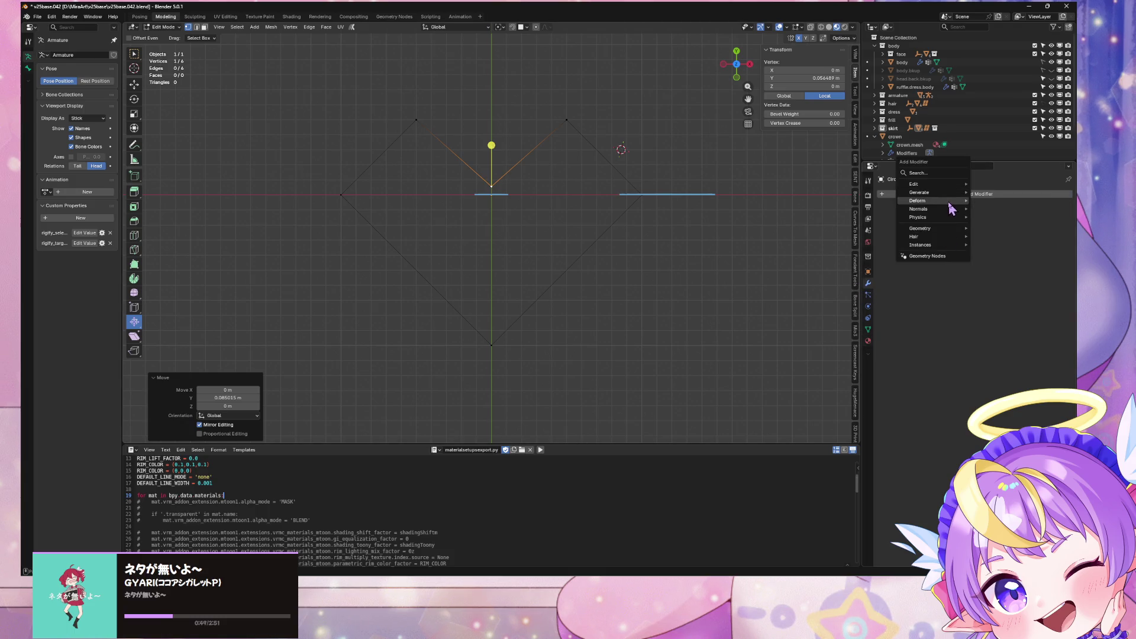
left_click(1005, 324)
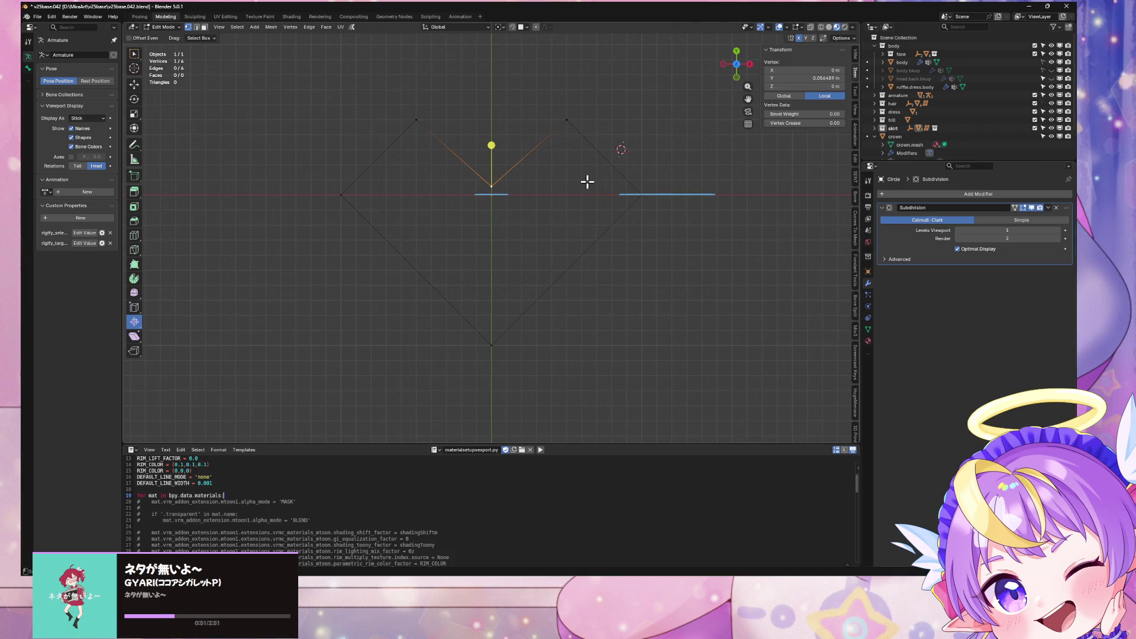
Step: Set Mean Vertex Crease 1.00 on the top dip and bottom tip, showing the result on cage
left_click(493, 347)
left_click(491, 186, "shift")
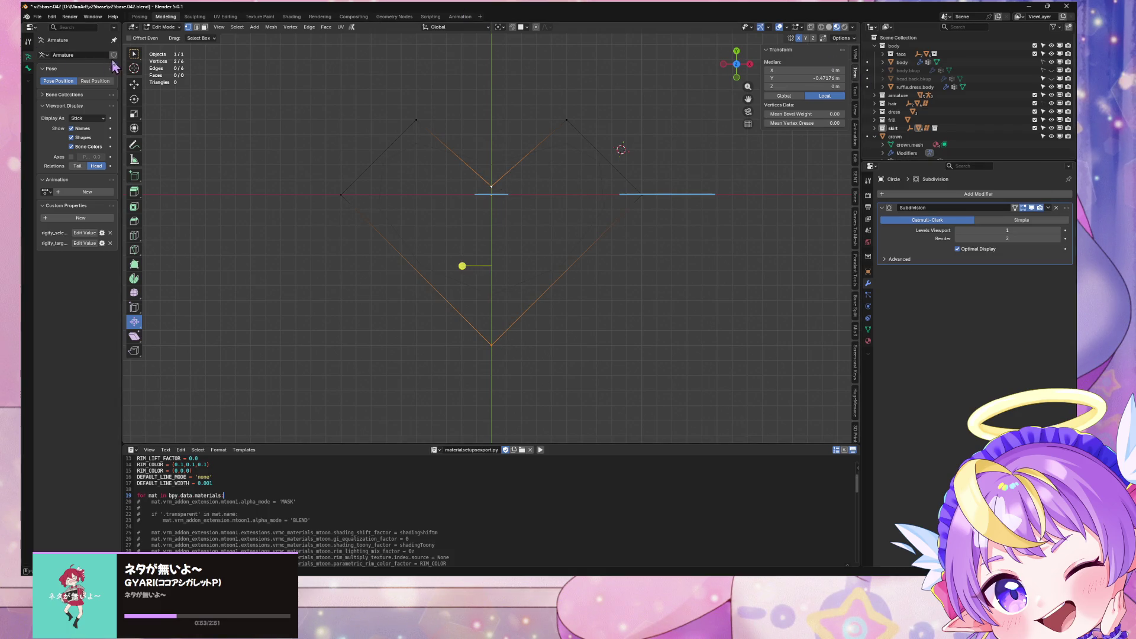
left_click(135, 55)
left_click(830, 28)
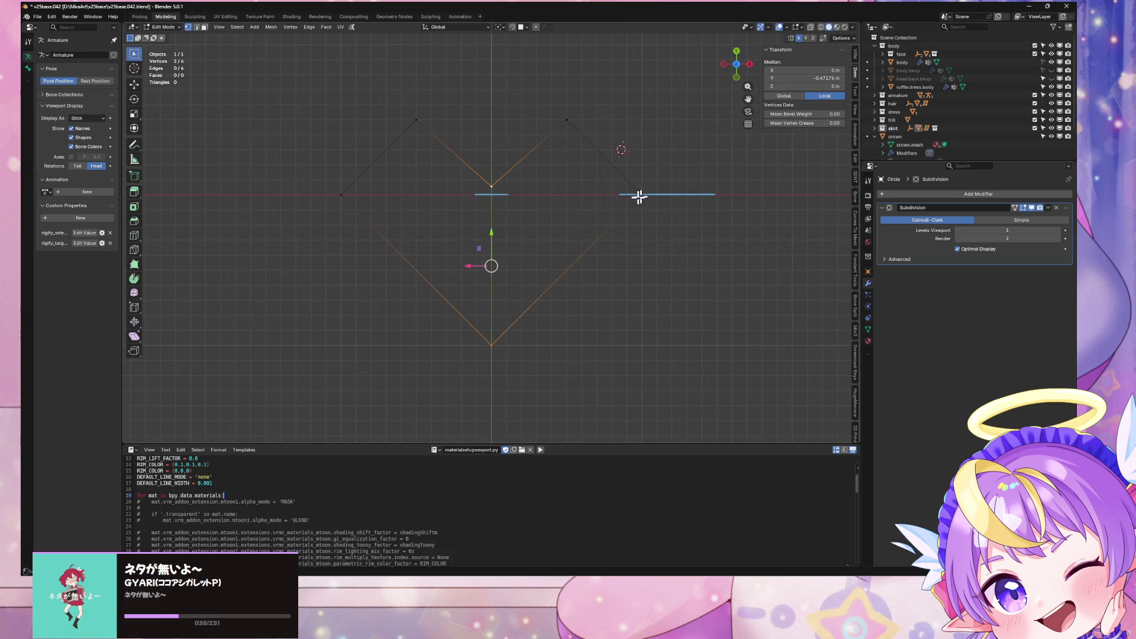
scroll(572, 182, "up", 1)
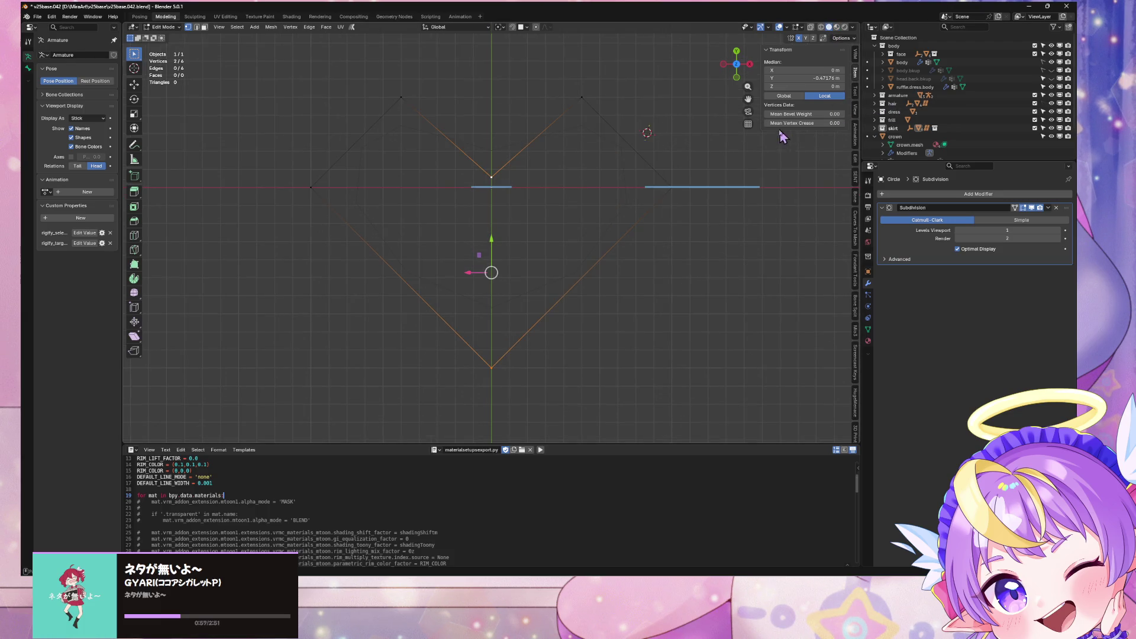
left_click(1015, 208)
left_click_drag(793, 123, 829, 123)
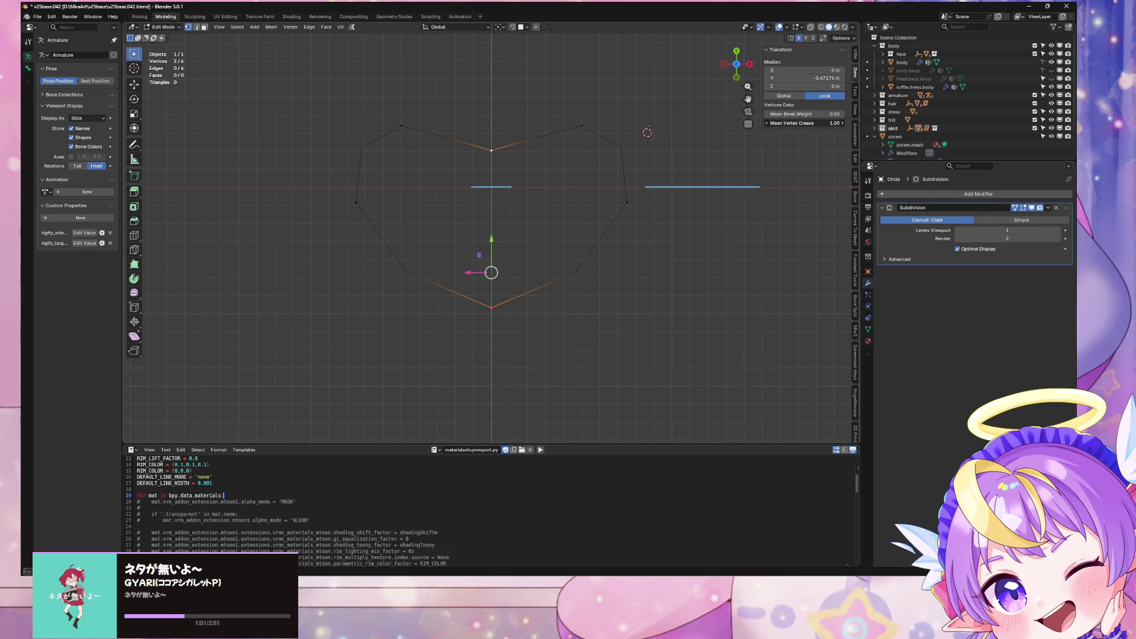
Step: Raise the Subdivision modifier's Levels Viewport to 2
left_click(586, 127)
left_click(492, 307)
left_click(491, 151)
key("g")
key("y")
key("Escape")
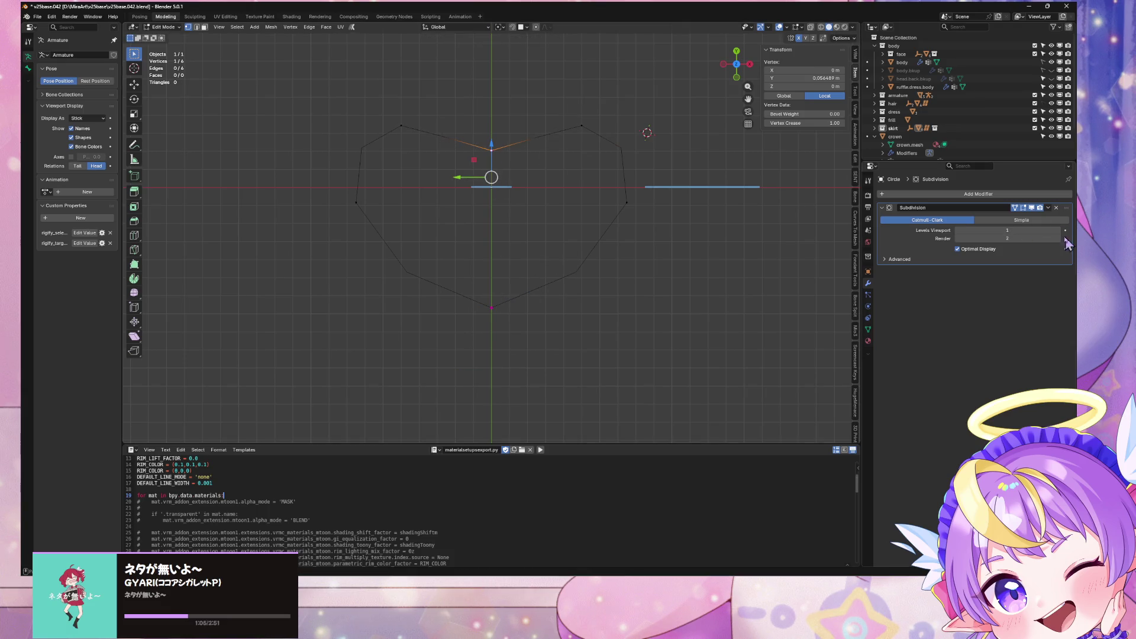
left_click(1056, 230)
Step: Try beveling the two upper corner vertices, then cancel to keep them sharp
left_click(505, 305)
left_click(493, 152)
left_click(627, 192)
left_click(572, 120)
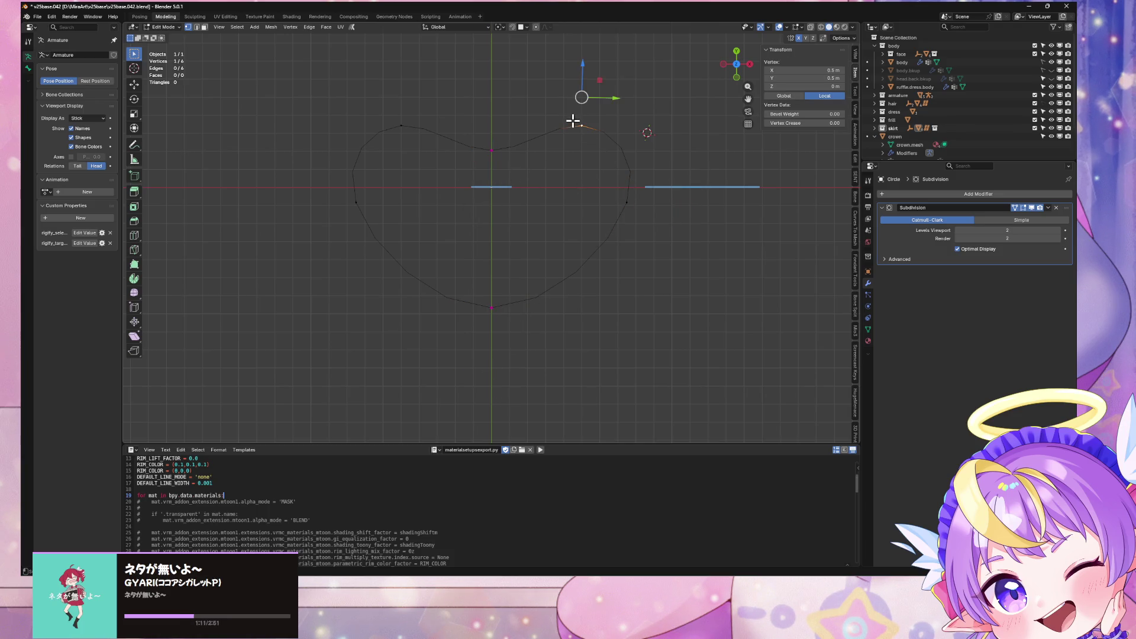
left_click(401, 125, "shift")
right_click(615, 148)
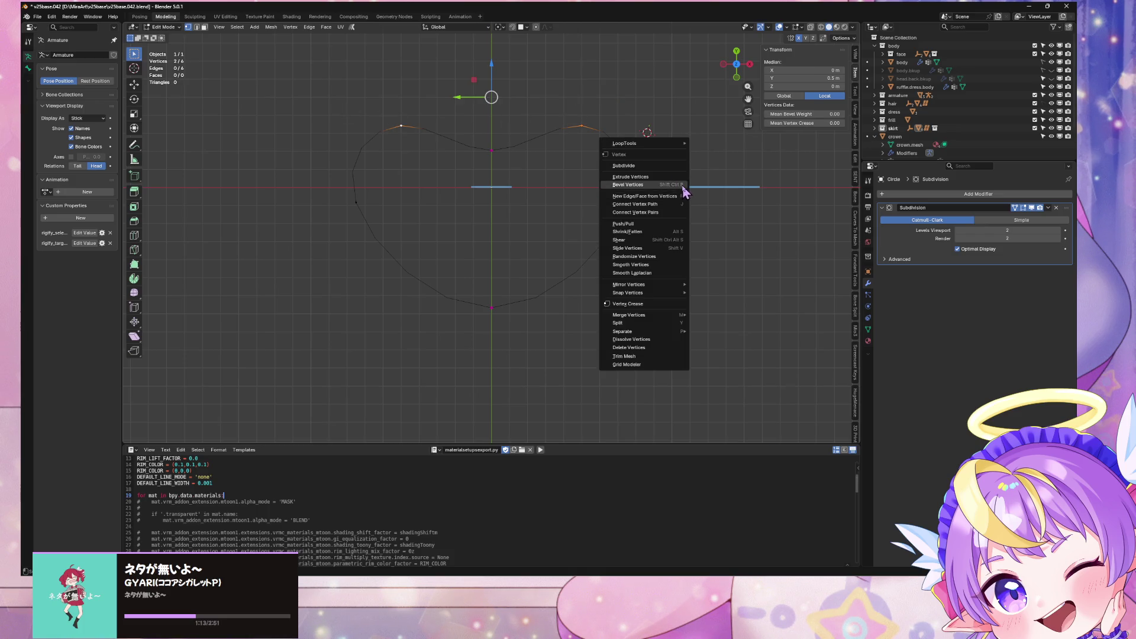
left_click(651, 182)
scroll(716, 178, "up", 2)
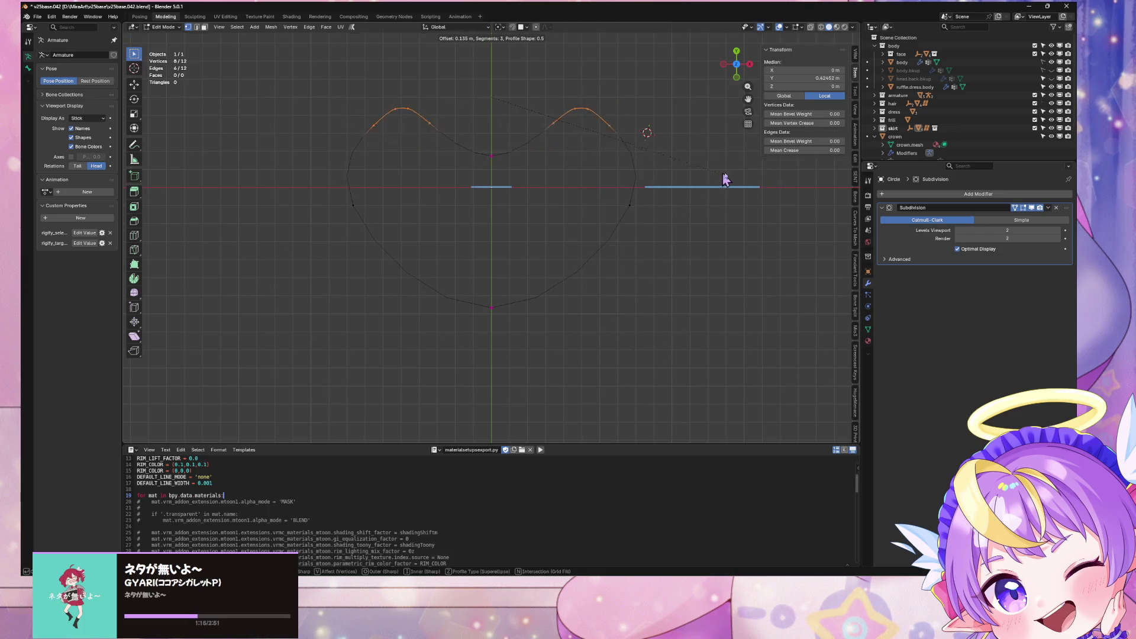
key("Escape")
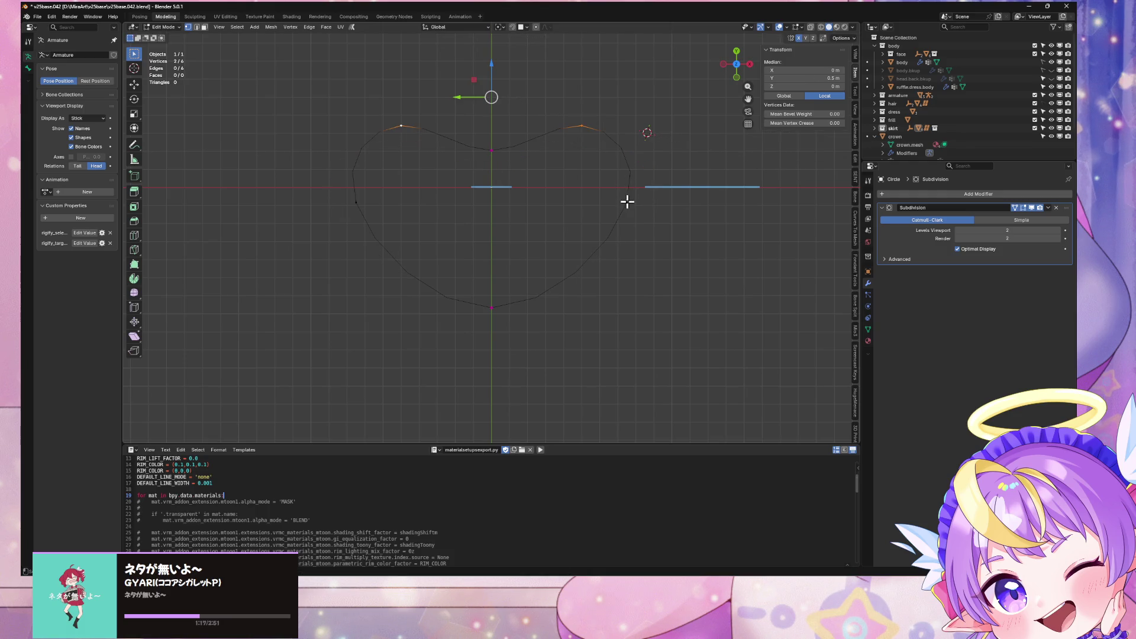
Step: Vertex-slide the right-side vertex down along its edge
left_click(627, 202, "shift")
left_click(636, 208)
key("g")
key("g")
left_click(656, 267)
Step: Cancel a bevel on the upper-right corner, then select both upper corners for vertex actions
left_click(575, 132)
right_click(590, 148)
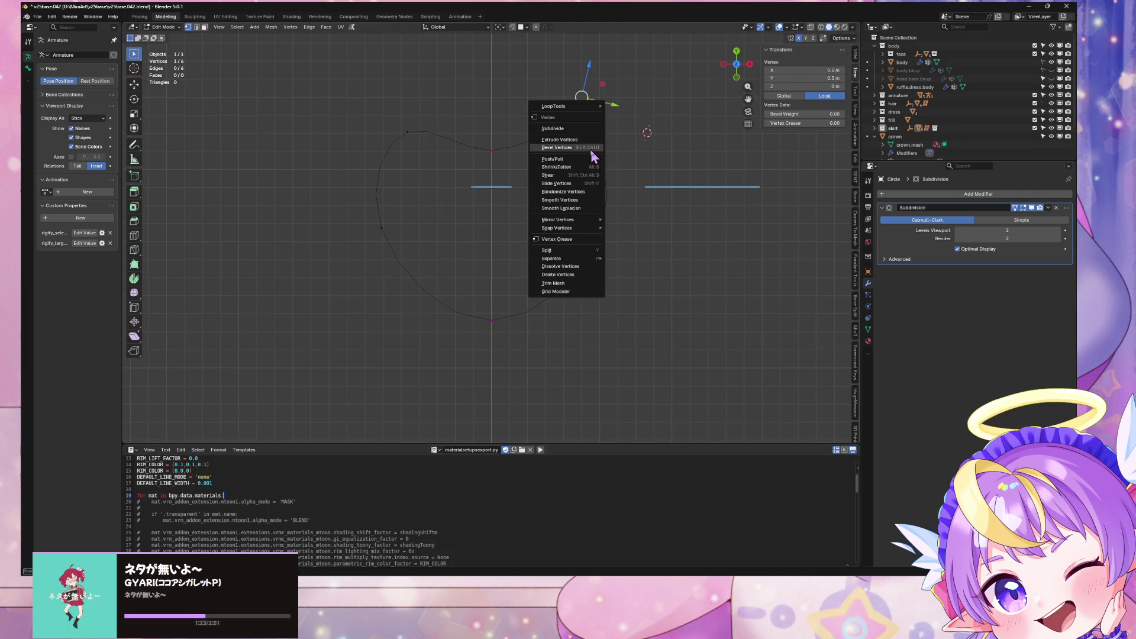
left_click(595, 157)
scroll(698, 190, "up", 2)
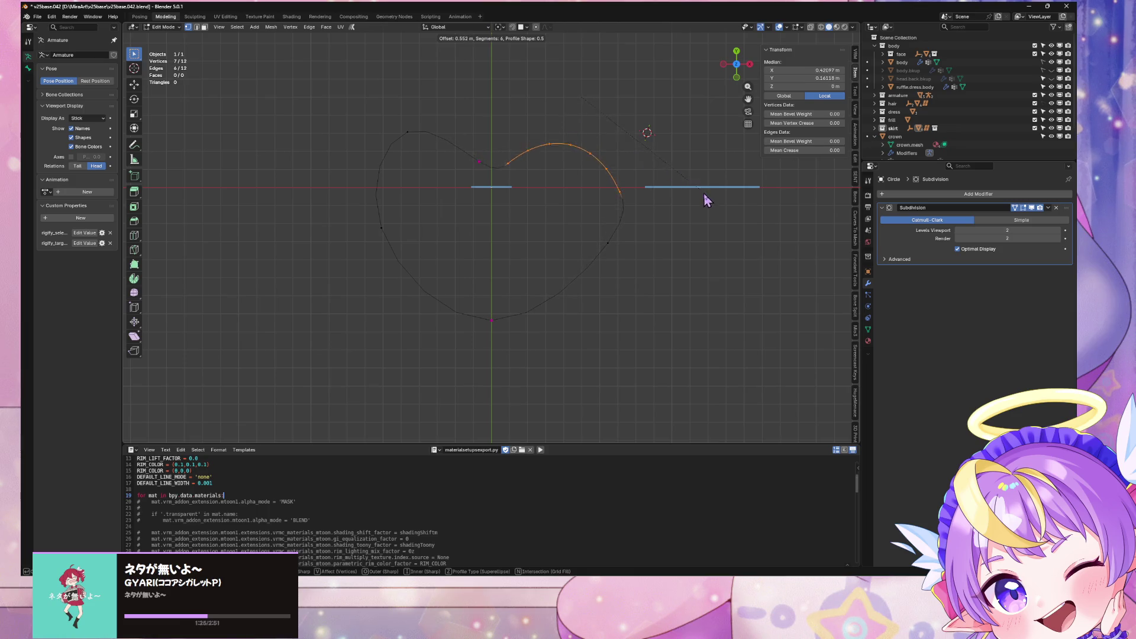
key("Escape")
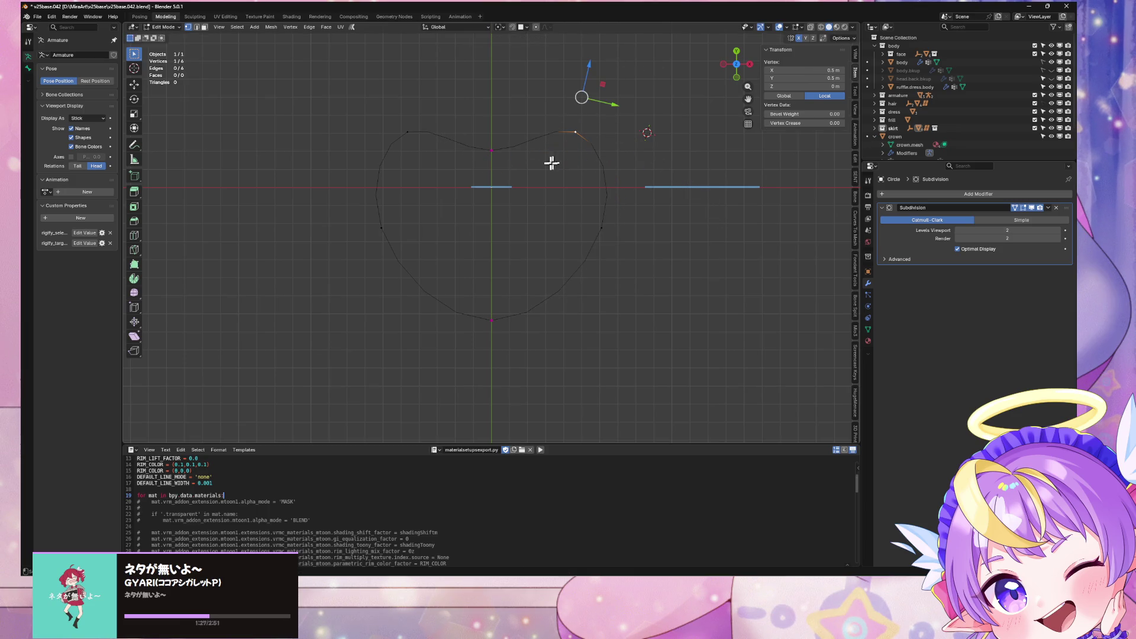
left_click(393, 124, "shift")
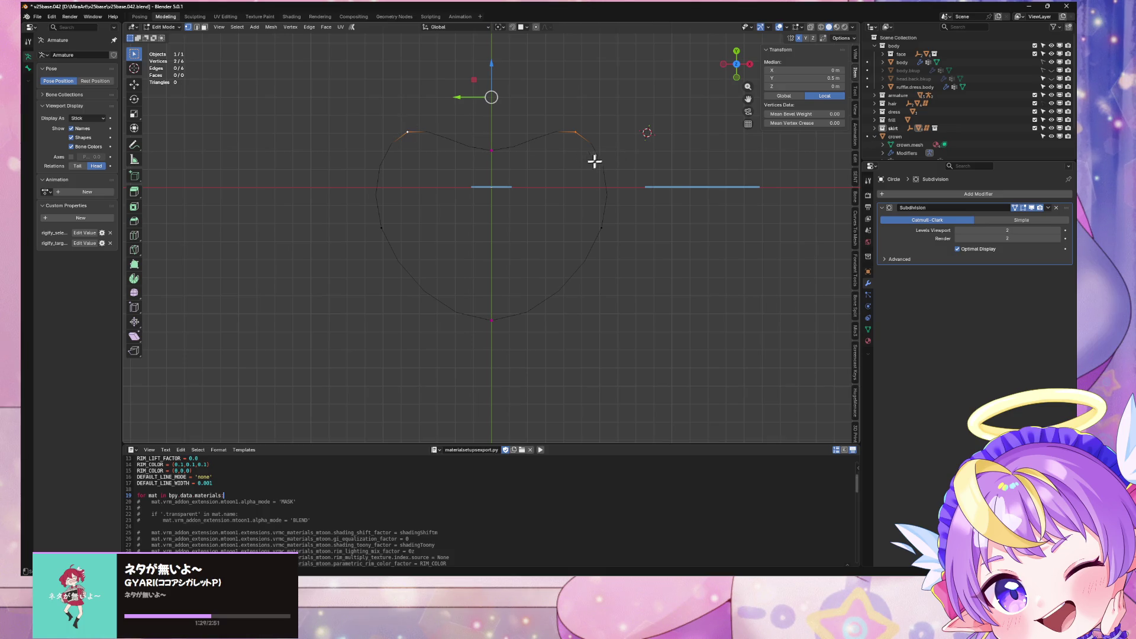
right_click(332, 117)
Step: Delete the outline's left-side vertices and add a Mirror modifier to restore that half
left_click(456, 287)
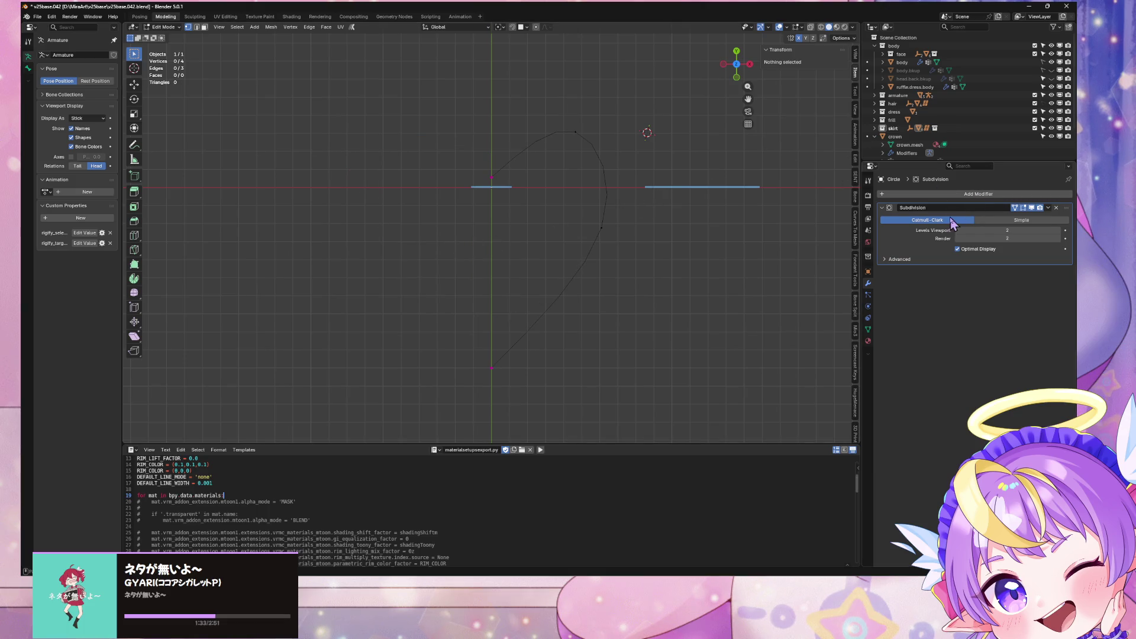
left_click(973, 195)
mouse_move(973, 196)
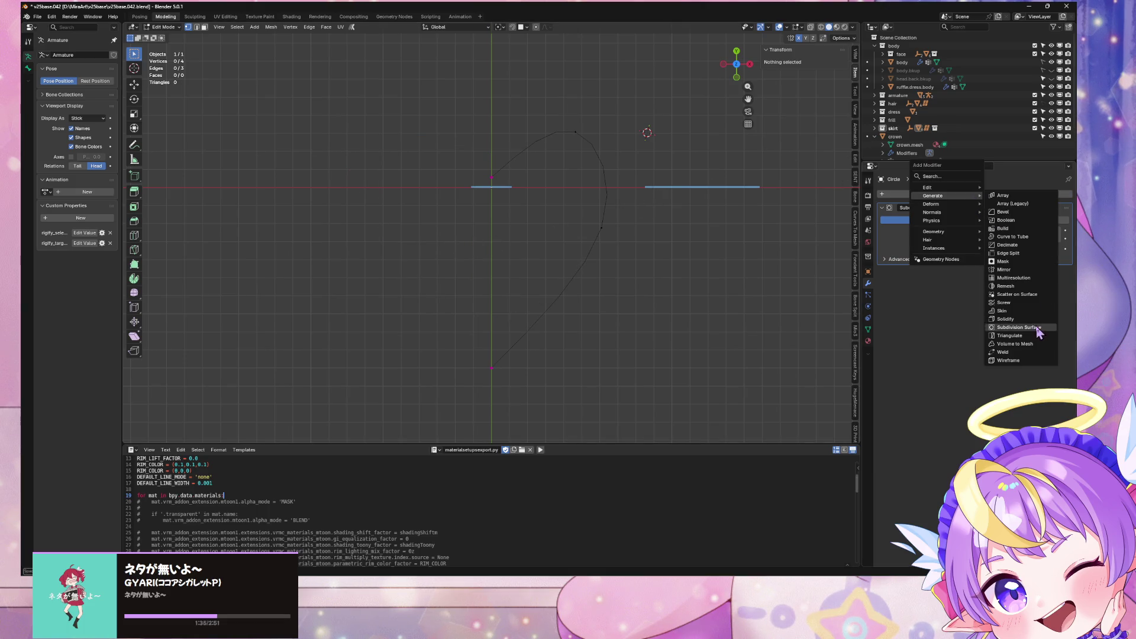
left_click(1026, 270)
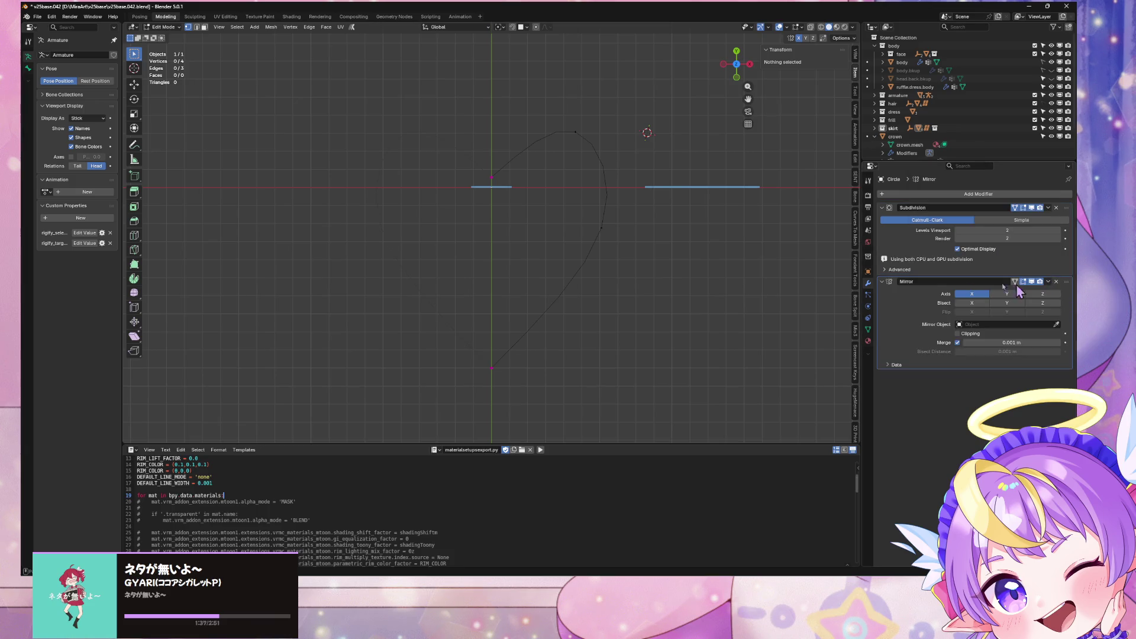
Step: Try subdividing, beveling and sliding the top vertex, undoing or cancelling each attempt
left_click(578, 140)
right_click(584, 135)
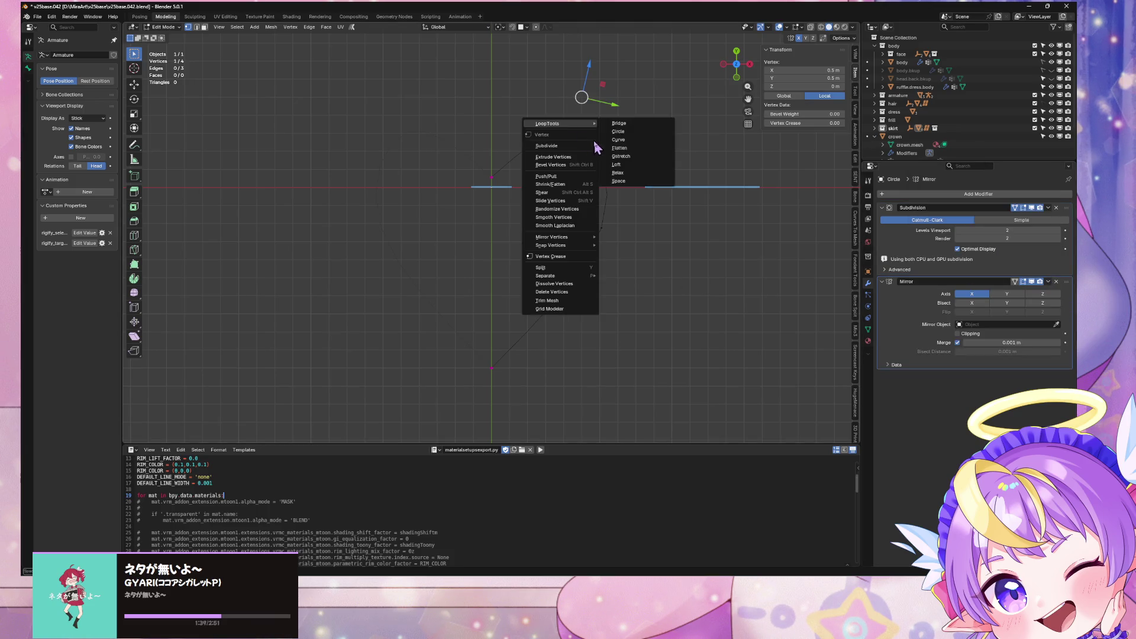
left_click(590, 155)
key("ctrl+z")
right_click(598, 143)
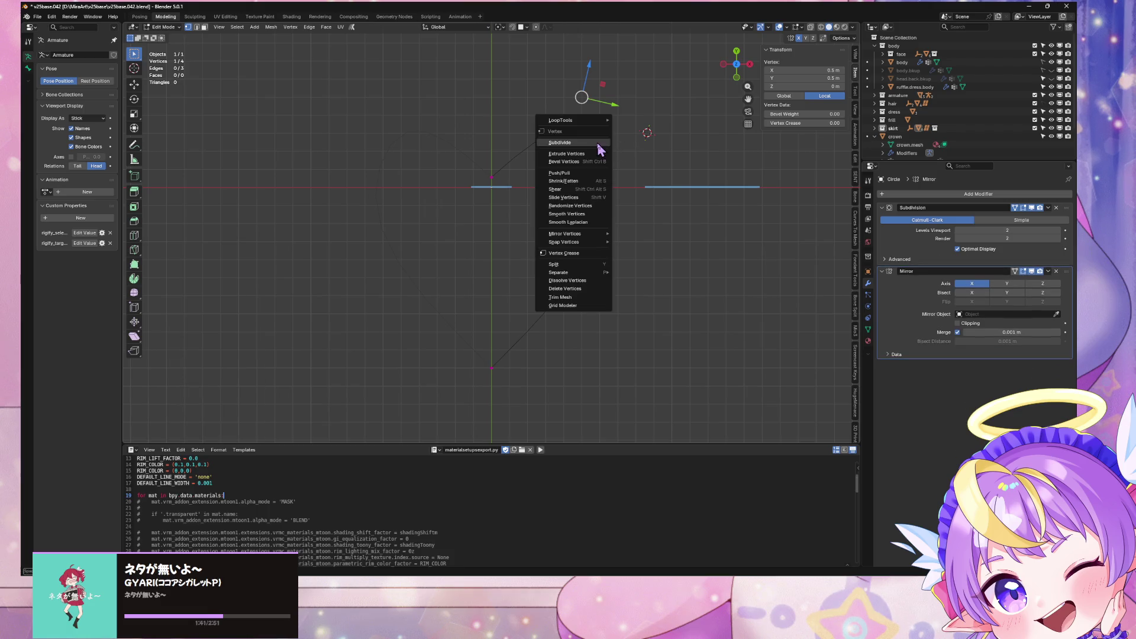
left_click(600, 163)
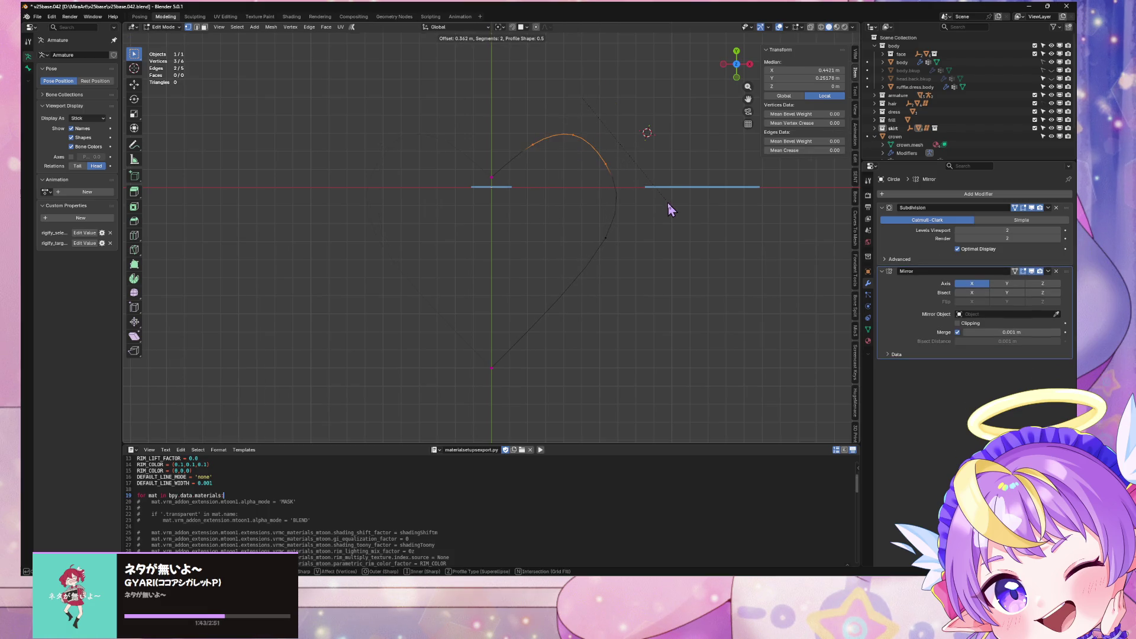
key("Escape")
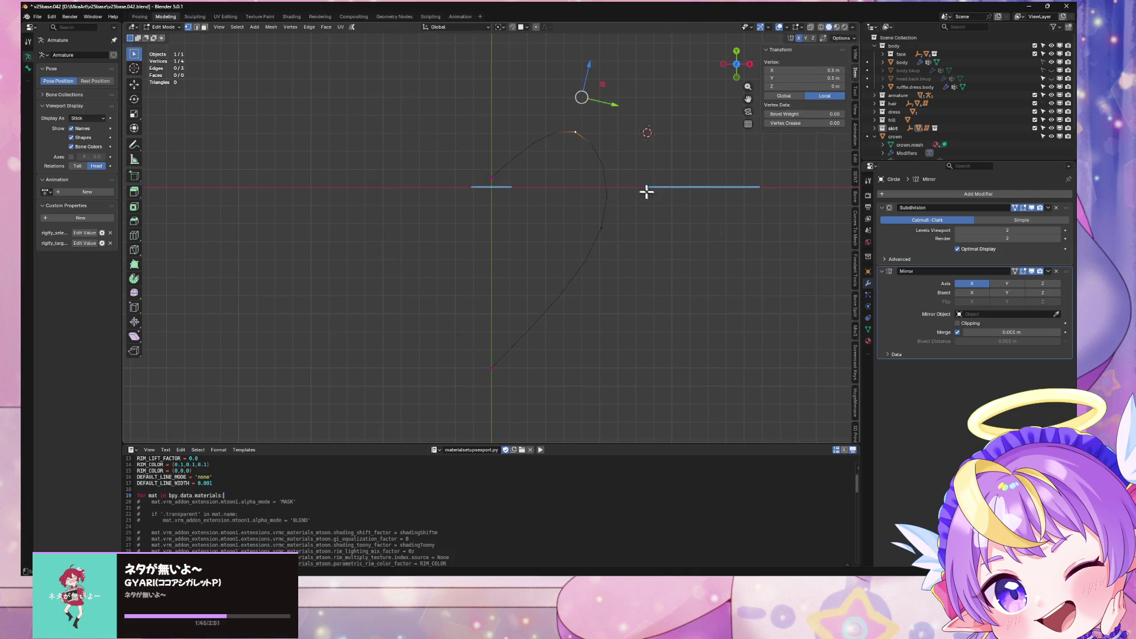
key("g")
left_click(612, 229)
key("shift+v")
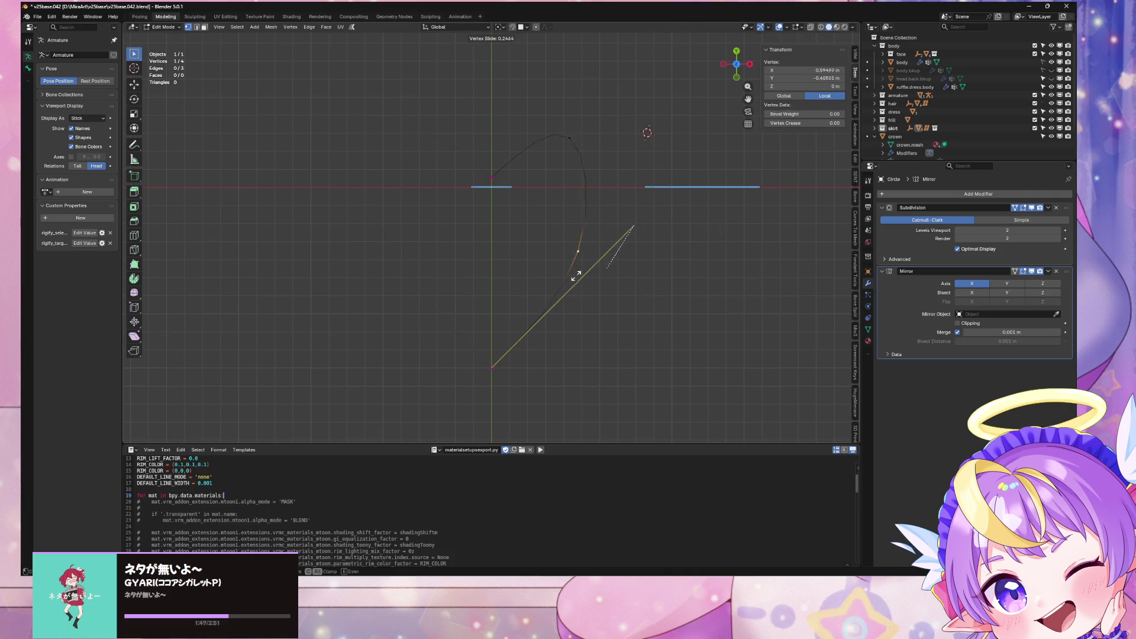
key("Escape")
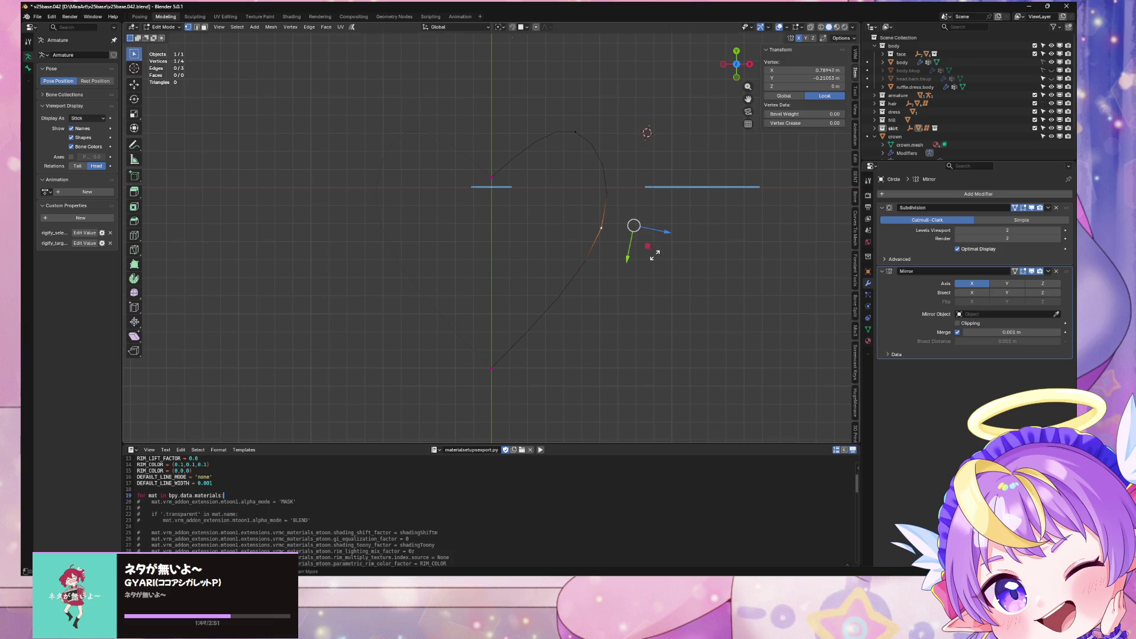
Step: Show the raw cage edges and shift the top vertex horizontally along X
left_click(1015, 208)
left_click(592, 108)
key("g")
key("x")
key("Escape")
key("g")
key("x")
left_click(605, 144)
key("g")
key("y")
key("Escape")
key("a")
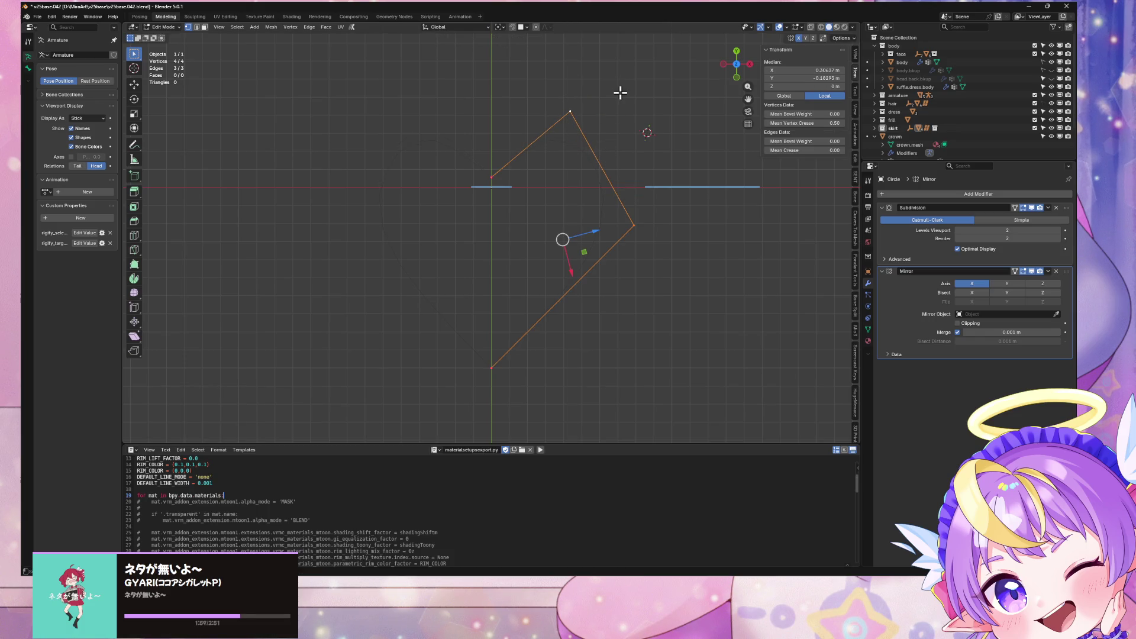
key("g")
key("Escape")
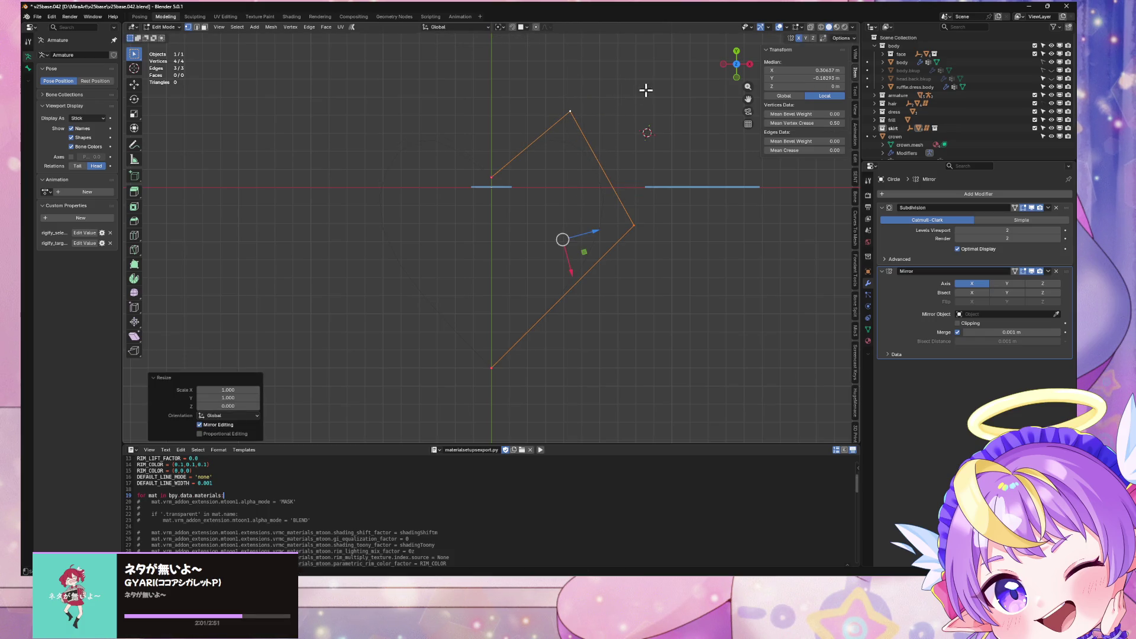
Step: Bevel the top vertex, undo it, then move a second vertex downward
left_click(590, 120)
right_click(590, 120)
left_click(598, 119)
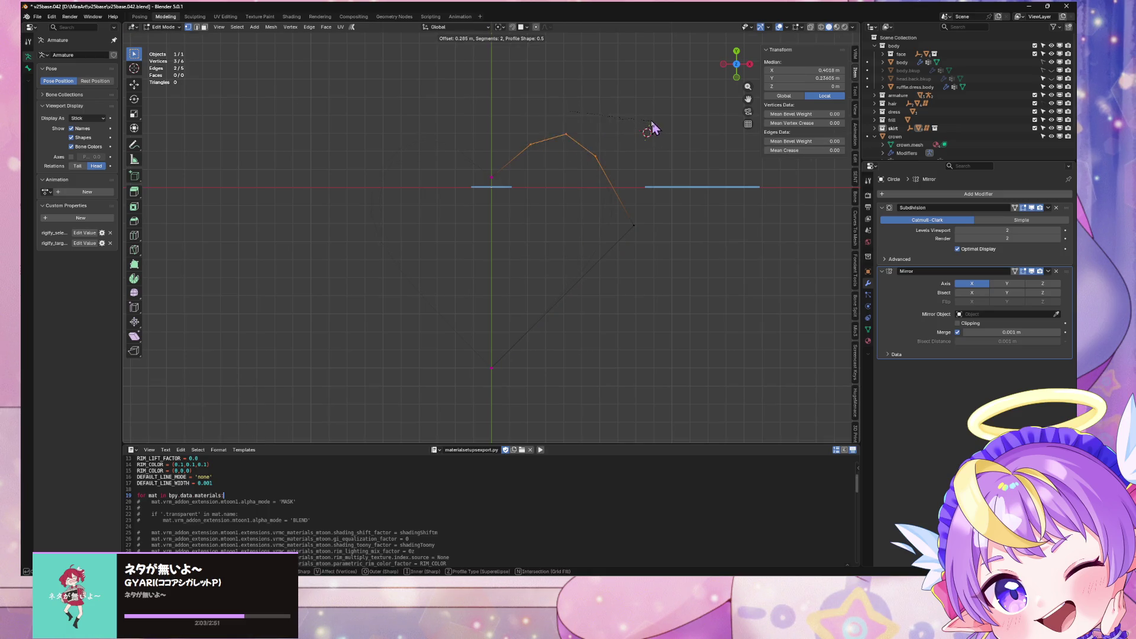
scroll(662, 127, "up", 2)
left_click(680, 115)
key("ctrl+z")
left_click(634, 224, "shift")
right_click(633, 217)
key("Escape")
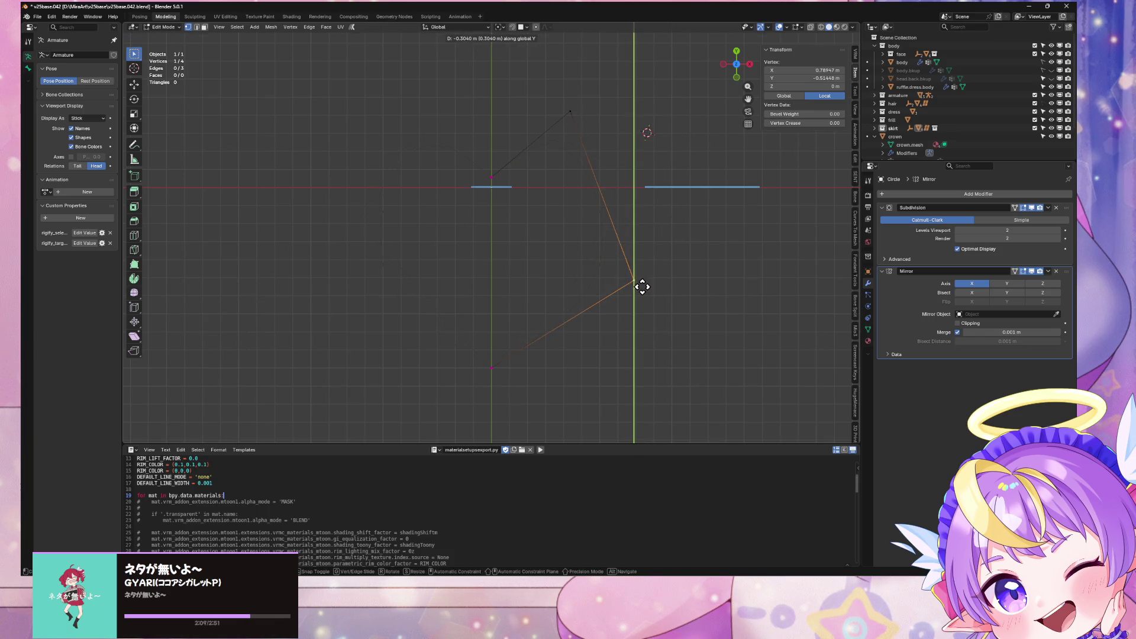
left_click(642, 267)
Step: Move the lower vertex along X, then test and undo a bevel on it
right_click(644, 270)
left_click(649, 276)
key("Escape")
key("g")
key("x")
left_click(630, 275)
right_click(631, 276)
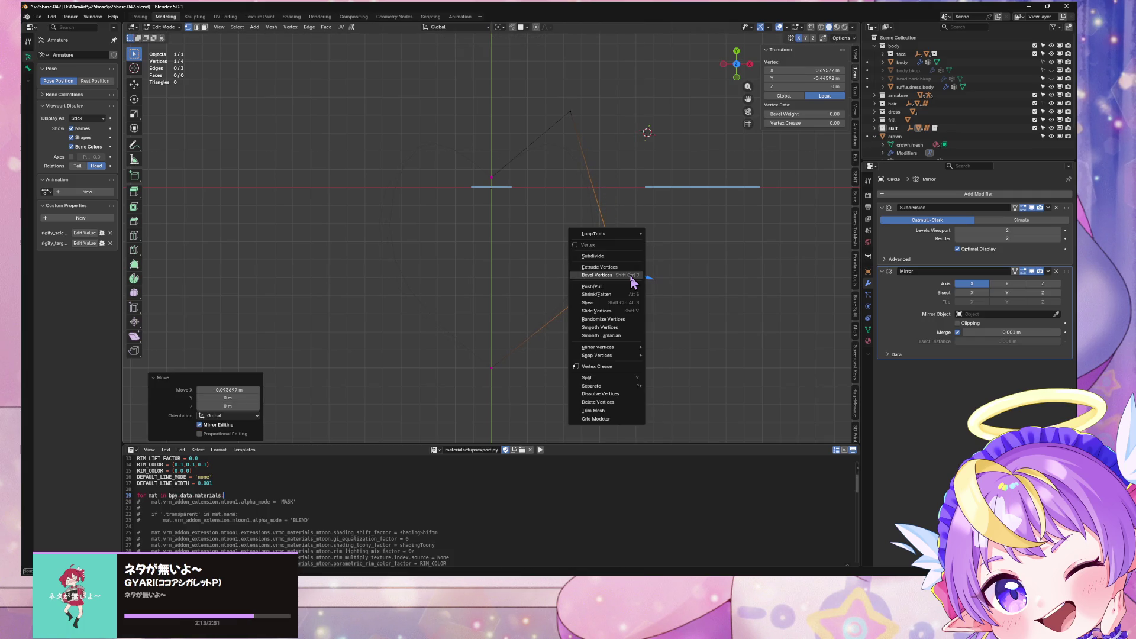
left_click(634, 279)
scroll(685, 279, "up", 5)
left_click(740, 190)
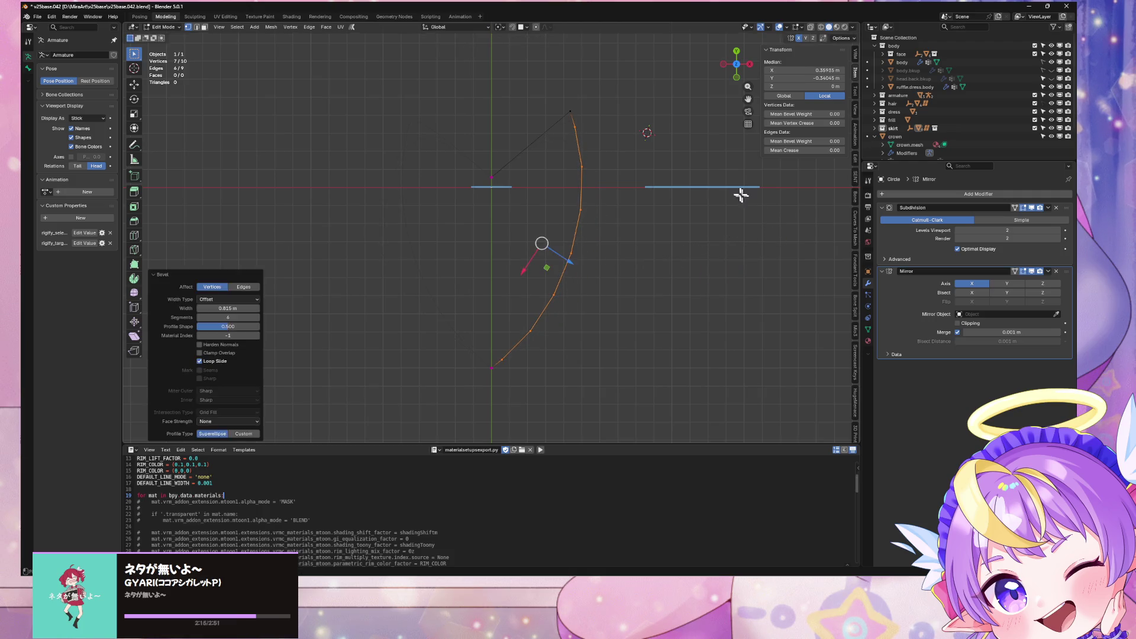
key("ctrl+z")
Step: Test a 6-segment bevel and a 0.496 m bevel with Clamp Overlap, undoing both
left_click(578, 114)
right_click(578, 114)
left_click(589, 119)
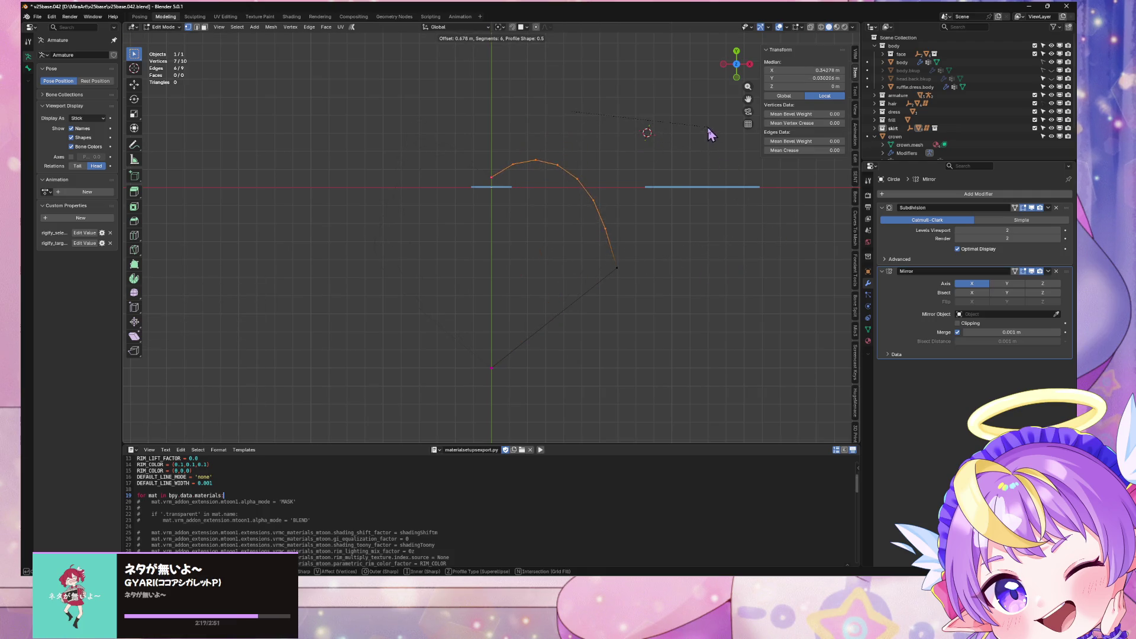
left_click(685, 119)
key("ctrl+z")
right_click(628, 255)
left_click(654, 249)
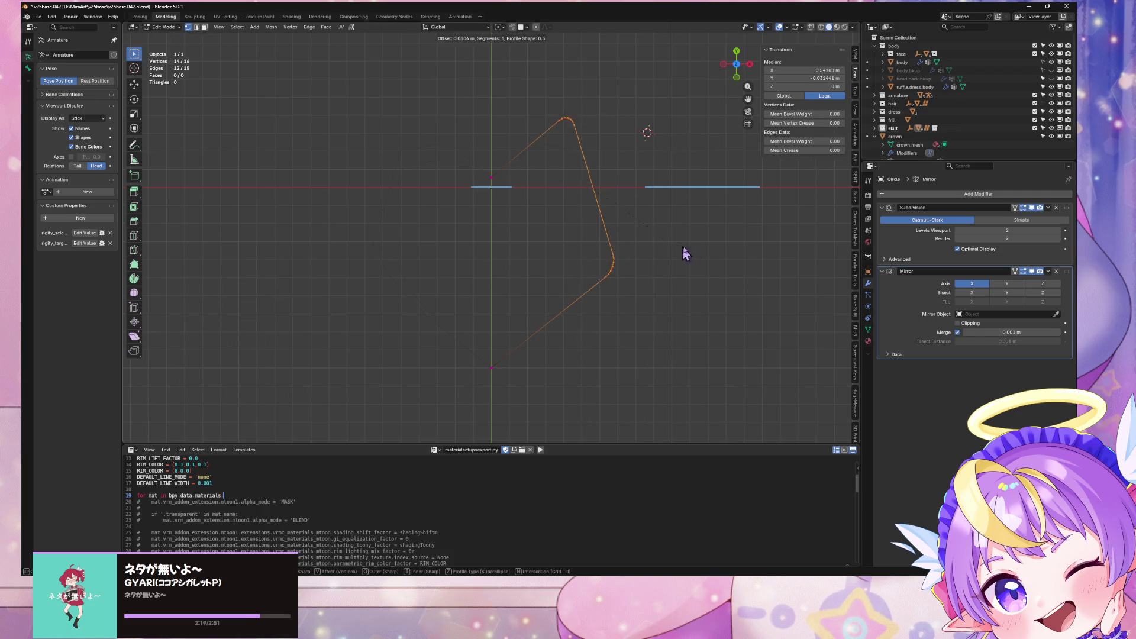
left_click(764, 226)
left_click(222, 353)
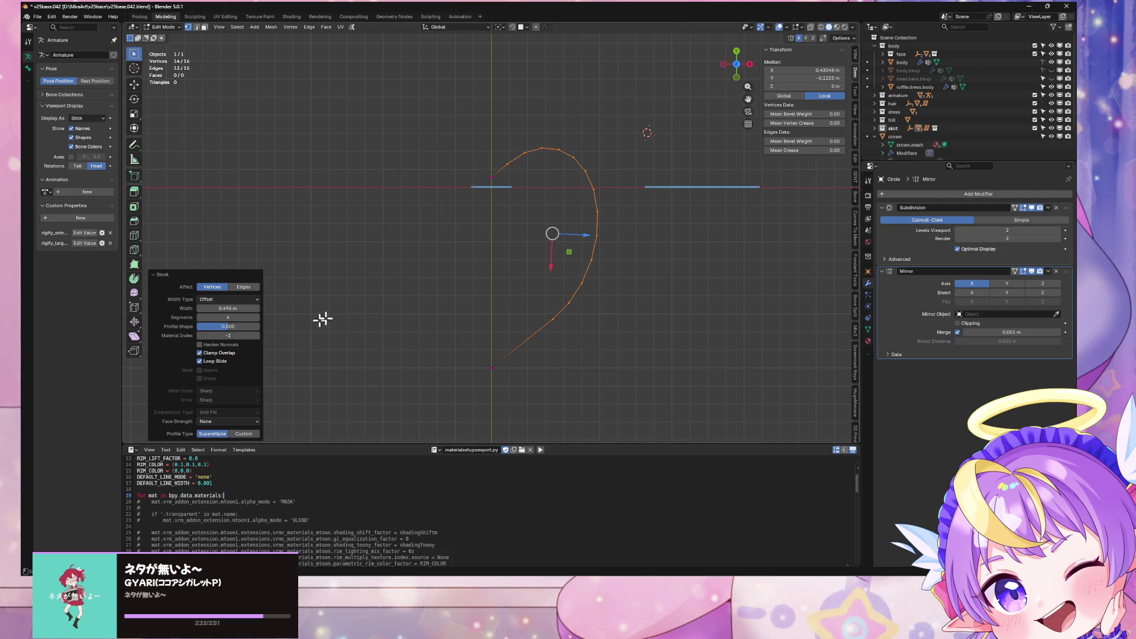
key("ctrl+z")
Step: Apply a 6-segment vertex bevel to the upper vertex
left_click(570, 114)
right_click(571, 116)
left_click(576, 121)
left_click(733, 184)
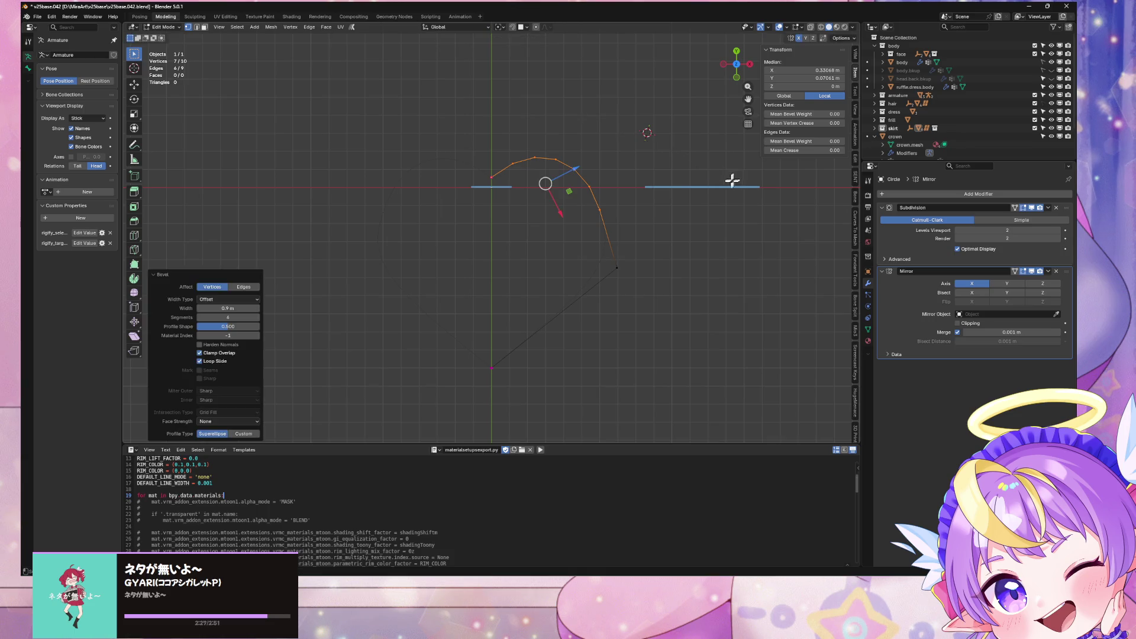
Step: Slide and bevel the lower end vertex, then step back through the edit history
left_click(618, 267)
key("shift+v")
left_click(556, 322)
right_click(559, 323)
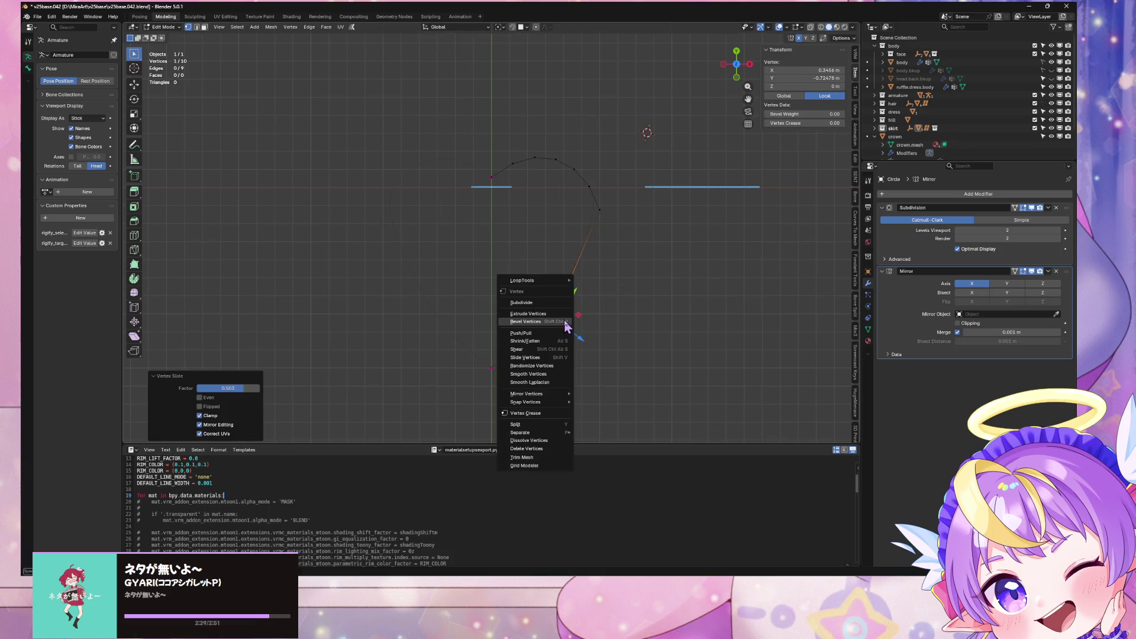
left_click(562, 325)
left_click(685, 276)
key("ctrl+z")
key("ctrl+z")
key("ctrl+z")
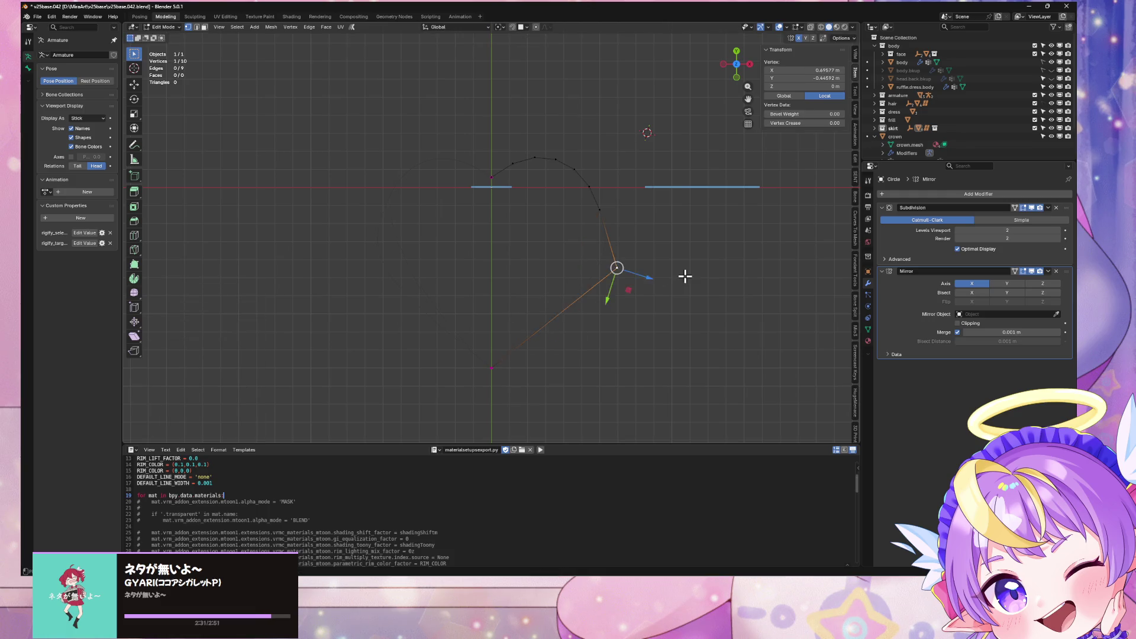
key("ctrl+z")
key("ctrl+z")
key("ctrl+z")
key("ctrl+z")
key("ctrl+shift+z")
key("ctrl+shift+z")
Step: Shift the top vertex along X and give it a single-segment bevel
left_click(585, 110)
key("g")
key("Escape")
key("g")
key("x")
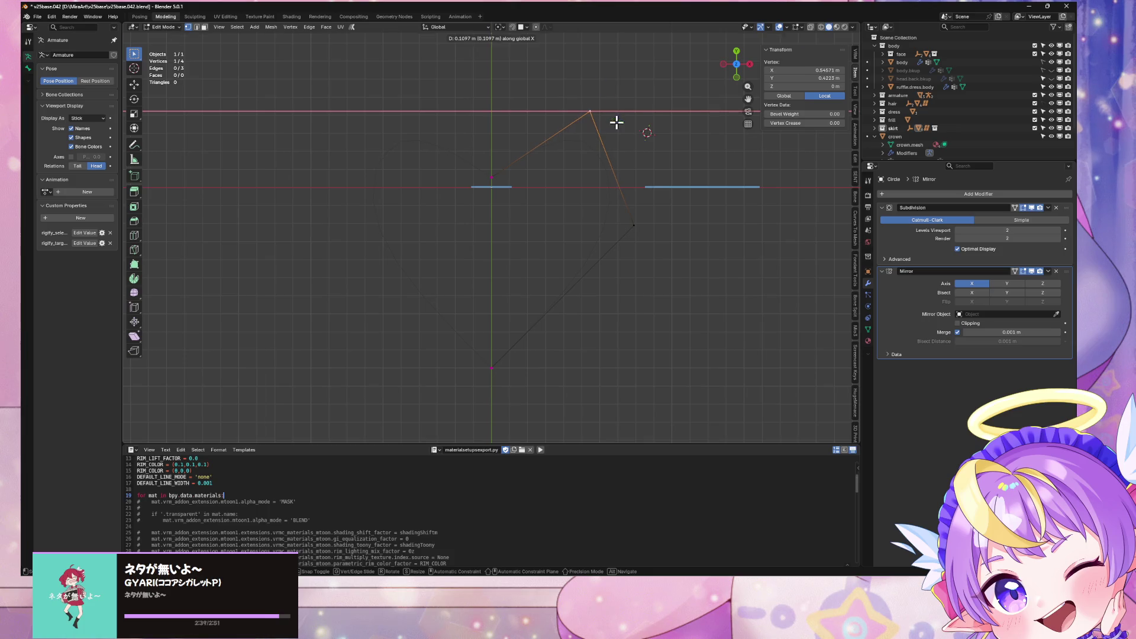
left_click(616, 121)
key("g")
key("y")
key("Escape")
right_click(616, 124)
left_click(618, 126)
scroll(632, 127, "down", 5)
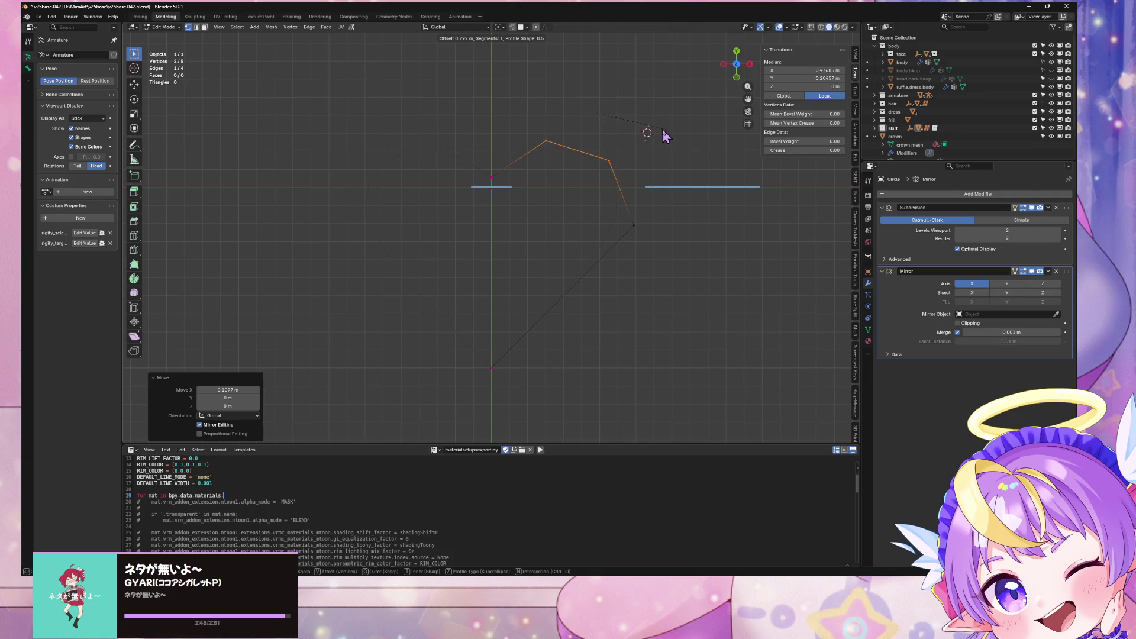
left_click(655, 129)
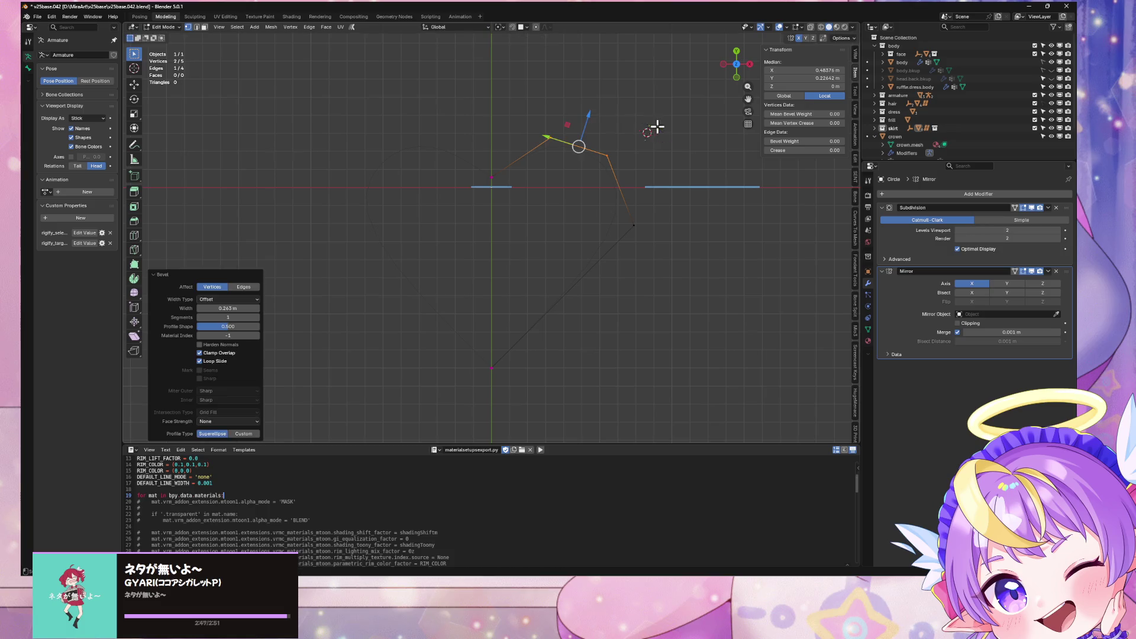
Step: Slide the lower-right vertex down along its edge
left_click(633, 226)
key("shift+v")
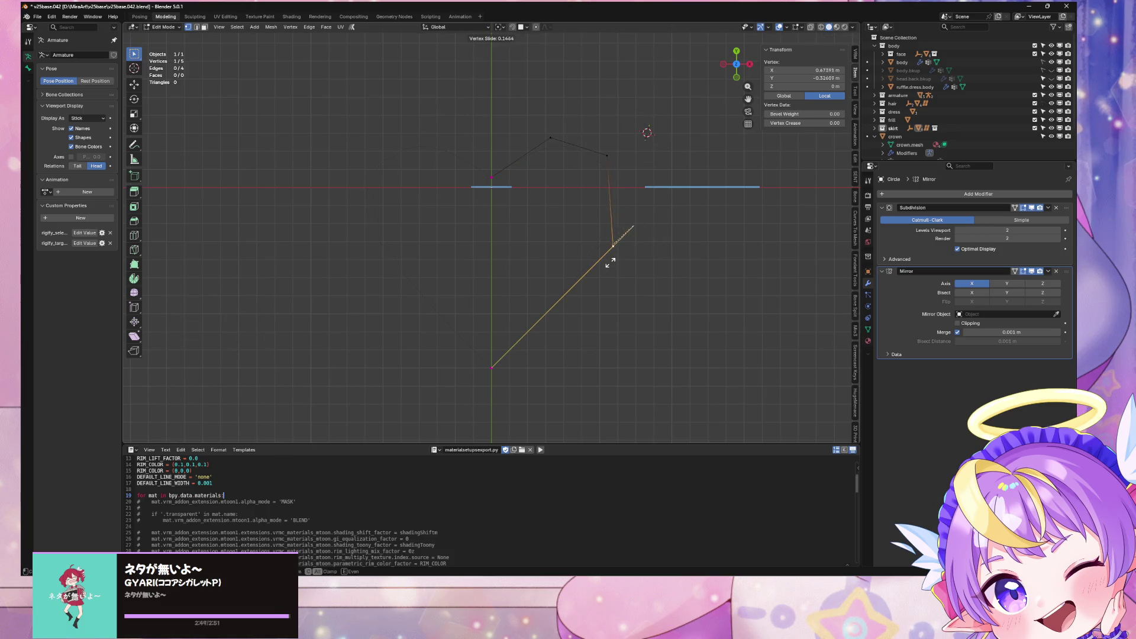
left_click(598, 276)
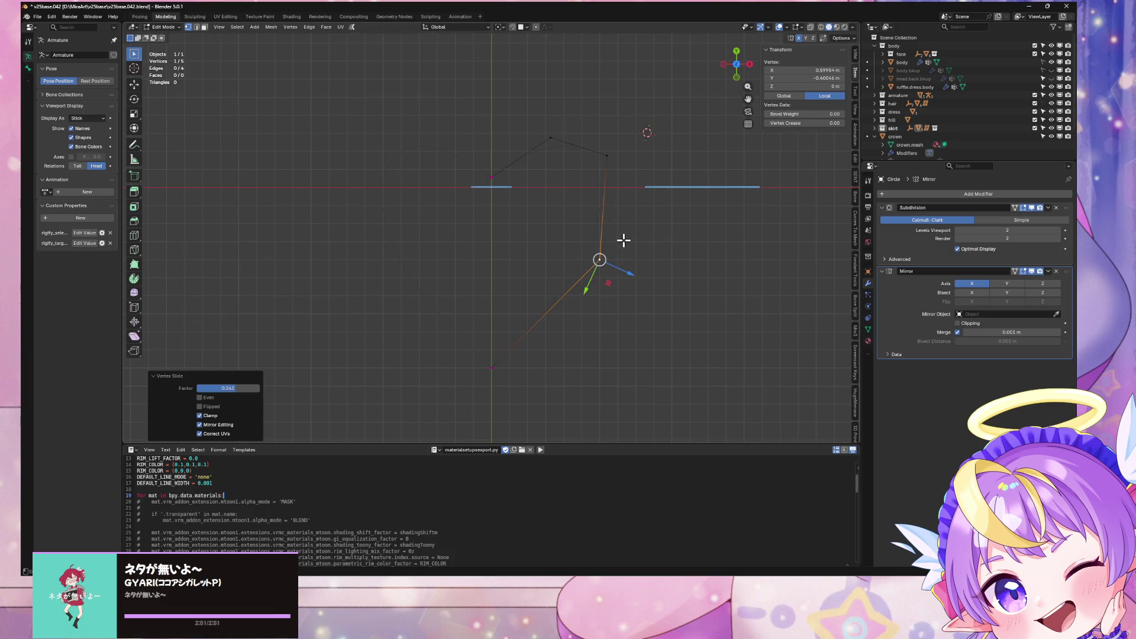
Step: Widen the whole outline 1.508 times along the X axis
key("a")
key("s")
key("x")
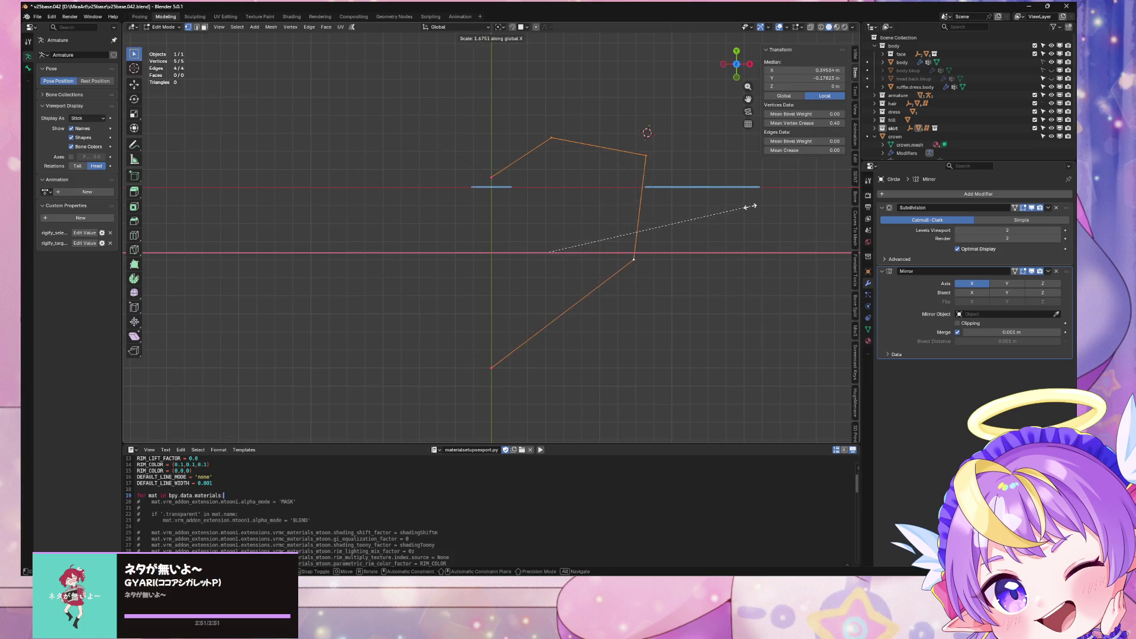
left_click(729, 207)
Step: Preview the subdivided cage, then raise an upper vertex along Y
left_click(1016, 208)
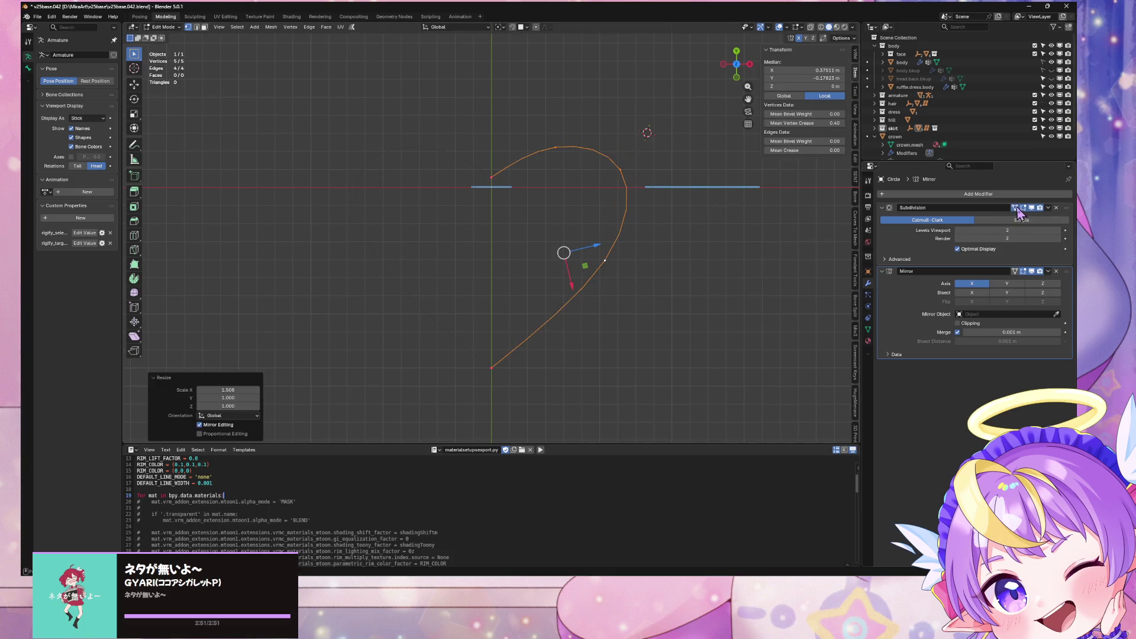
left_click(1016, 208)
left_click(636, 155)
left_click(554, 136)
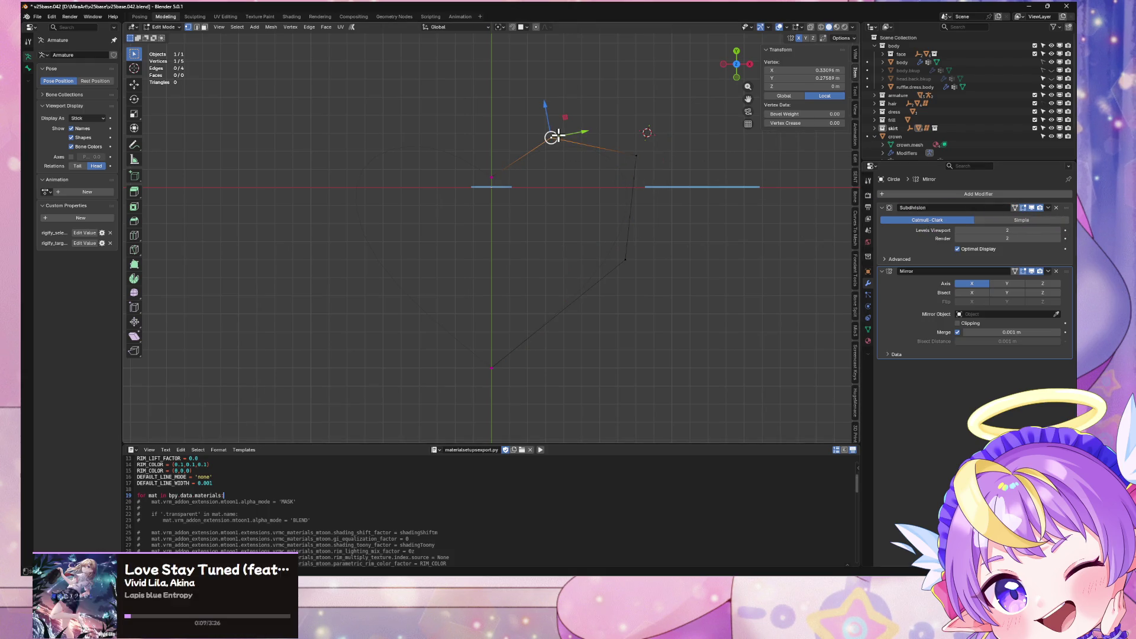
key("g")
key("y")
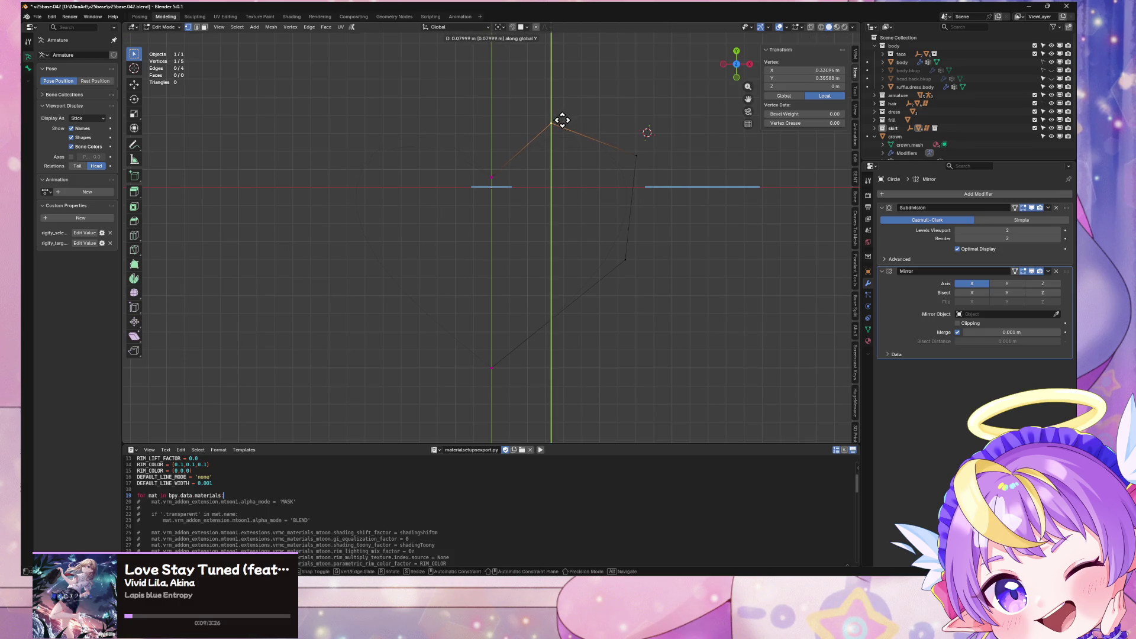
left_click(563, 118)
Step: Adjust the top and bottom vertices along Y and show the smooth curve on the cage
left_click(491, 177)
key("g")
key("y")
left_click(484, 178)
left_click(490, 368)
key("g")
key("y")
left_click(490, 348)
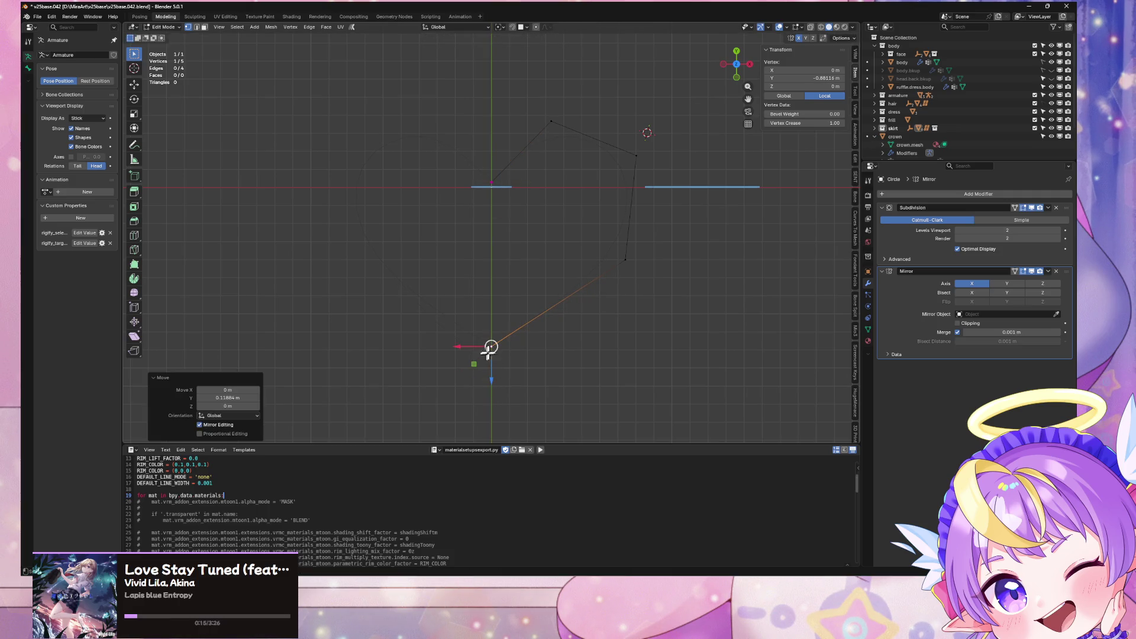
left_click(1015, 208)
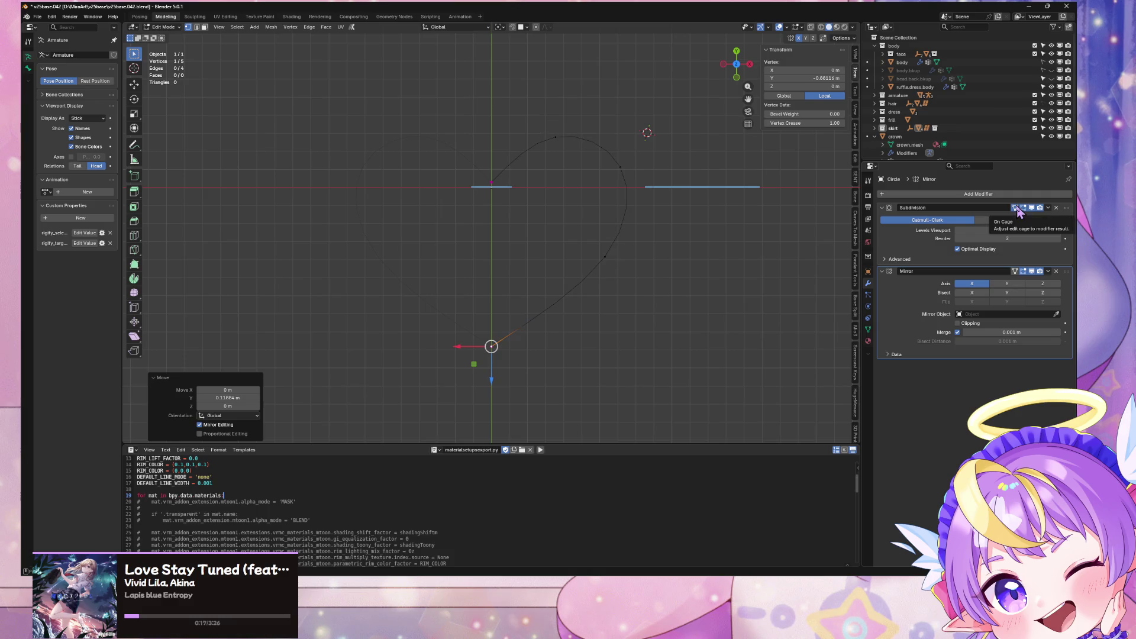
Step: Slide a lower vertex along its edge and shift the upper vertex along X
left_click(624, 258)
key("shift+v")
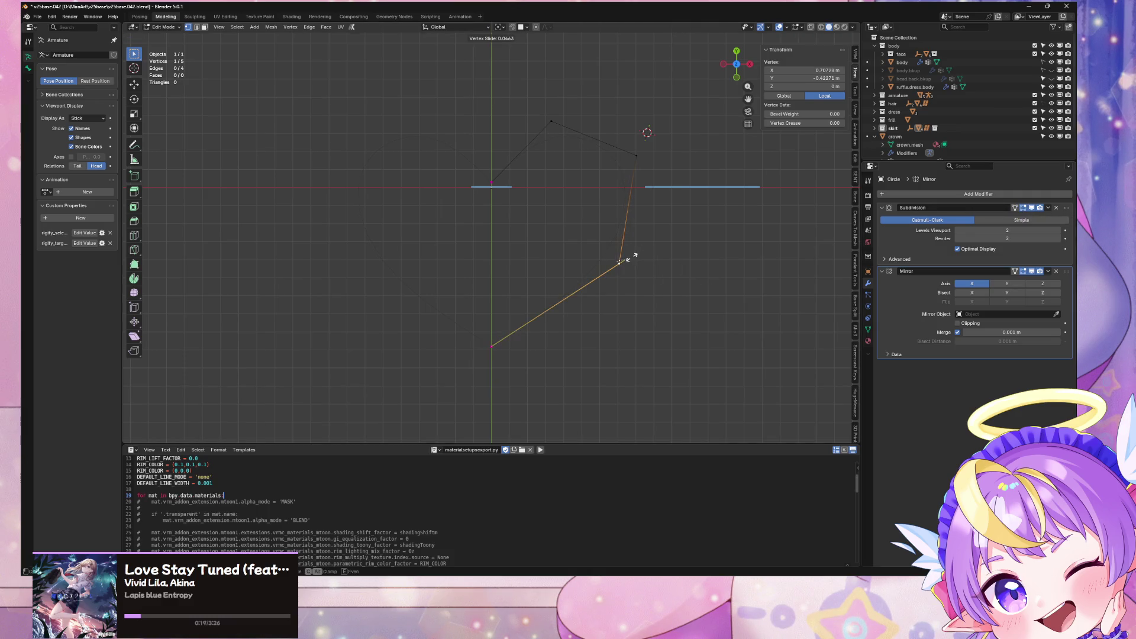
left_click(635, 258)
left_click(648, 156)
key("g")
key("x")
left_click(647, 156)
Step: Show the smoothed curve on the edit cage and drag the lower vertex down along Y
left_click(1023, 207)
scroll(655, 295, "down", 2)
scroll(645, 296, "up", 3)
scroll(639, 294, "up", 1, "shift")
left_click(644, 290)
key("g")
key("y")
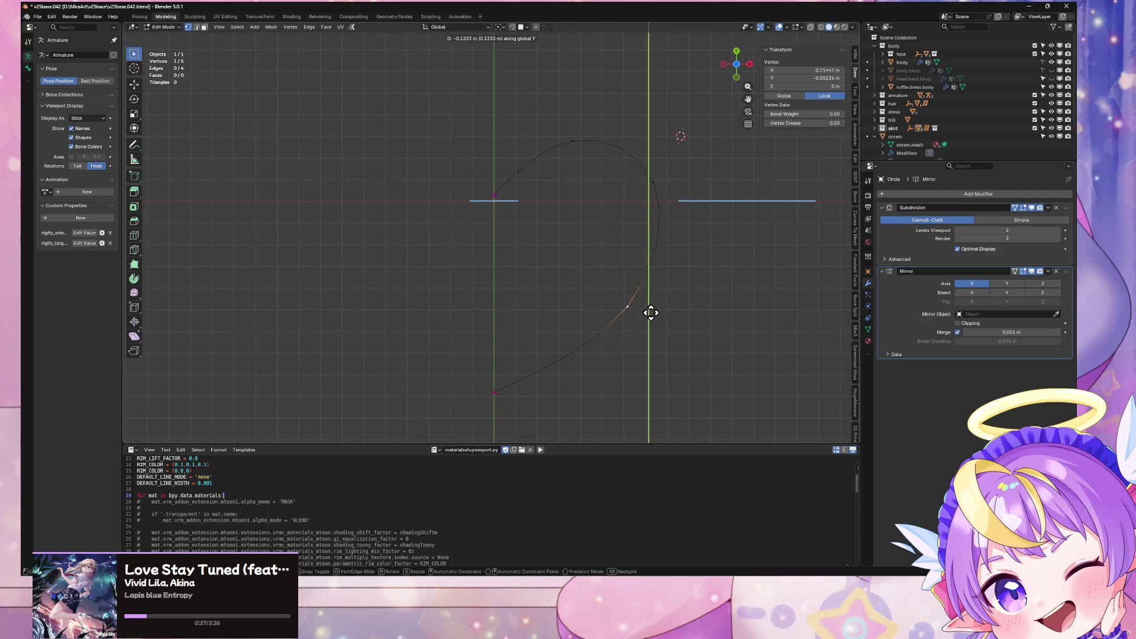
right_click(654, 315)
left_click_drag(650, 310, 646, 345)
Step: Try beveling the selected vertex, then cancel the bevel
right_click(646, 345)
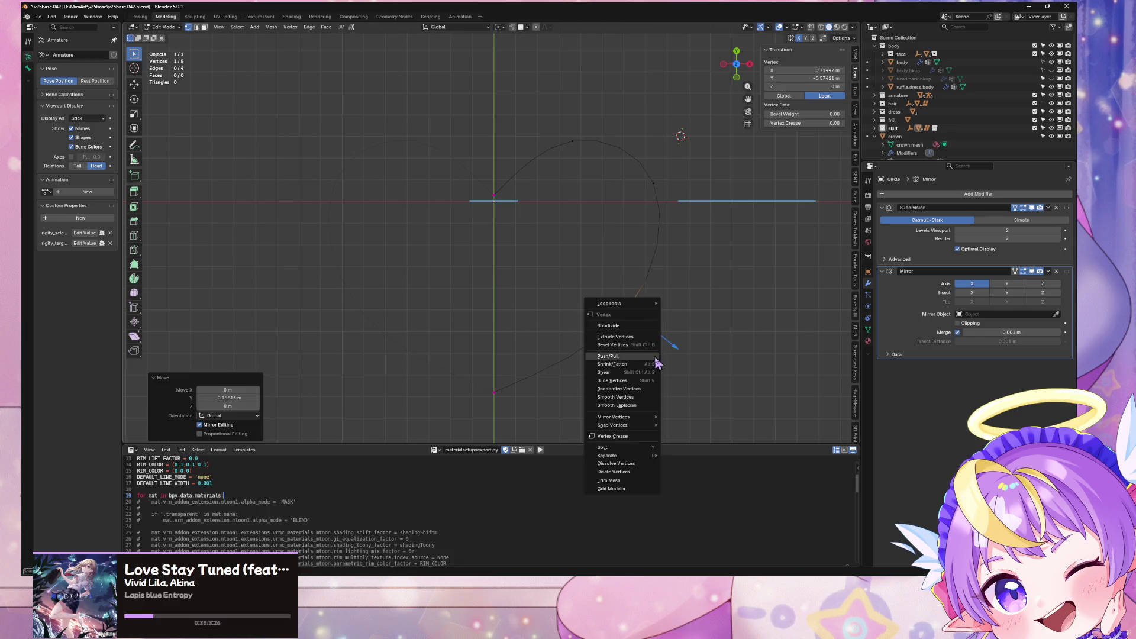
left_click(650, 345)
scroll(723, 311, "up", 1)
scroll(722, 311, "up", 1)
scroll(722, 319, "down", 2)
key("Escape")
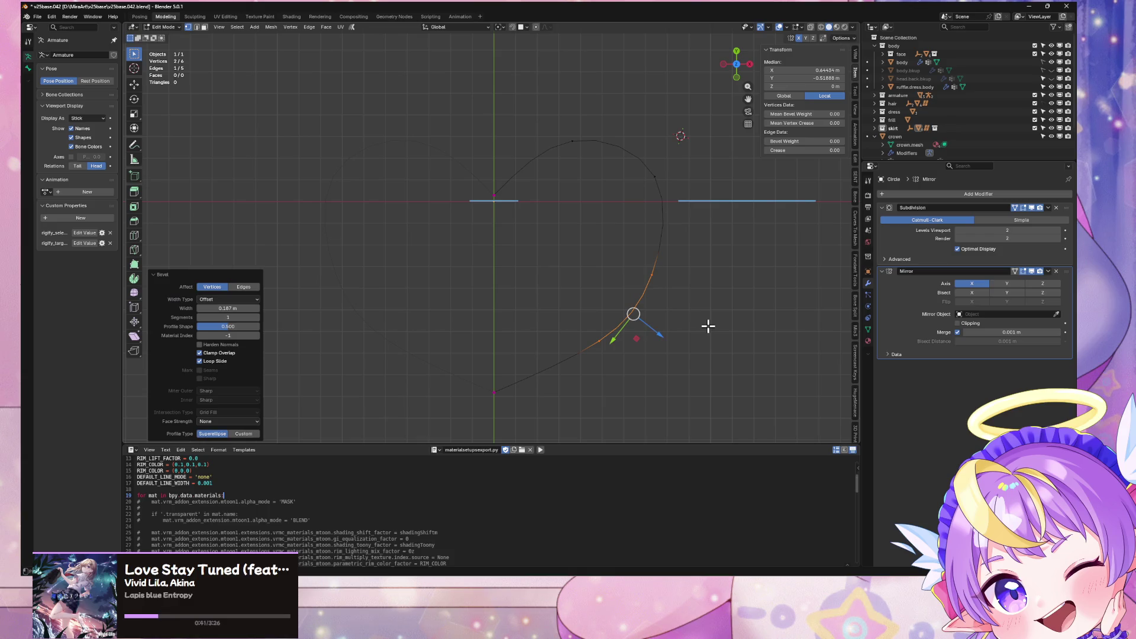
Step: Move a single lower vertex along the Y axis
left_click(645, 323)
key("g")
key("y")
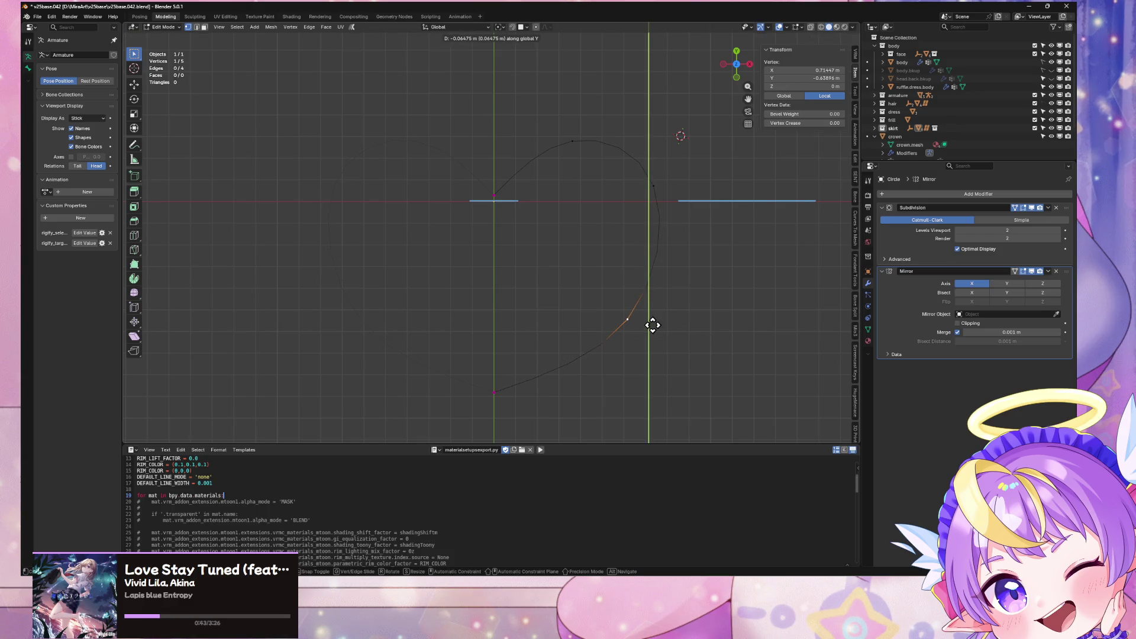
left_click(654, 324)
Step: Try constrained moves on the vertex, shift it along X, then undo those edits
key("g")
key("x")
key("y")
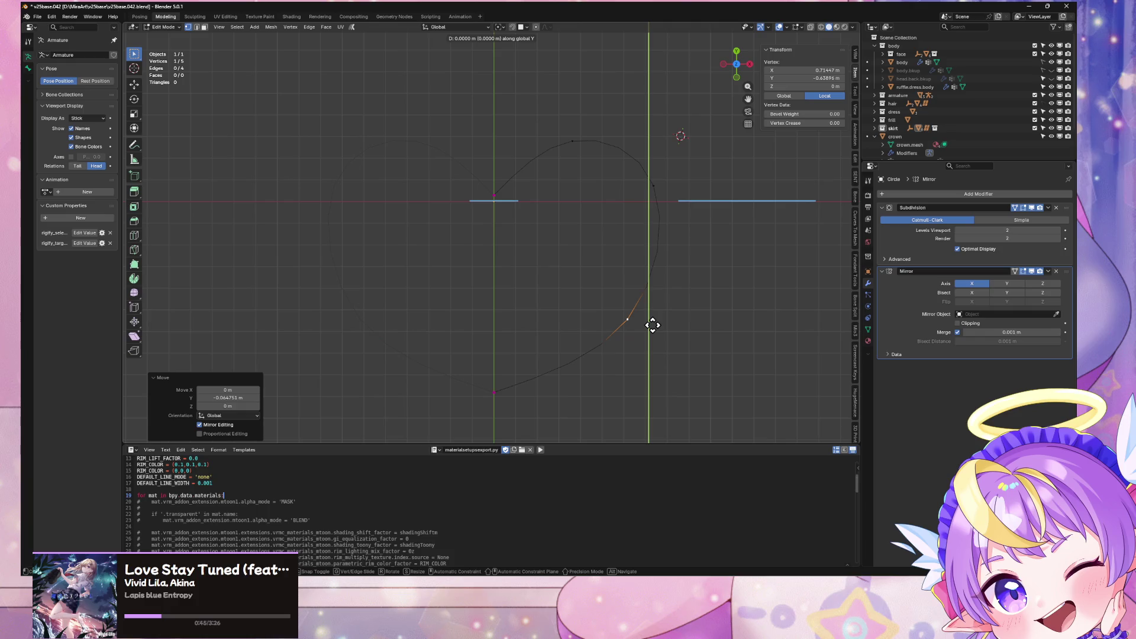
key("shift+z")
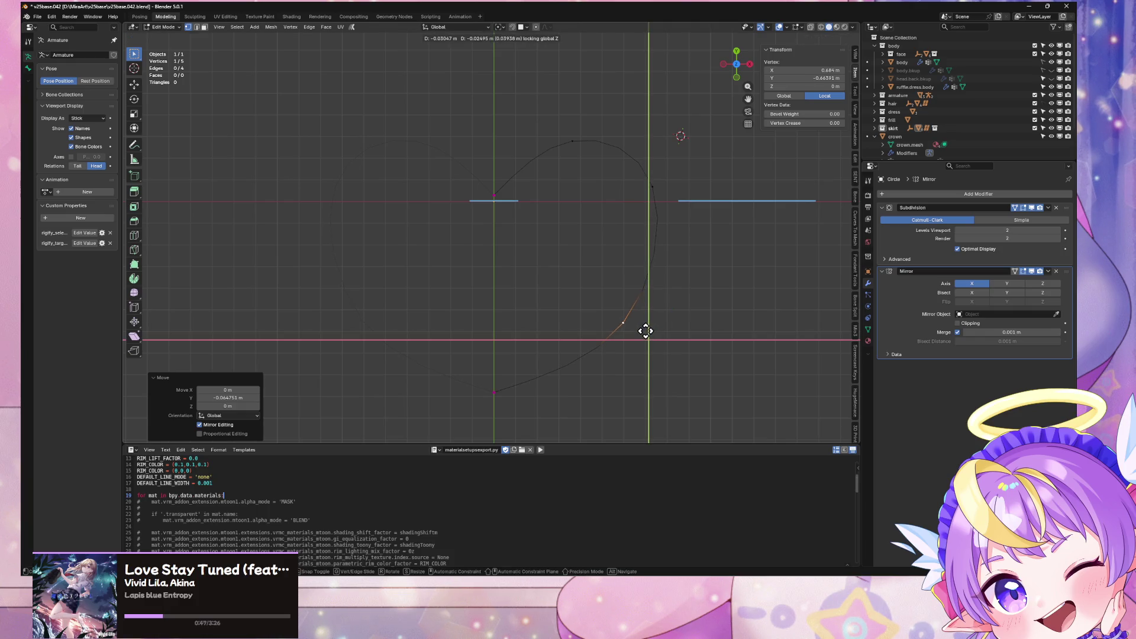
right_click(643, 332)
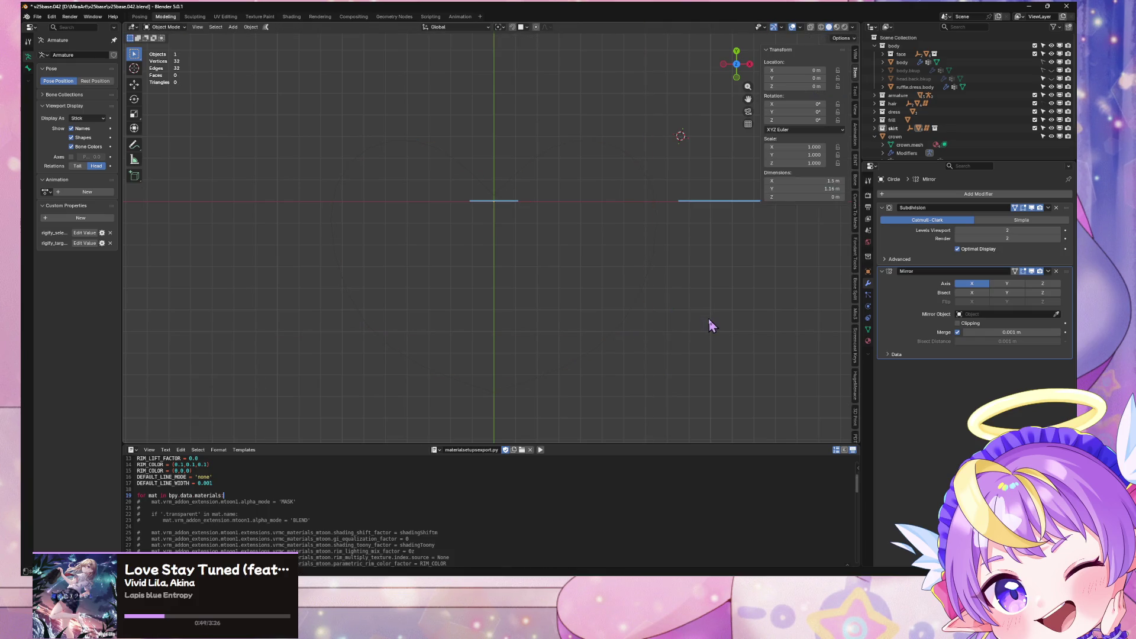
key("g")
key("x")
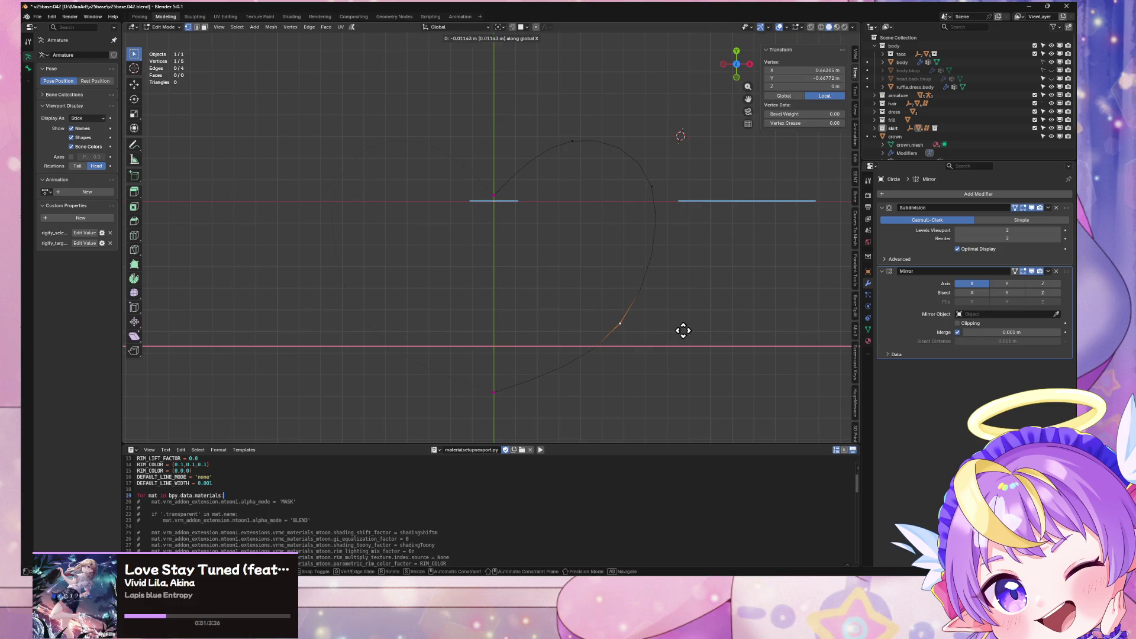
left_click(679, 329)
key("ctrl+z")
key("ctrl+z")
key("ctrl+z")
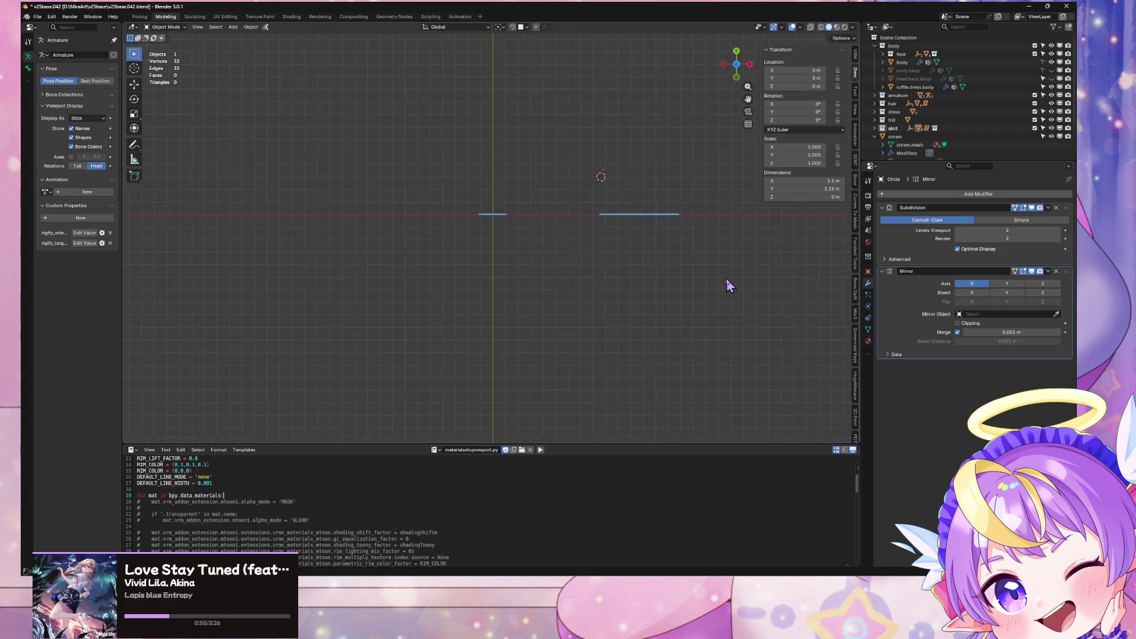
Step: Reselect the heart curve in Edit Mode and freely reposition an upper vertex
left_click(597, 284)
key("Tab")
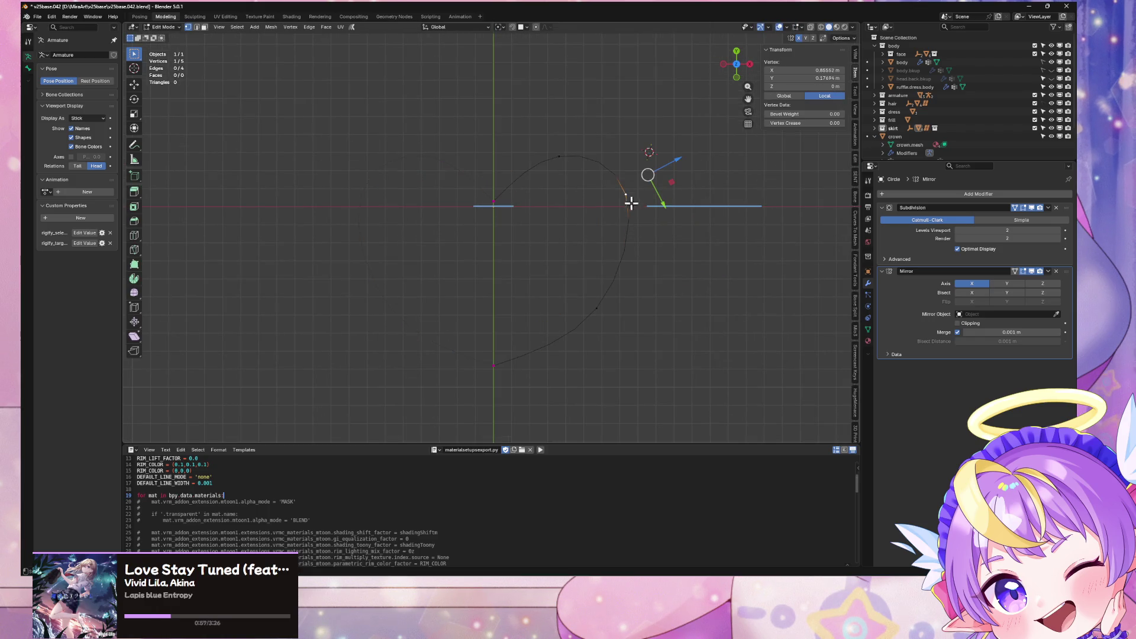
key("g")
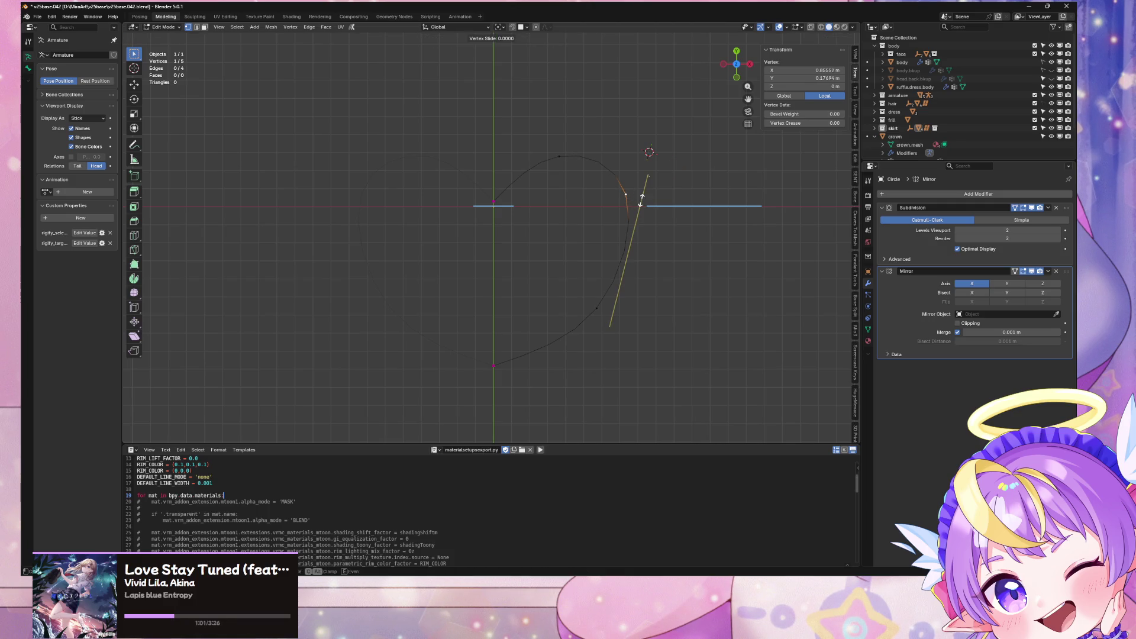
left_click(631, 194)
key("g")
right_click(632, 193)
key("g")
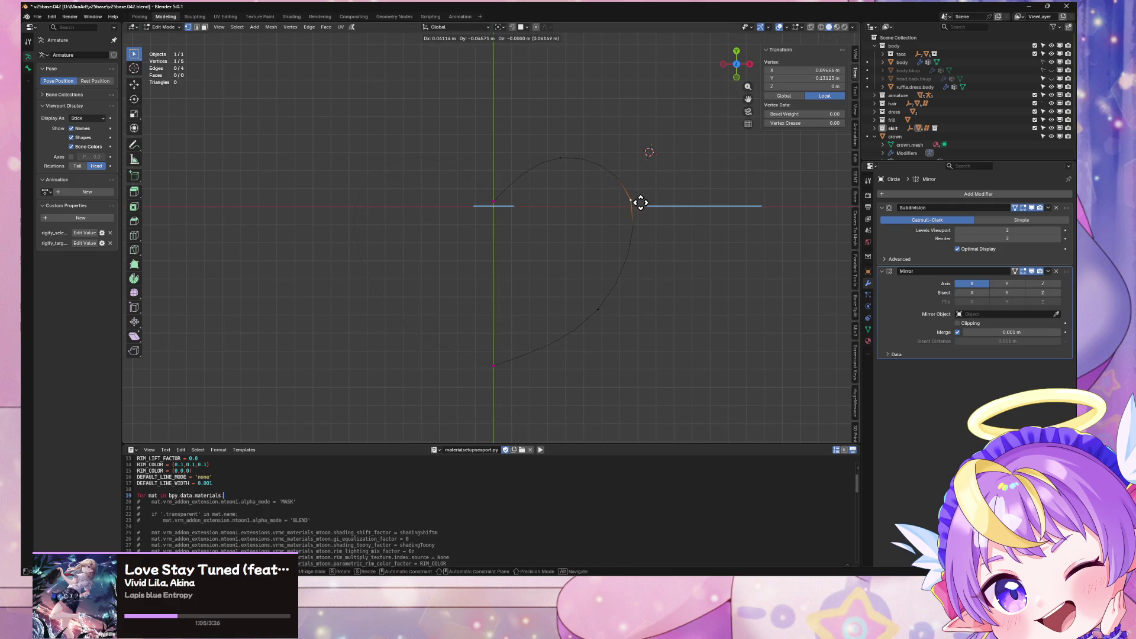
left_click(644, 198)
Step: Check the full heart in Object Mode, then move a right-side vertex down along Y
key("Tab")
scroll(698, 286, "down", 2)
scroll(698, 285, "up", 4)
key("Tab")
left_click(616, 349)
left_click(627, 325)
key("g")
key("x")
key("y")
left_click(629, 341)
Step: Lower the right-side vertex along Y and return to Object Mode to view the heart
left_click(578, 142)
left_click(661, 193)
key("g")
key("y")
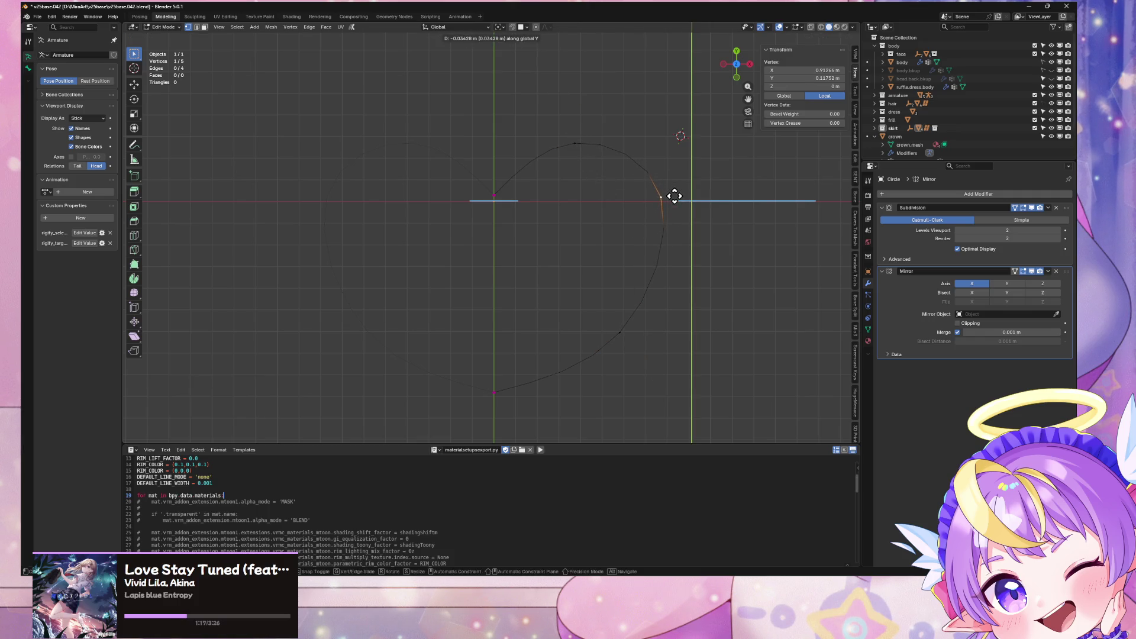
left_click(678, 196)
scroll(678, 195, "down", 2)
key("Tab")
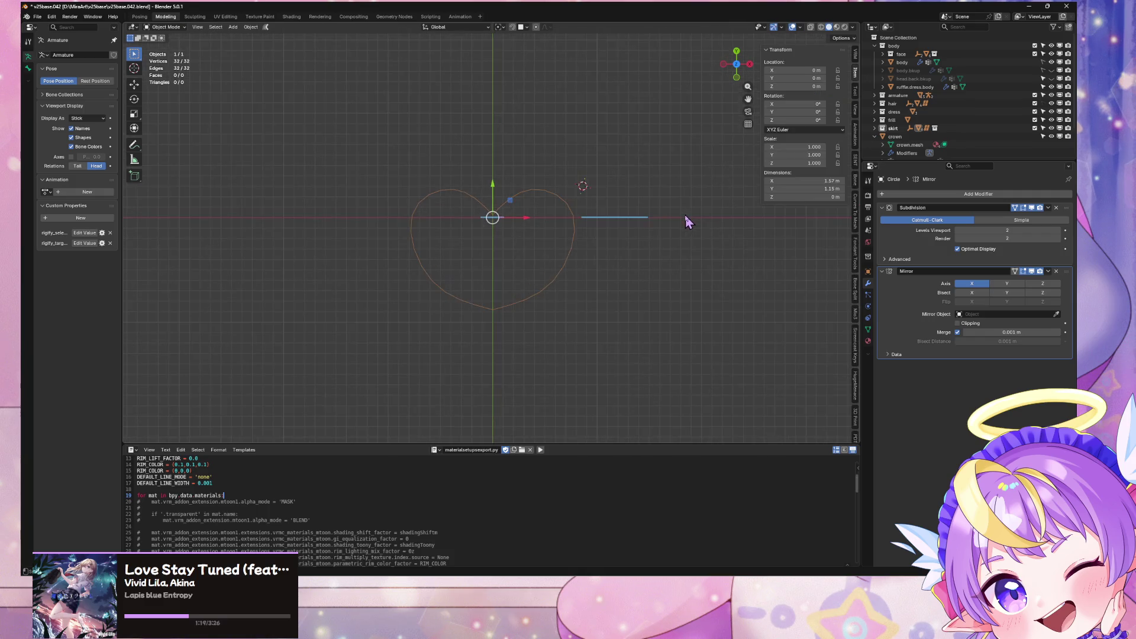
Step: Shift the curve's top vertex left along X, then undo the shift
scroll(684, 219, "up", 1)
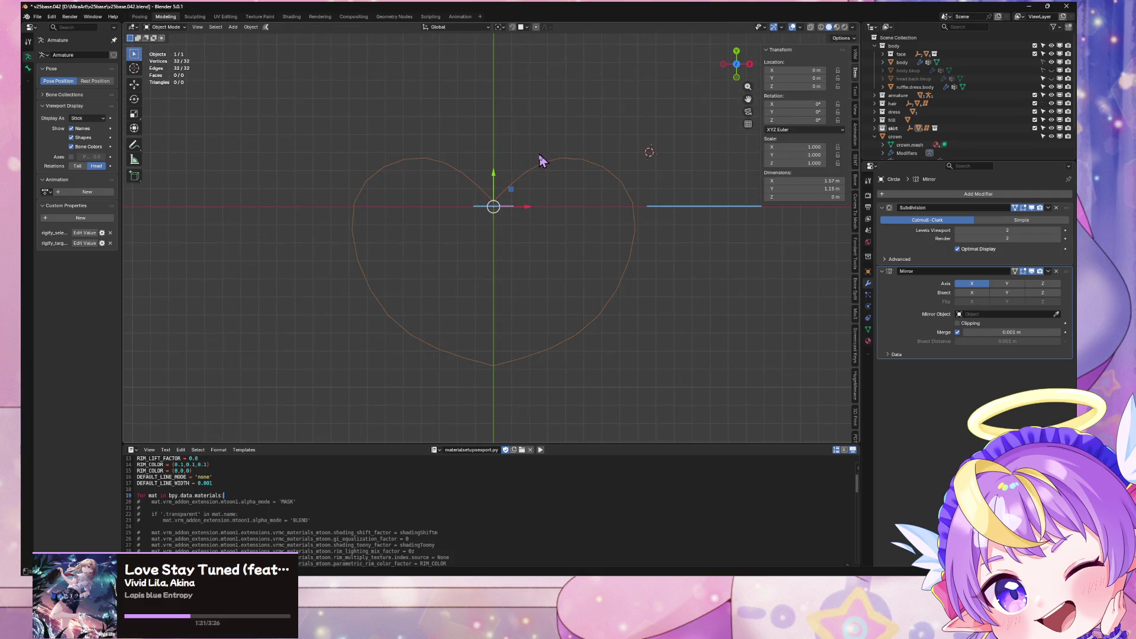
key("Tab")
left_click(562, 158)
key("g")
key("x")
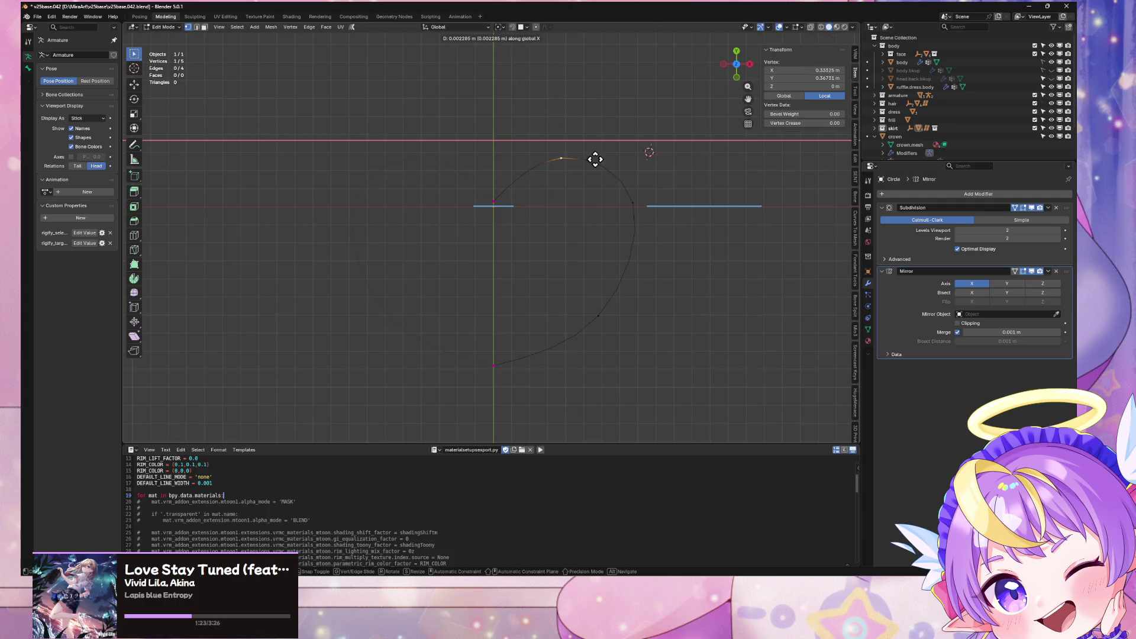
left_click(595, 162)
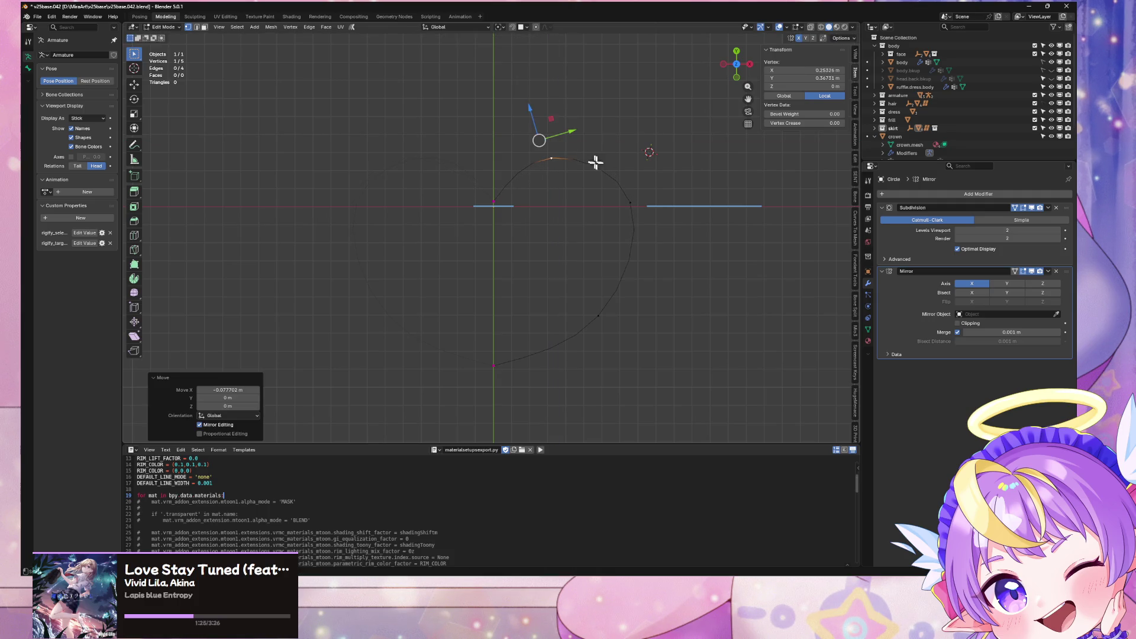
key("ctrl+z")
Step: Nudge the top vertex slightly left along X and try a bevel, then undo it
key("g")
key("x")
left_click(590, 152)
right_click(590, 152)
left_click(588, 157)
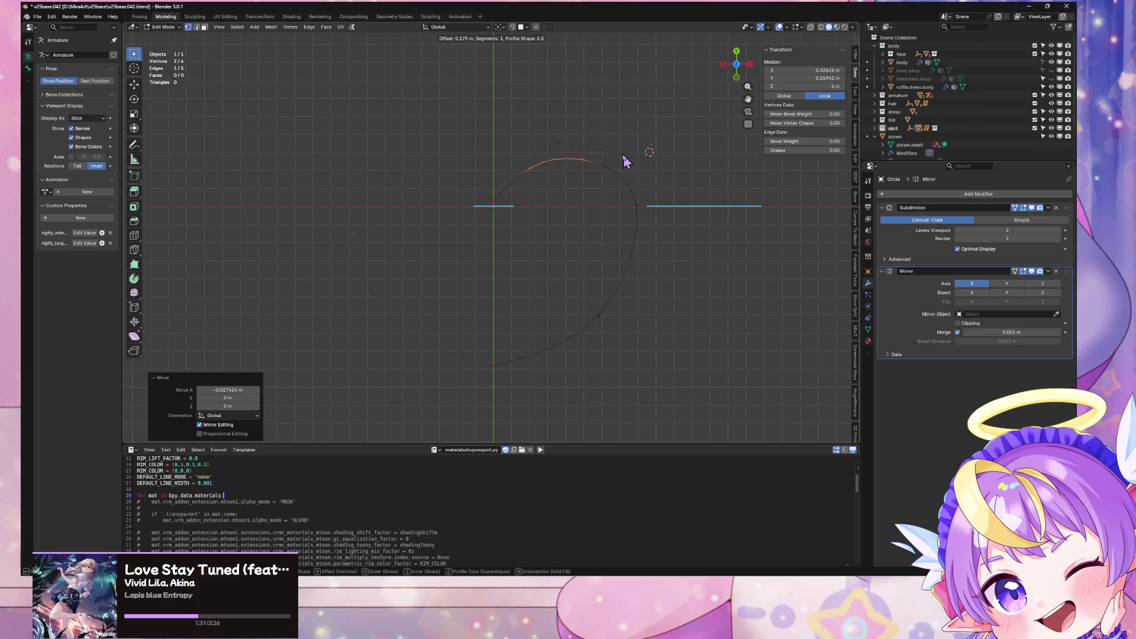
left_click(615, 155)
key("ctrl+z")
Step: Raise the top vertex along Y and shift a lower vertex left along X
key("g")
key("y")
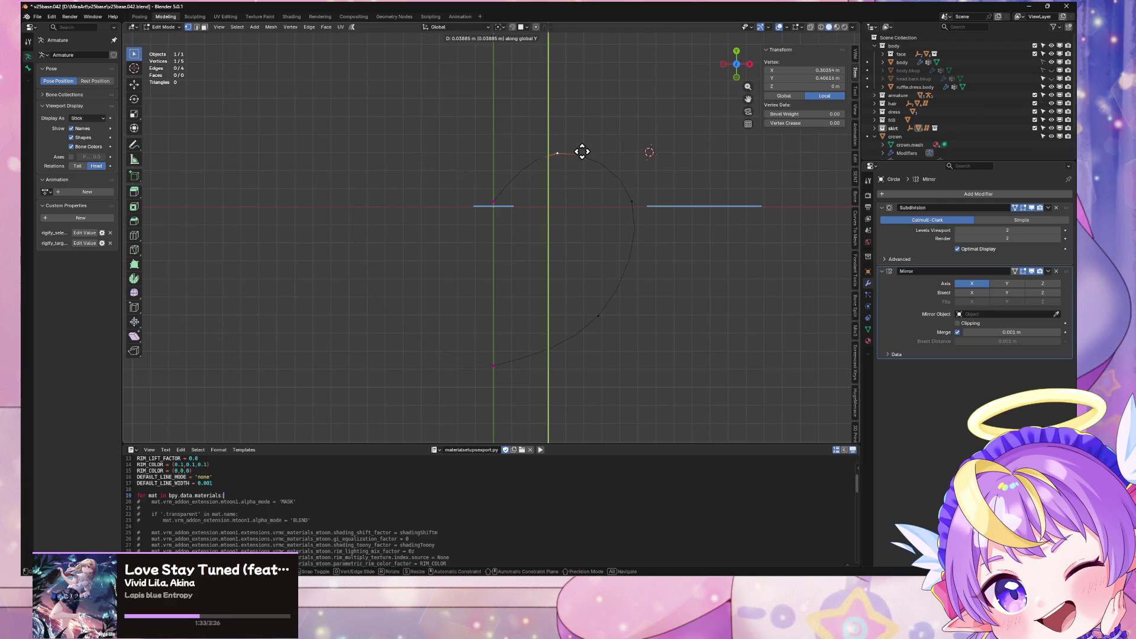
left_click(586, 154)
left_click(619, 311)
key("g")
key("x")
left_click(625, 298)
Step: Compare the earlier and edited shapes, then enable the Mirror modifier's edit-mode display
key("ctrl+z")
key("ctrl+z")
key("ctrl+z")
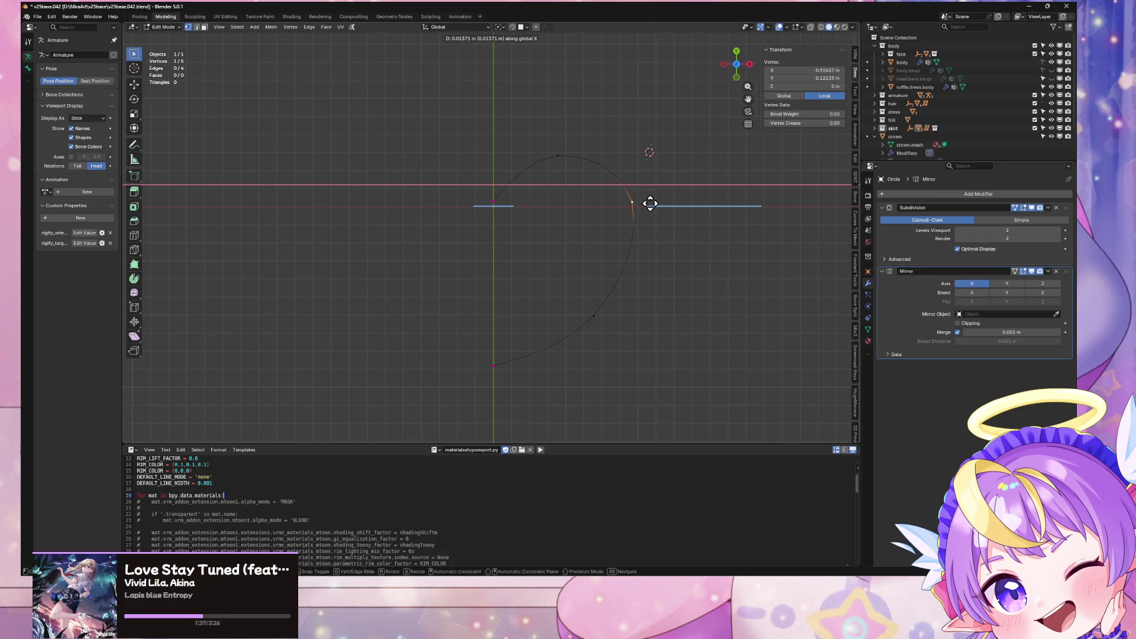
key("ctrl+shift+z")
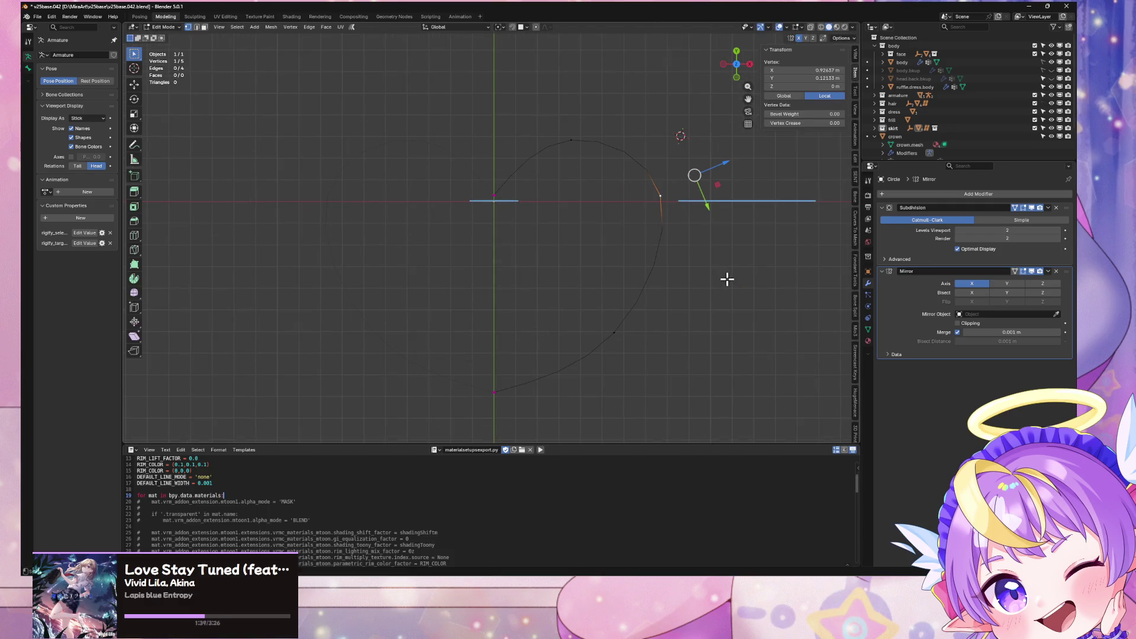
key("ctrl+z")
key("ctrl+shift+z")
left_click(1015, 272)
scroll(698, 283, "down", 2)
Step: Move the lower-right vertex along Y, then bring the Warudo window to the front
left_click(581, 295)
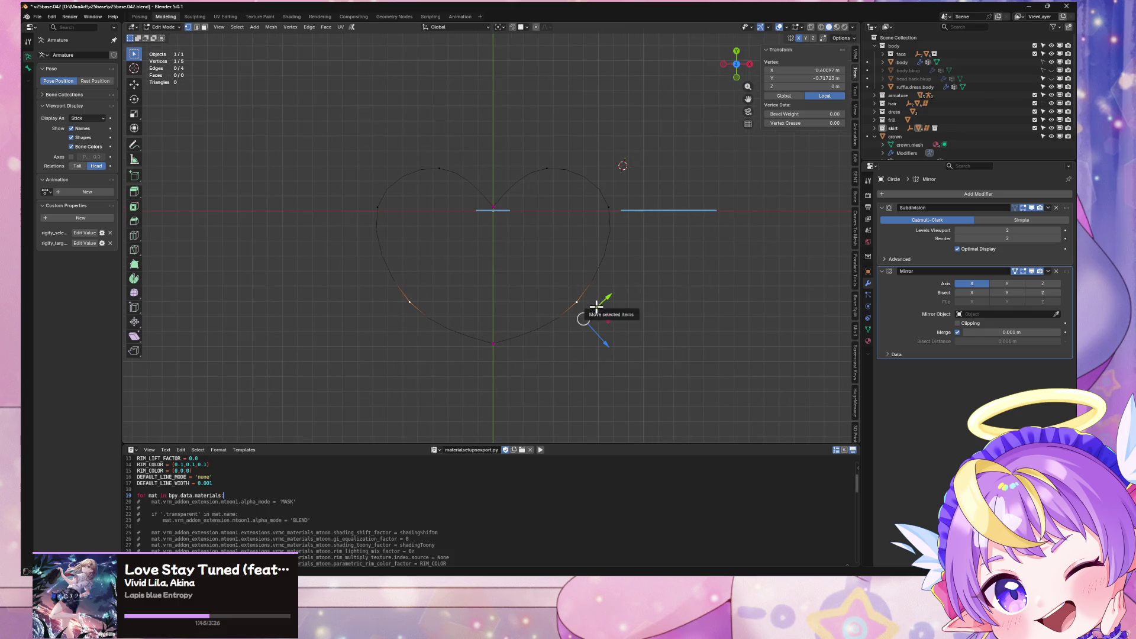
key("g")
key("x")
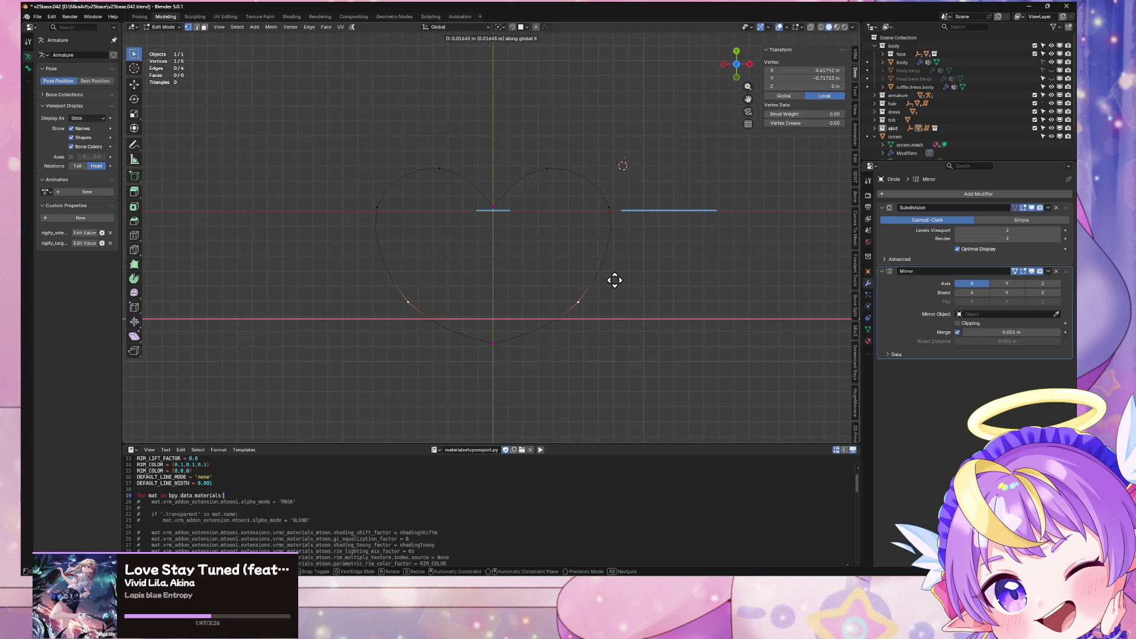
key("Escape")
key("g")
key("y")
left_click(614, 282)
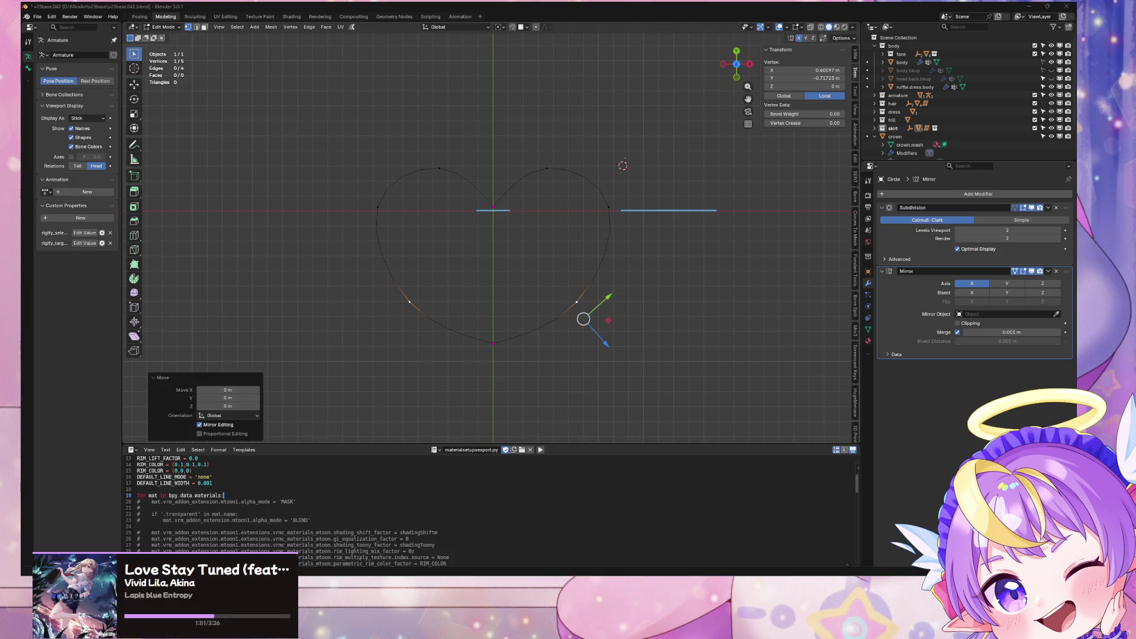
mouse_move(768, 586)
left_click(768, 586)
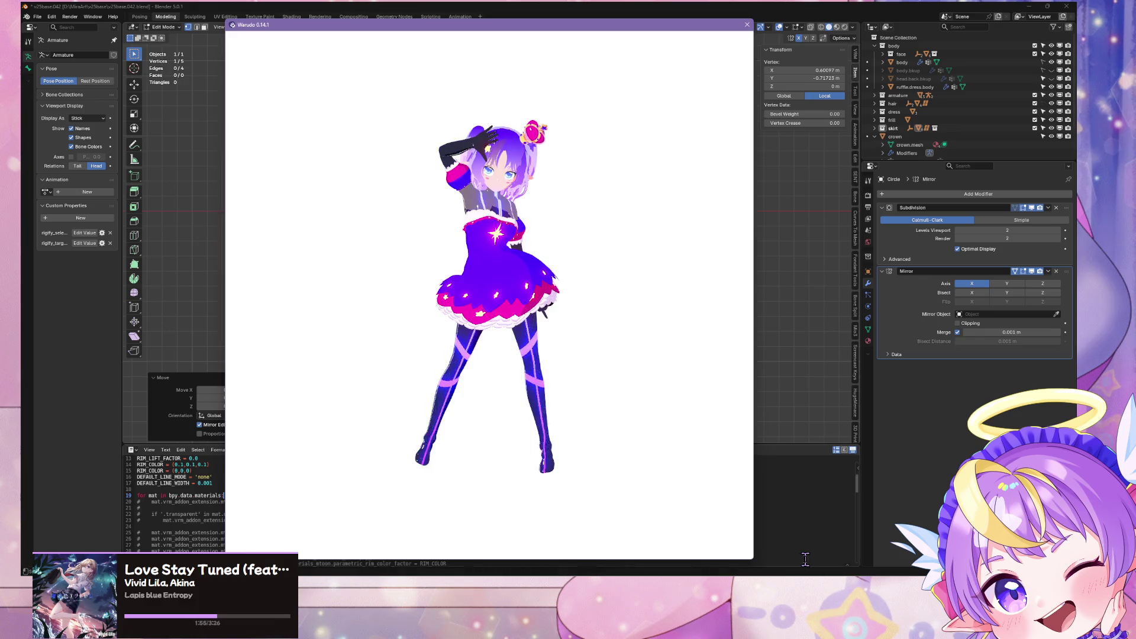